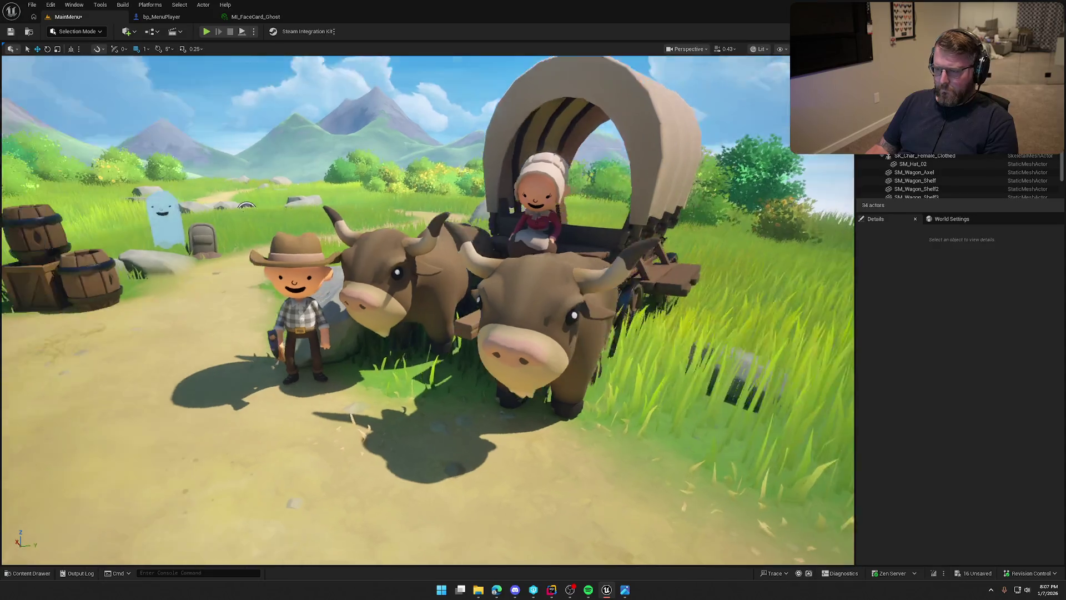
Play-test the level under the thunderstorm sky, then stop the play session.
left_click(211, 32)
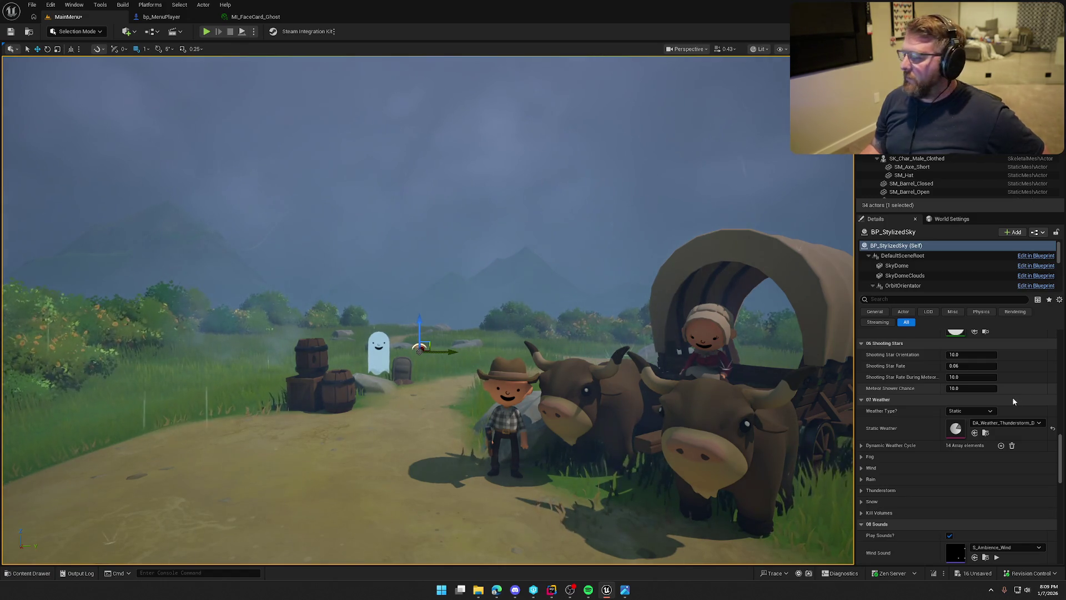
left_click(207, 31)
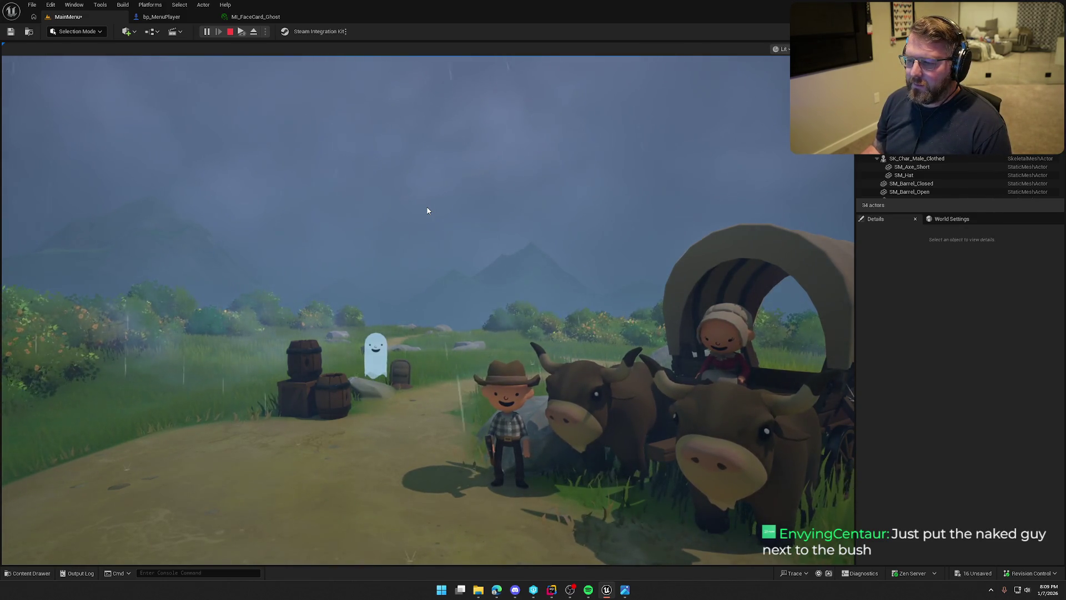
key("Escape")
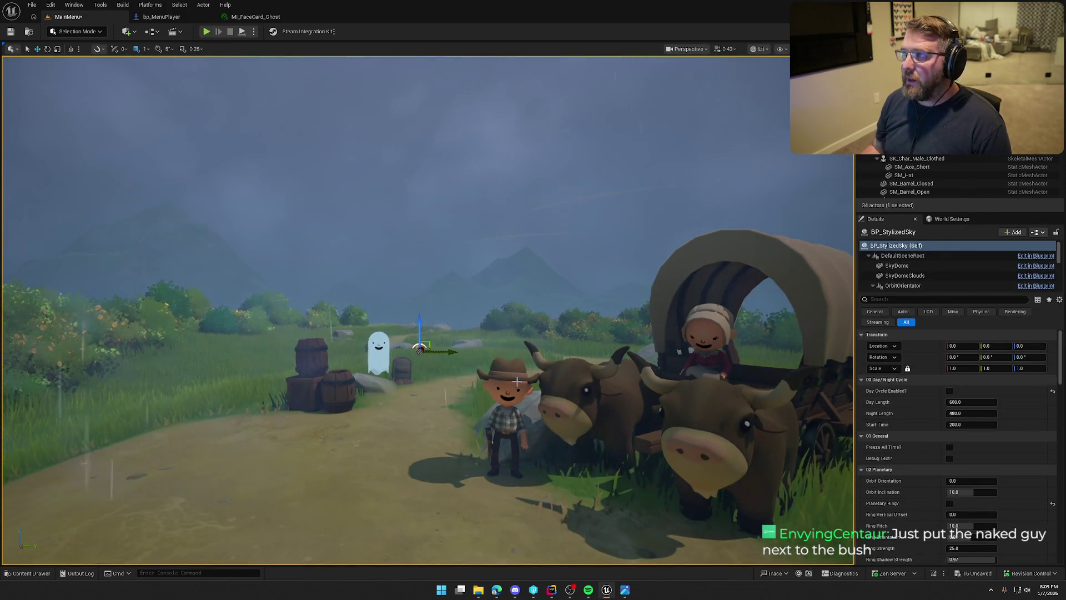
Change the sky's Static Weather to DA_Weather_VolcanicAsh.
scroll(1012, 418, "down", 5)
scroll(1012, 409, "down", 10)
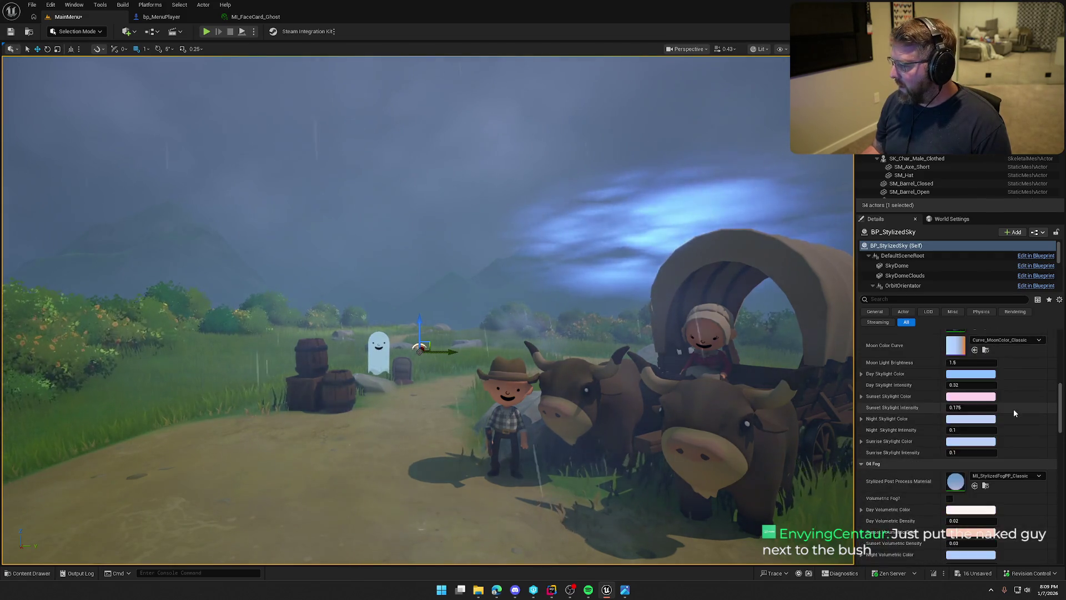
left_click(1022, 372)
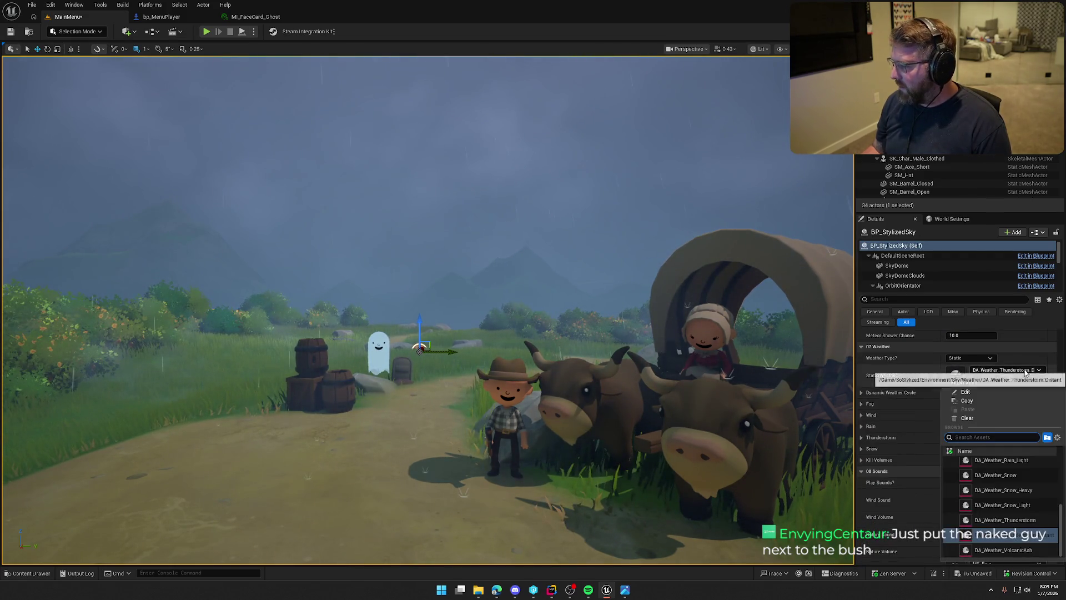
left_click(1024, 548)
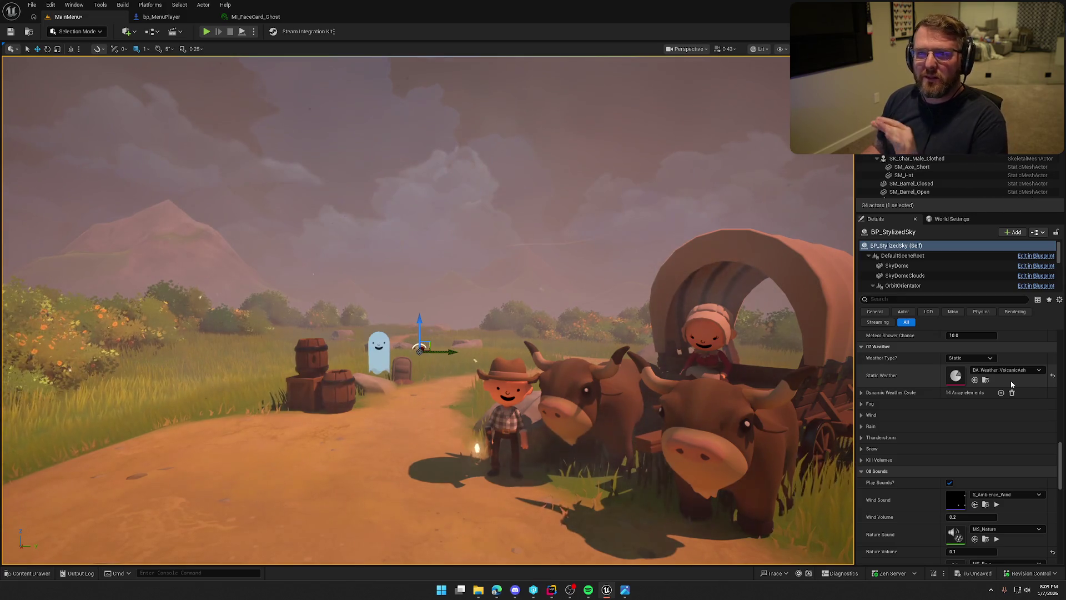
left_click(1013, 371)
Play-test the level with the volcanic ash weather, then stop.
key("Escape")
left_click(206, 34)
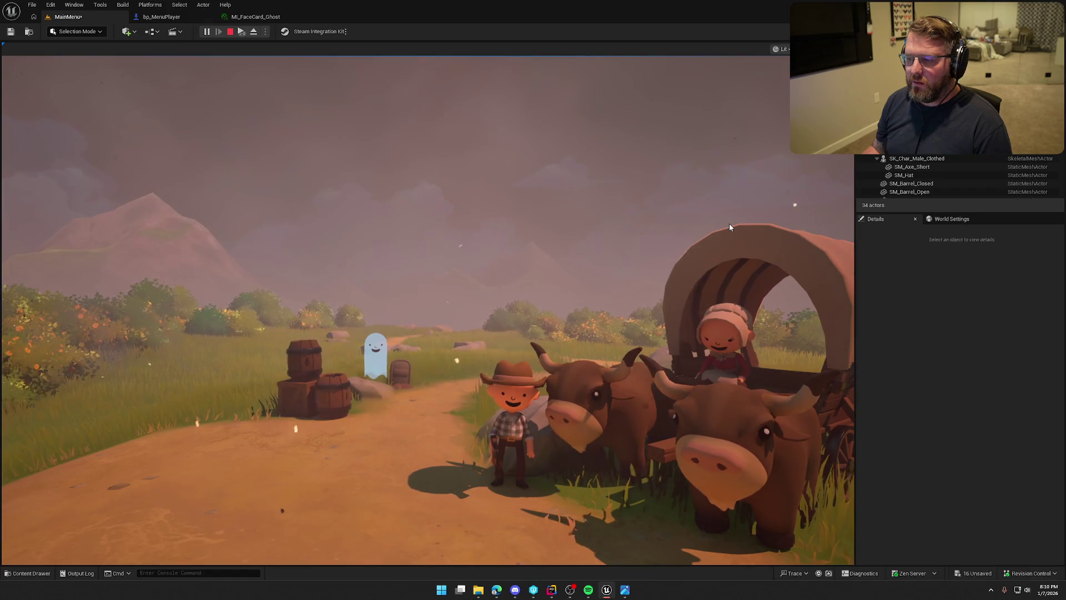
key("Escape")
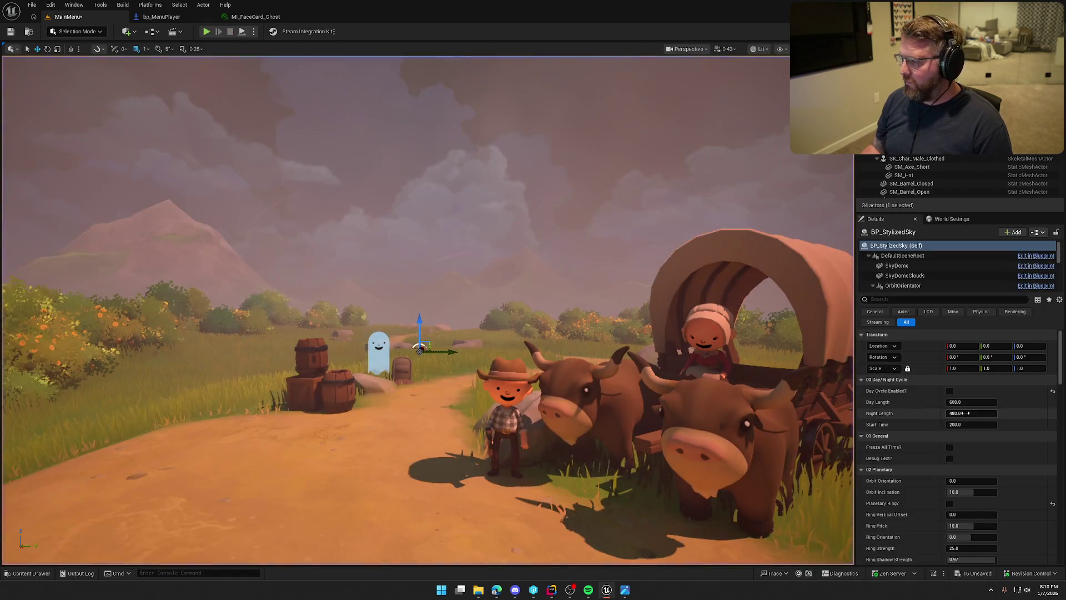
Try DA_Weather_AcidRain, DA_Weather_BloodMoon and DA_Weather_PlasmaStorm as the Static Weather.
scroll(1037, 455, "down", 8)
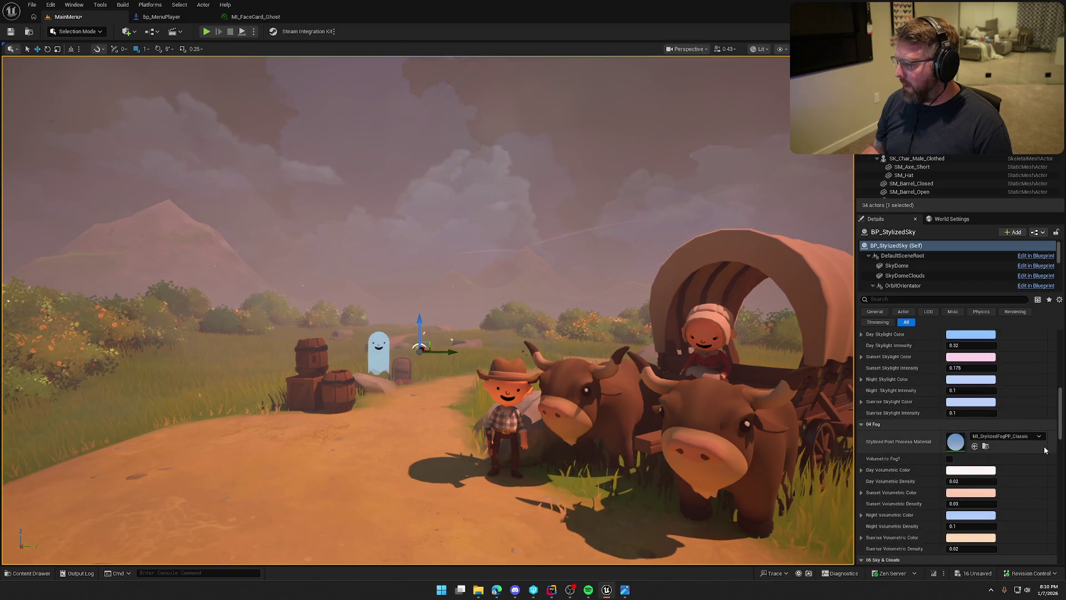
scroll(1019, 455, "down", 10)
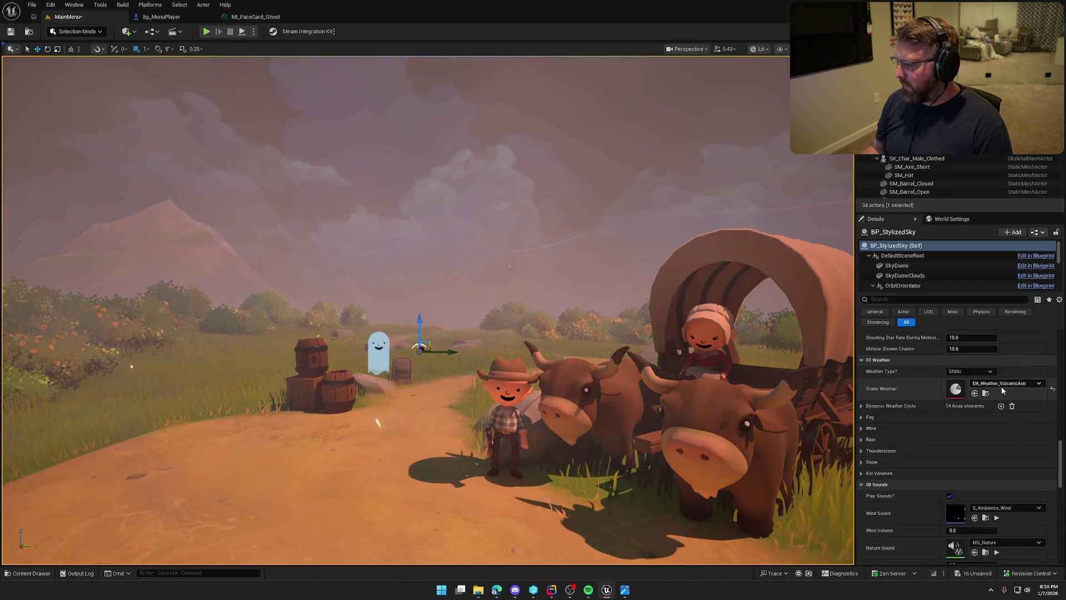
left_click(1003, 384)
scroll(999, 511, "up", 5)
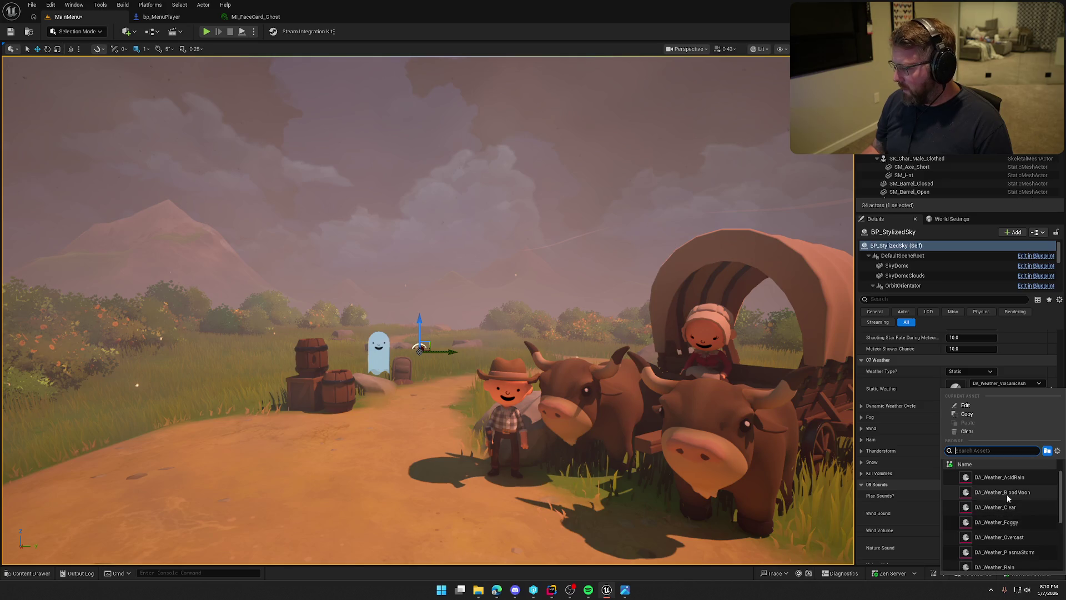
left_click(1000, 477)
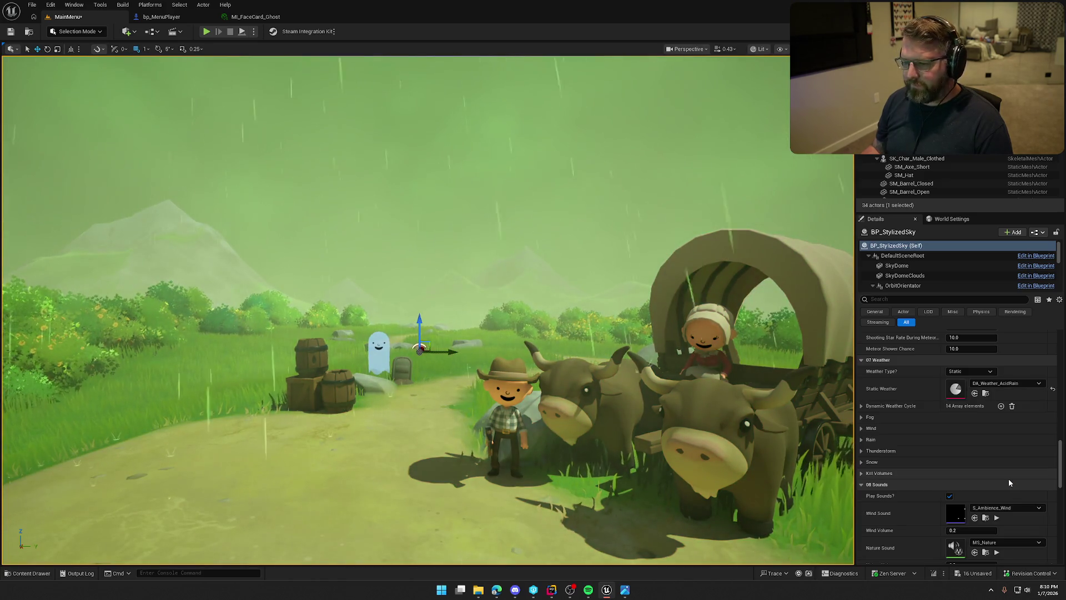
left_click(1008, 384)
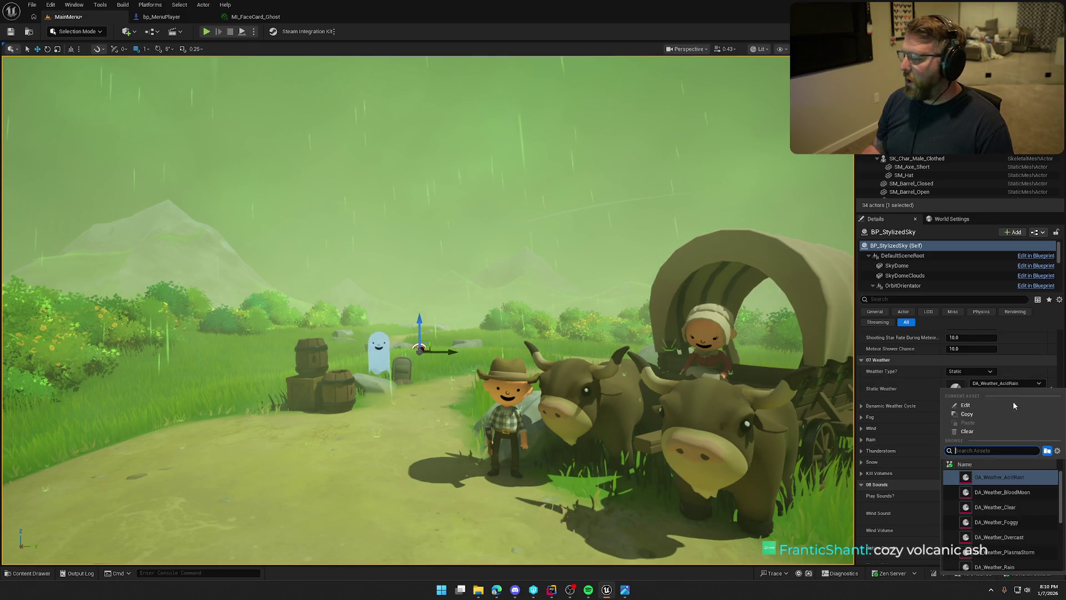
left_click(1020, 493)
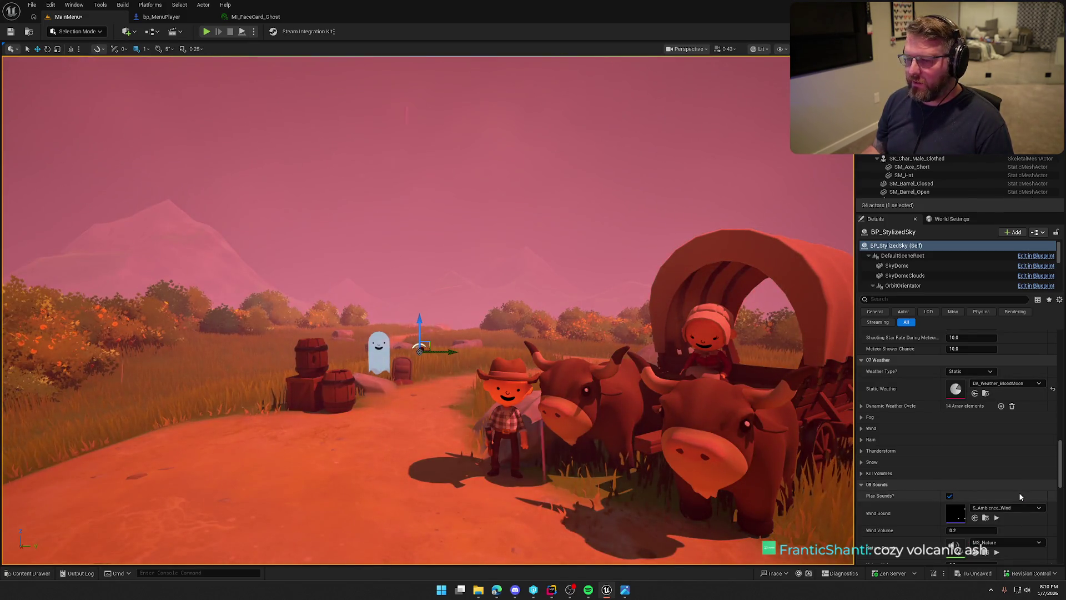
left_click(1008, 383)
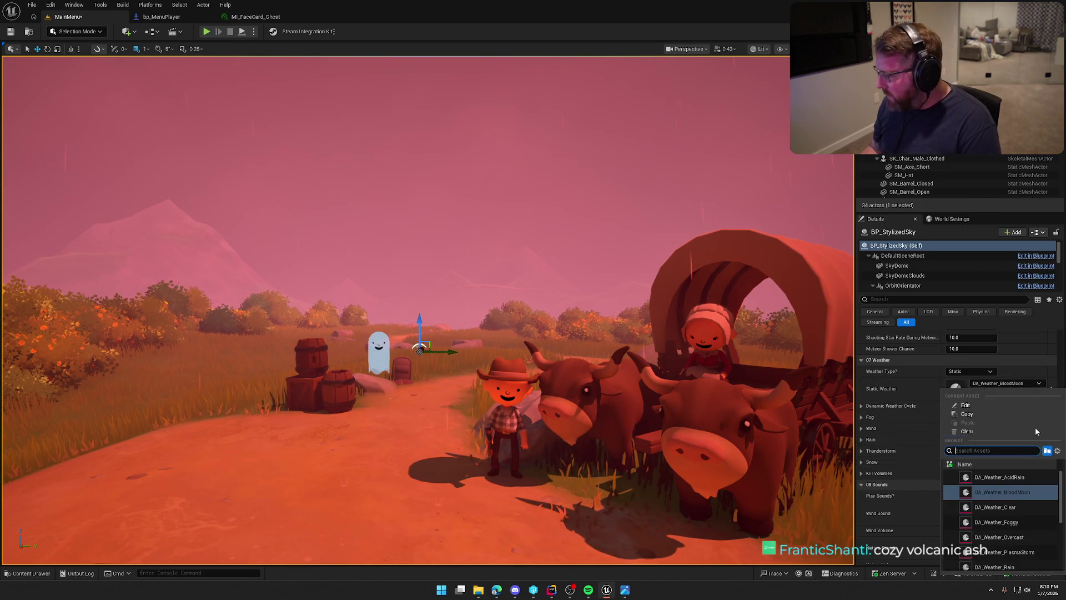
scroll(1028, 528, "down", 1)
left_click(1029, 534)
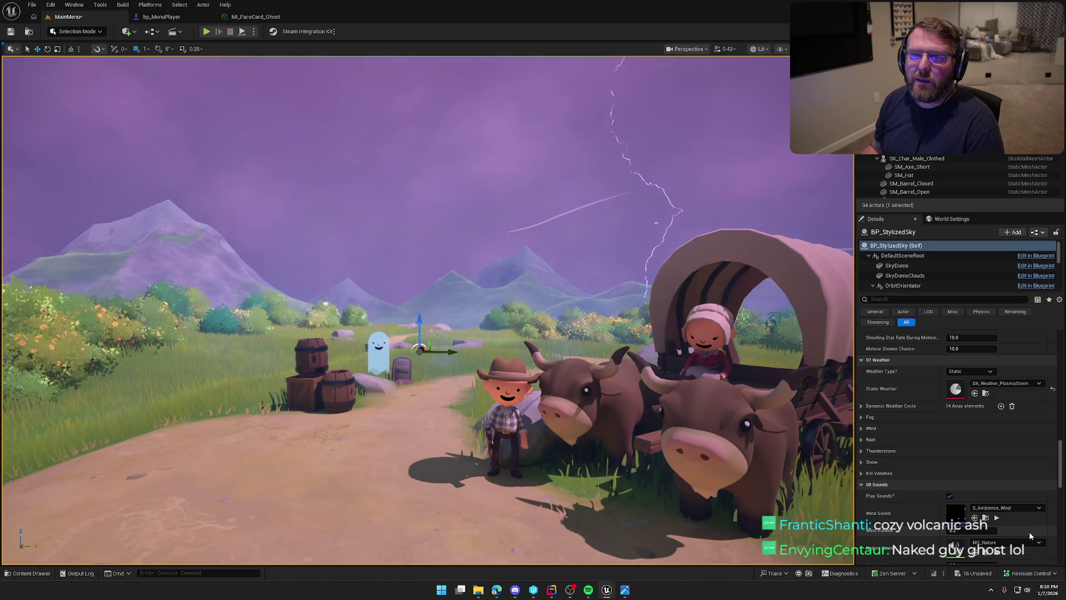
Settle on DA_Weather_Clear, deselect the sky, and turn the view across the scene.
left_click(1003, 384)
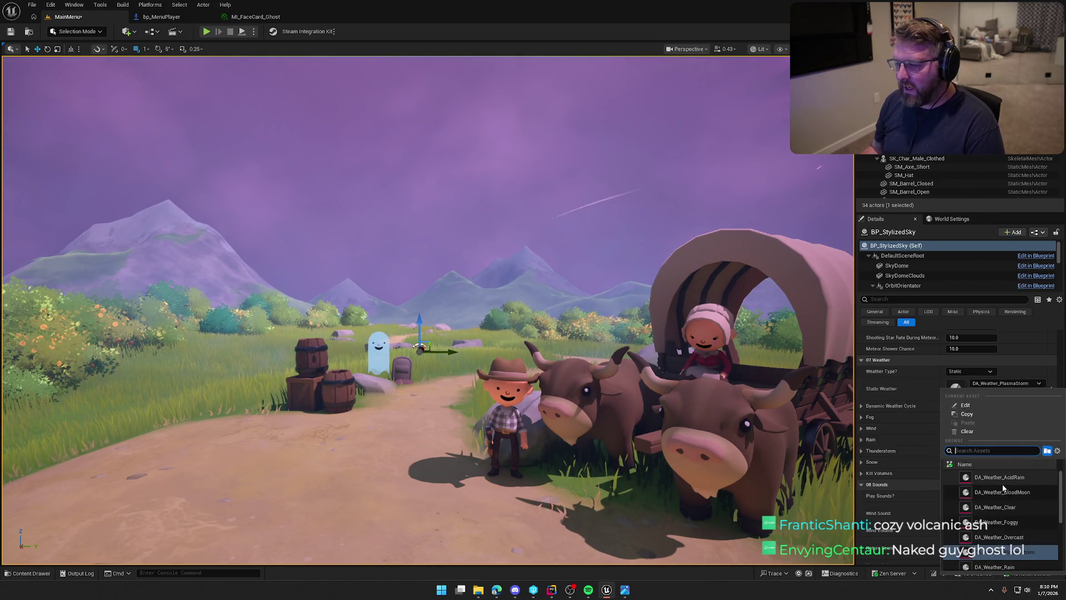
scroll(1034, 544, "down", 2)
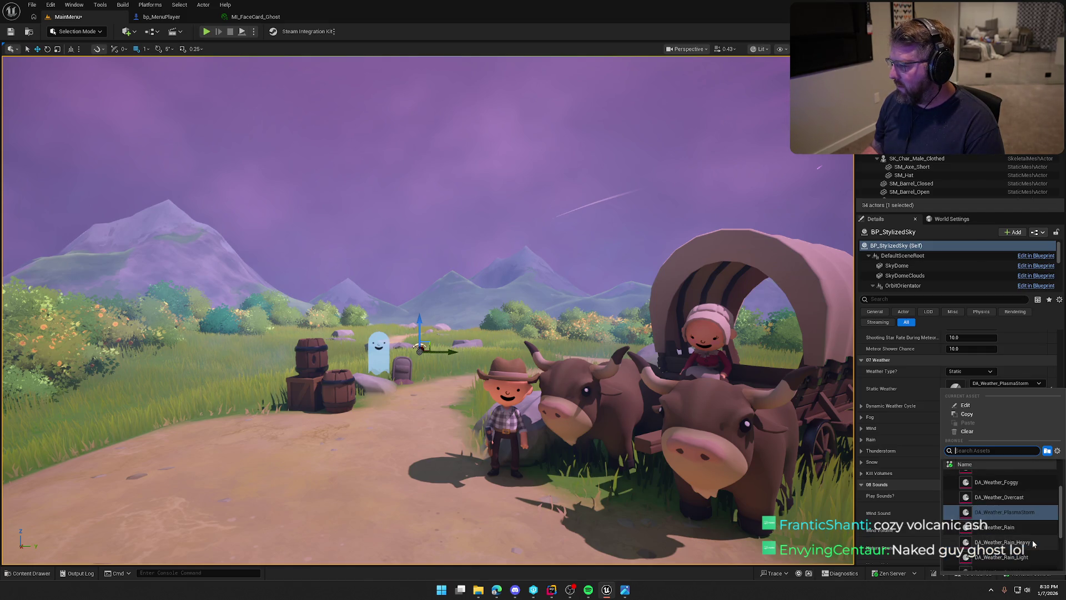
scroll(1034, 545, "down", 3)
scroll(1033, 543, "up", 5)
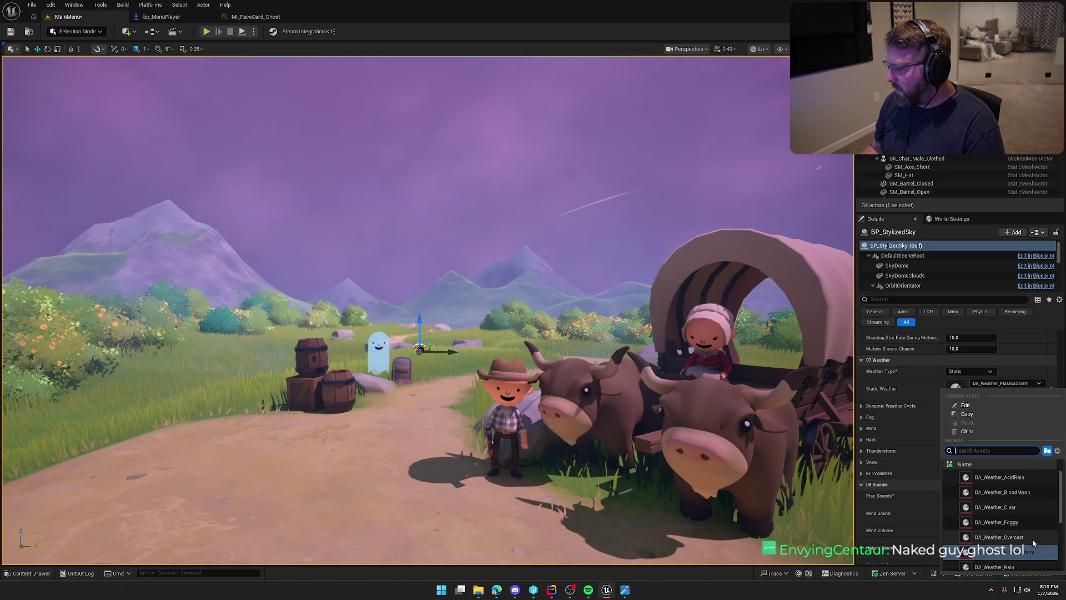
left_click(1000, 507)
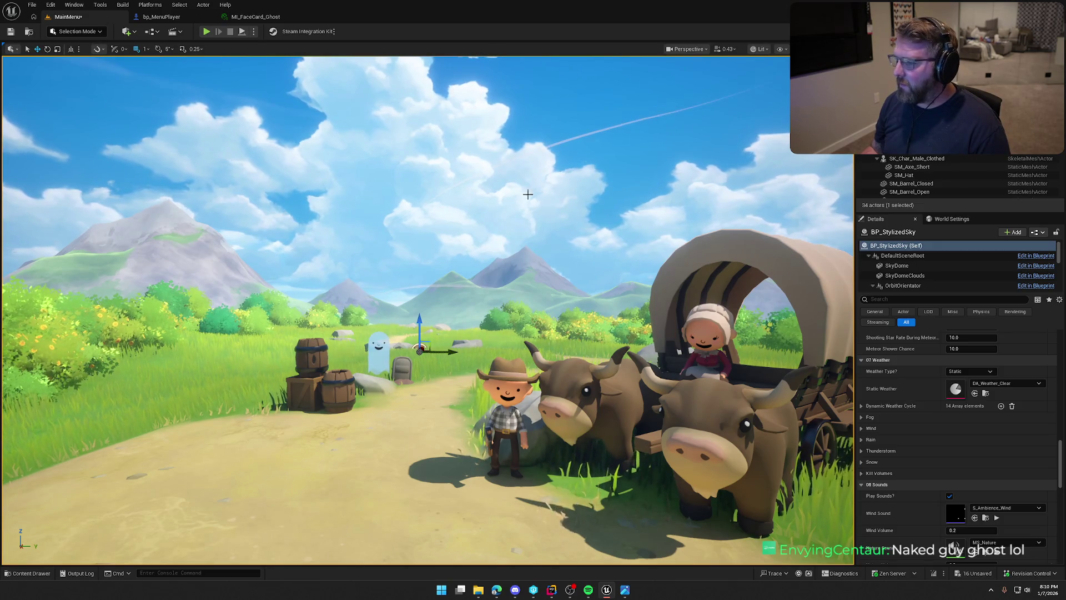
left_click(502, 185)
left_click_drag(507, 260, 523, 308)
mouse_move(422, 269)
left_mouse_down()
mouse_move(411, 278)
mouse_move(422, 269)
left_mouse_up()
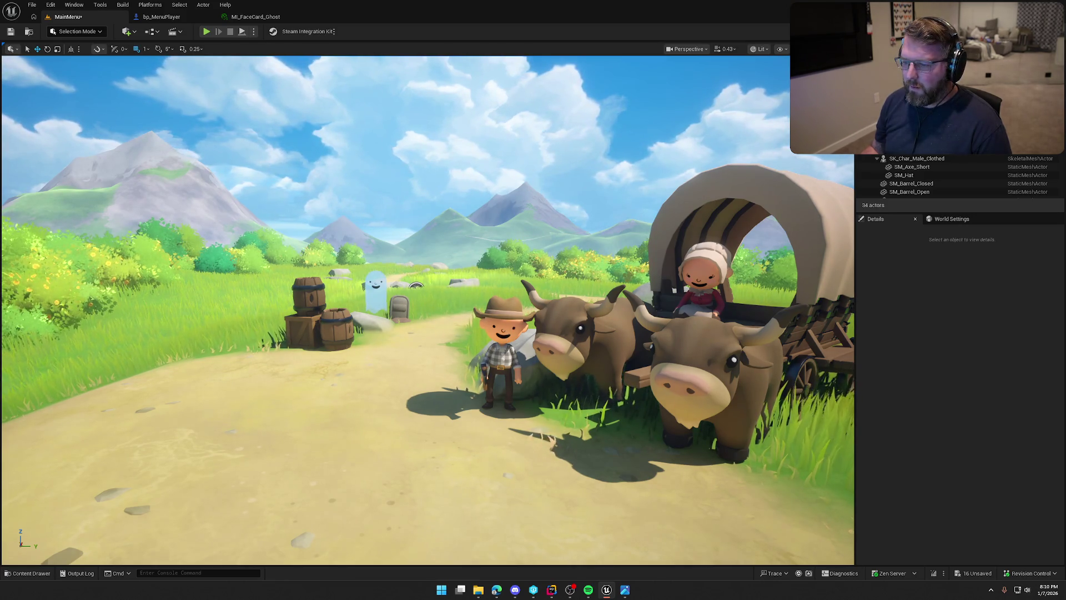
Place an SK_Char_Male_Naked character beside the barrels and prepare to rotate it.
left_click(503, 356)
key("ctrl+b")
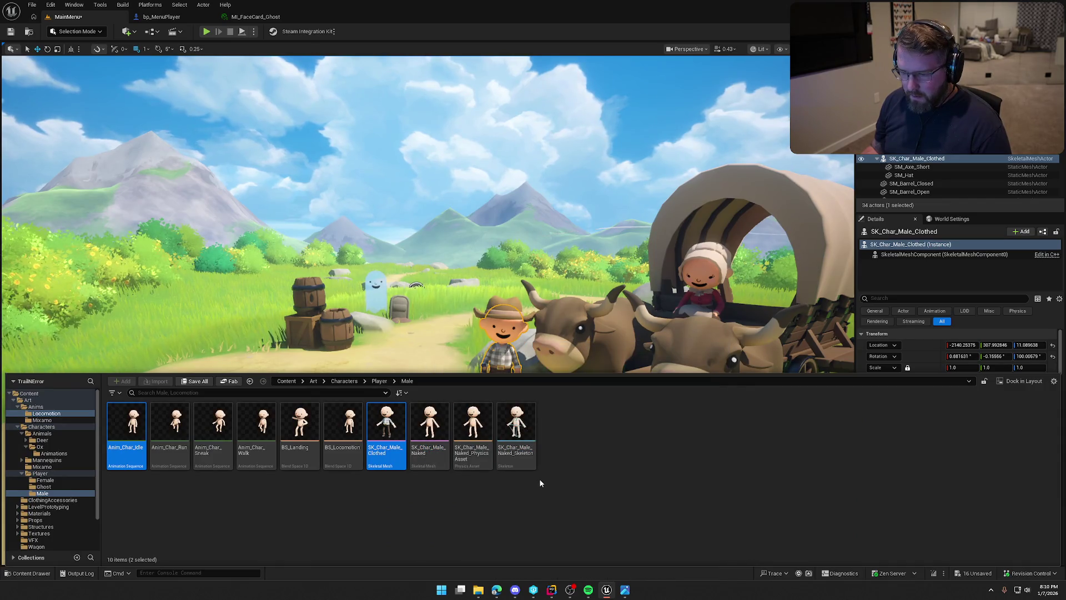
mouse_move(432, 423)
mouse_move(432, 423)
left_mouse_down()
mouse_move(311, 333)
mouse_move(294, 336)
mouse_move(309, 336)
left_mouse_up()
key("e")
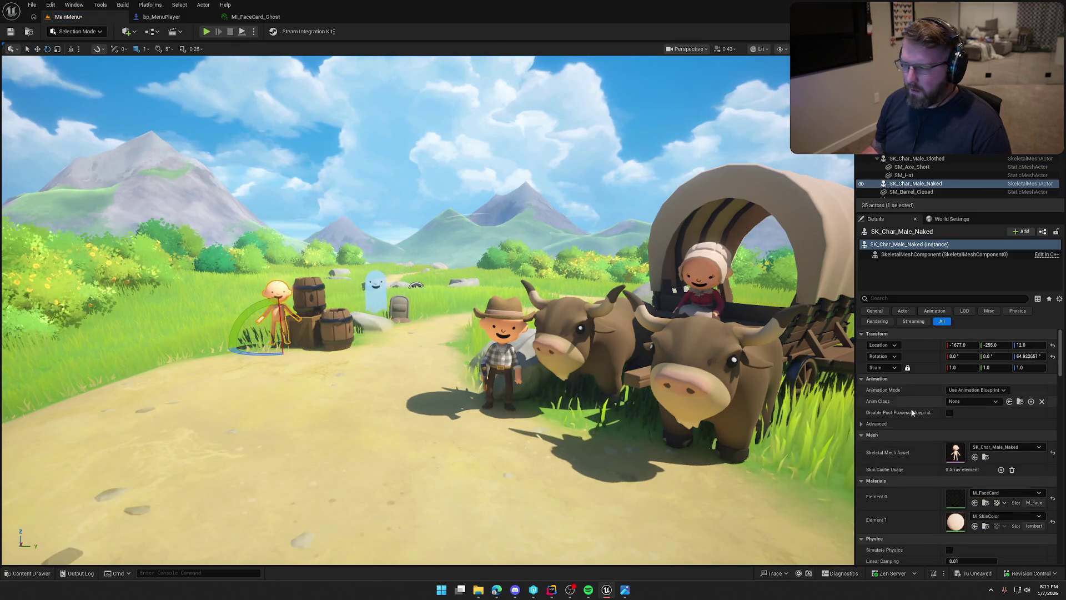
Set its Animation Mode to Use Animation Asset with Anim_Char_Idle to play.
left_click(978, 390)
left_click(982, 407)
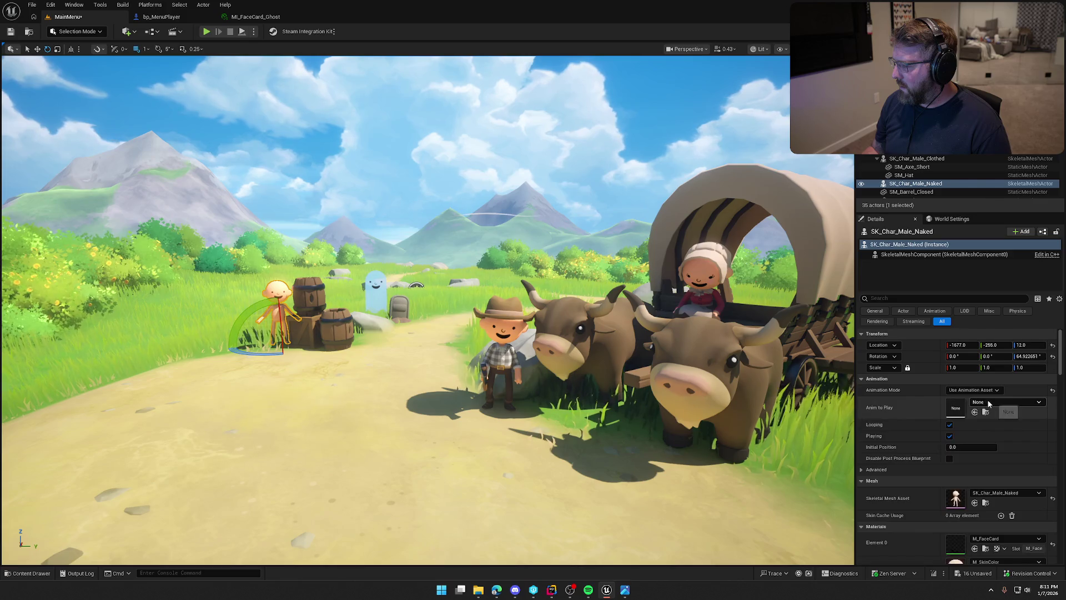
left_click(986, 403)
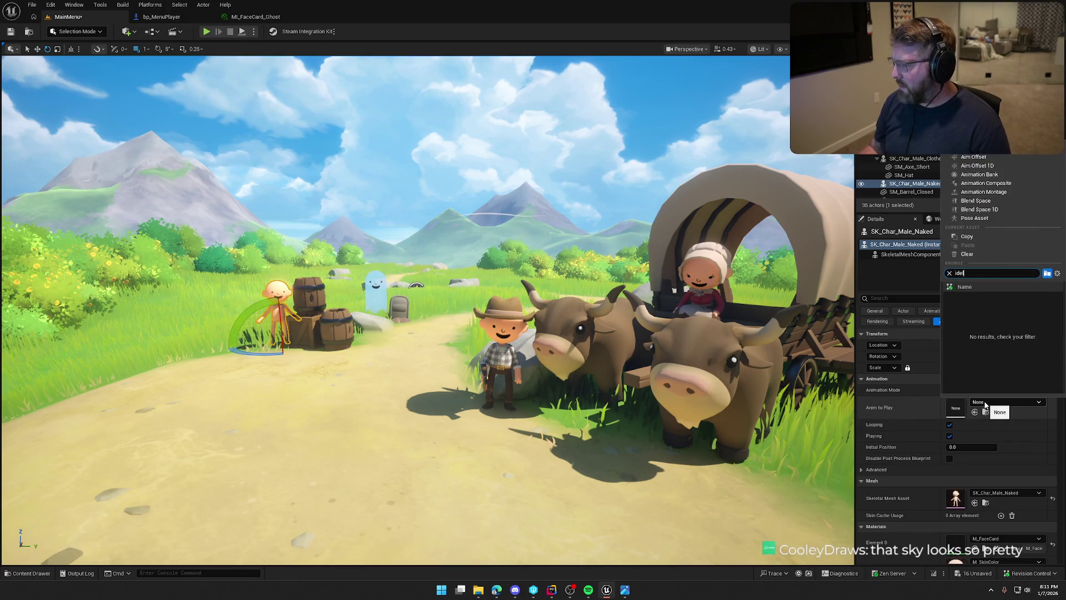
type("idle")
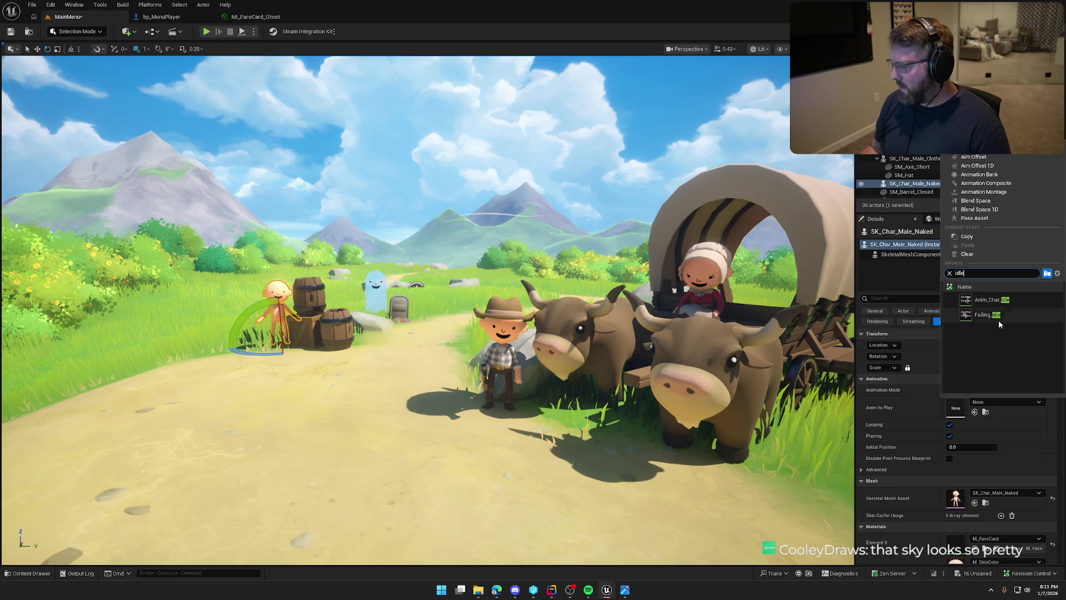
left_click(992, 300)
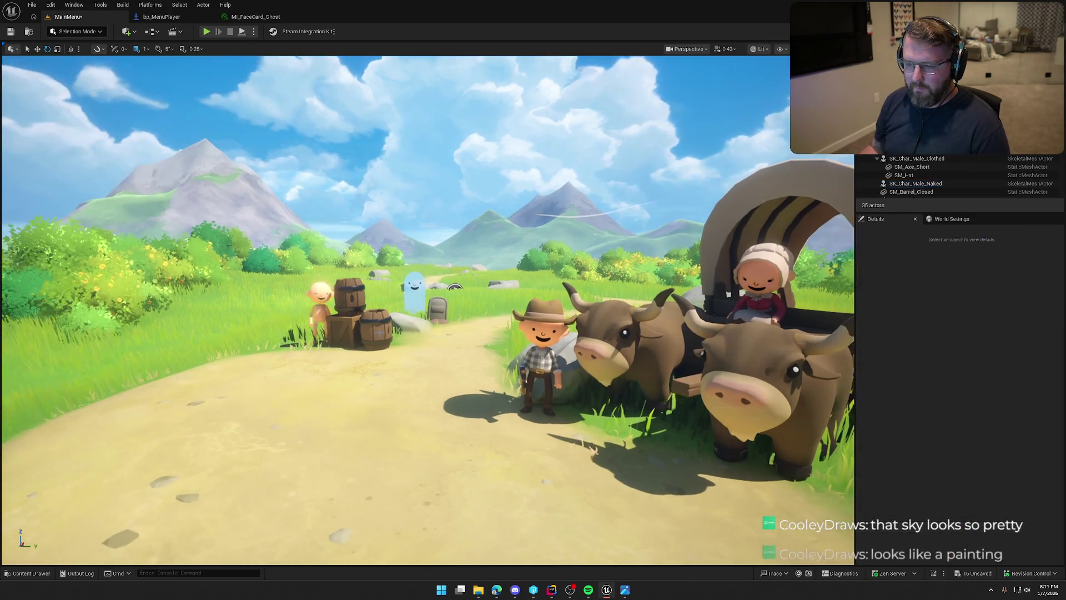
Move the naked character in behind the barrels and reselect it.
key("w")
scroll(378, 334, "up", 3)
scroll(301, 383, "up", 5)
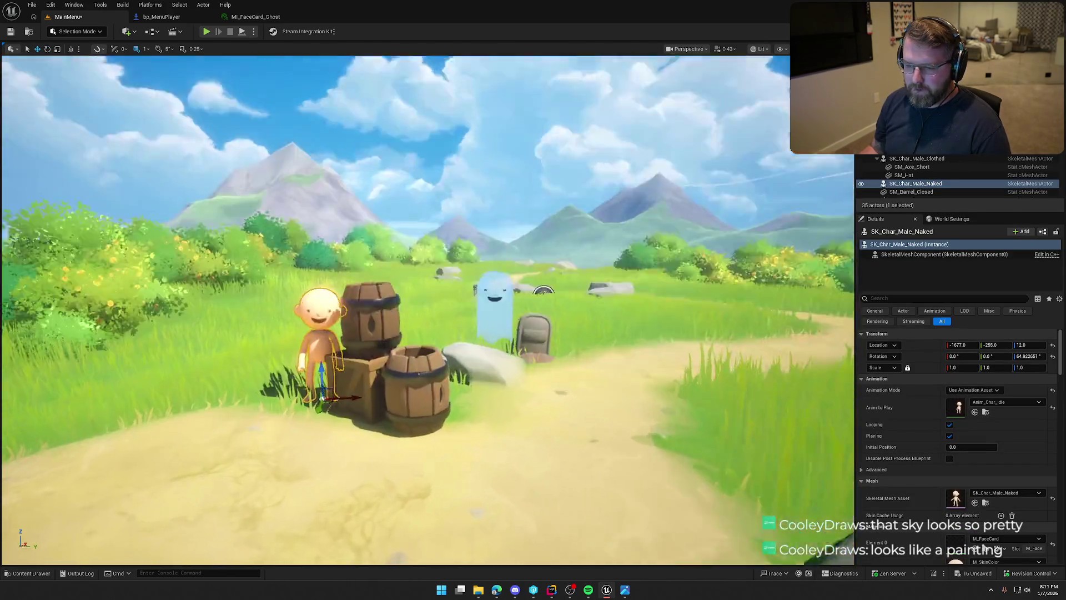
mouse_move(360, 403)
left_mouse_down()
mouse_move(392, 371)
mouse_move(424, 383)
left_mouse_up()
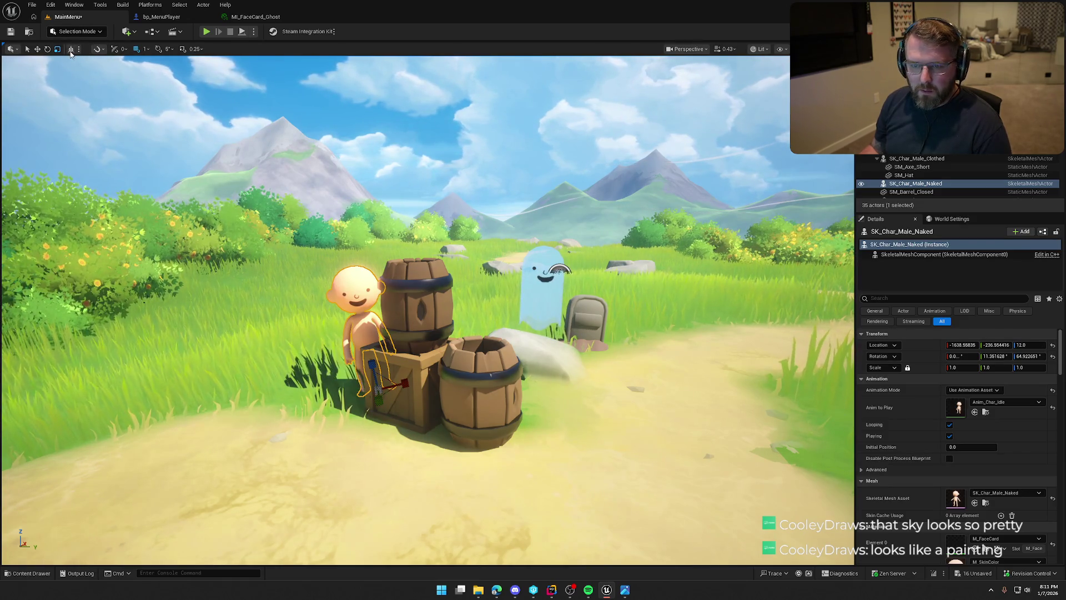
left_click(139, 117)
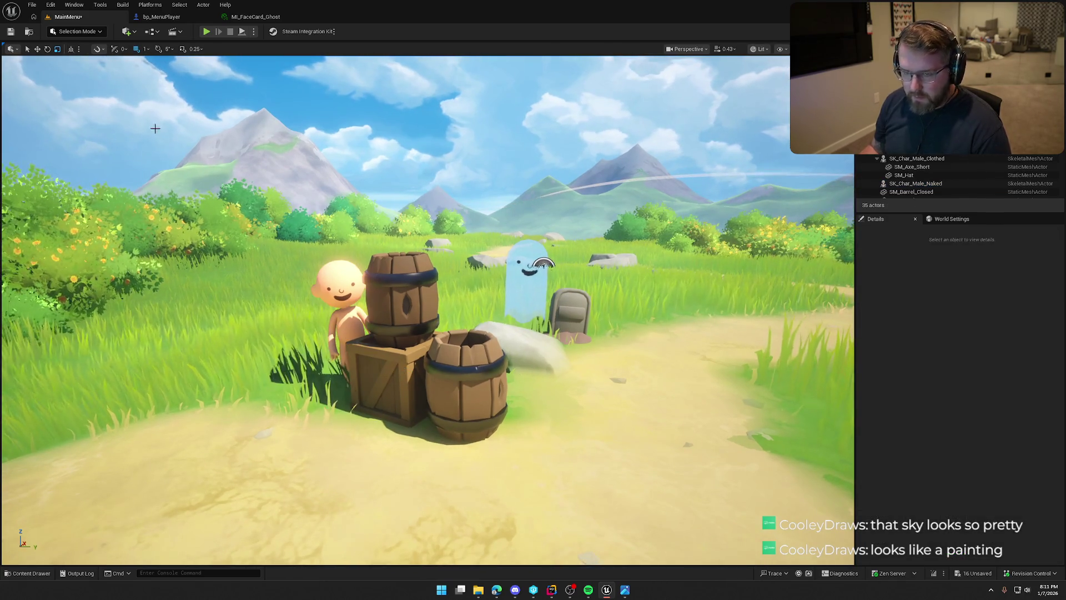
left_click(339, 287)
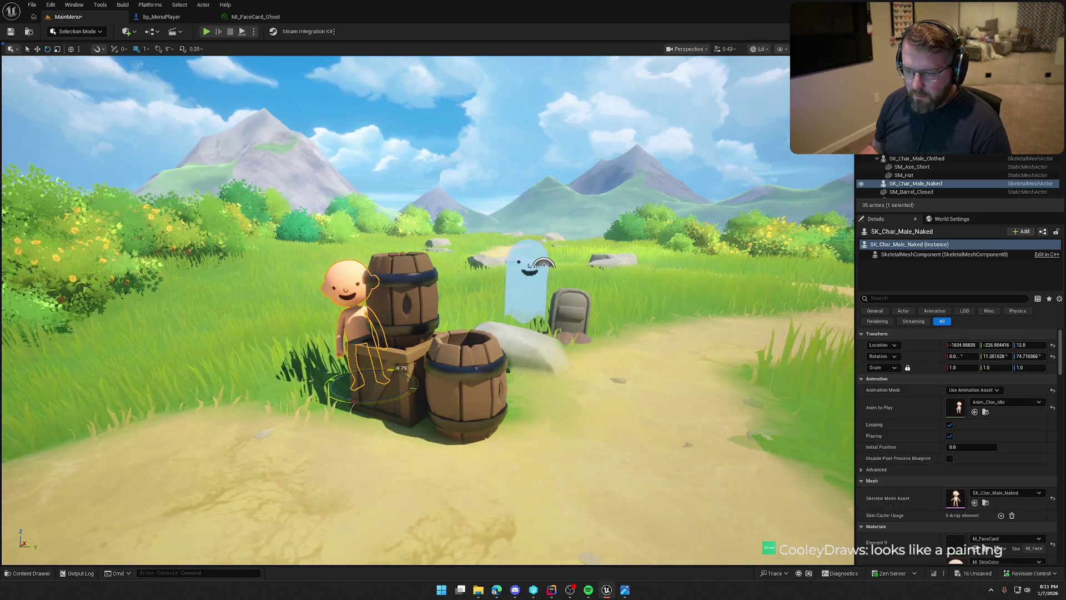
Fly the view in past the bp_MenuPlayer camera toward the cows.
key("Escape")
mouse_move(543, 264)
left_mouse_down()
mouse_move(454, 331)
mouse_move(489, 210)
left_mouse_up()
left_click(490, 207)
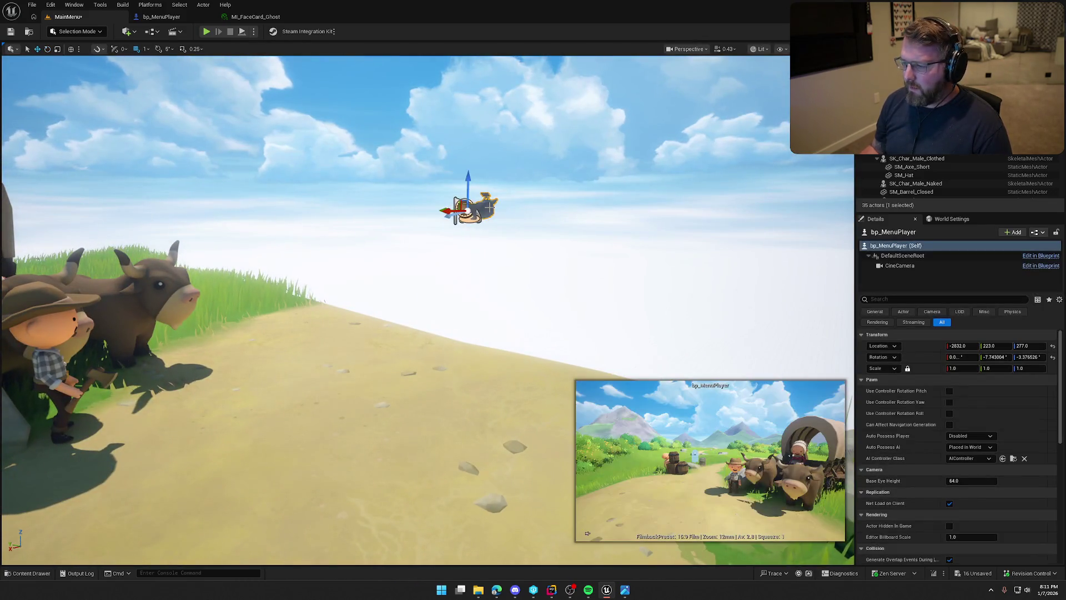
left_click_drag(353, 171, 214, 29)
key("Escape")
Play-test the level, then rotate the character by the barrels slightly.
left_click(207, 32)
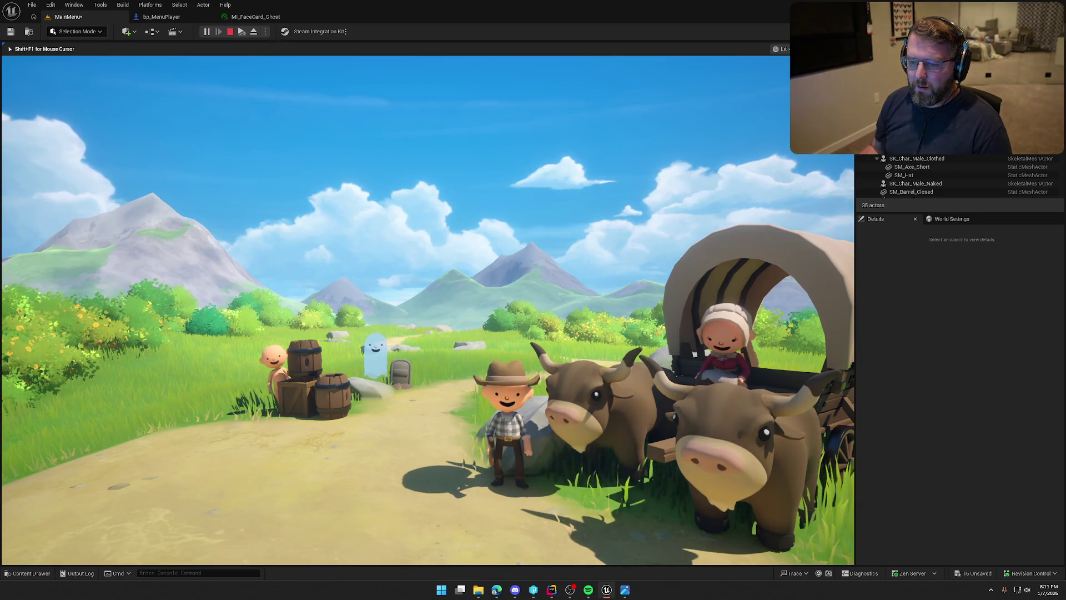
key("Escape")
left_click(290, 366)
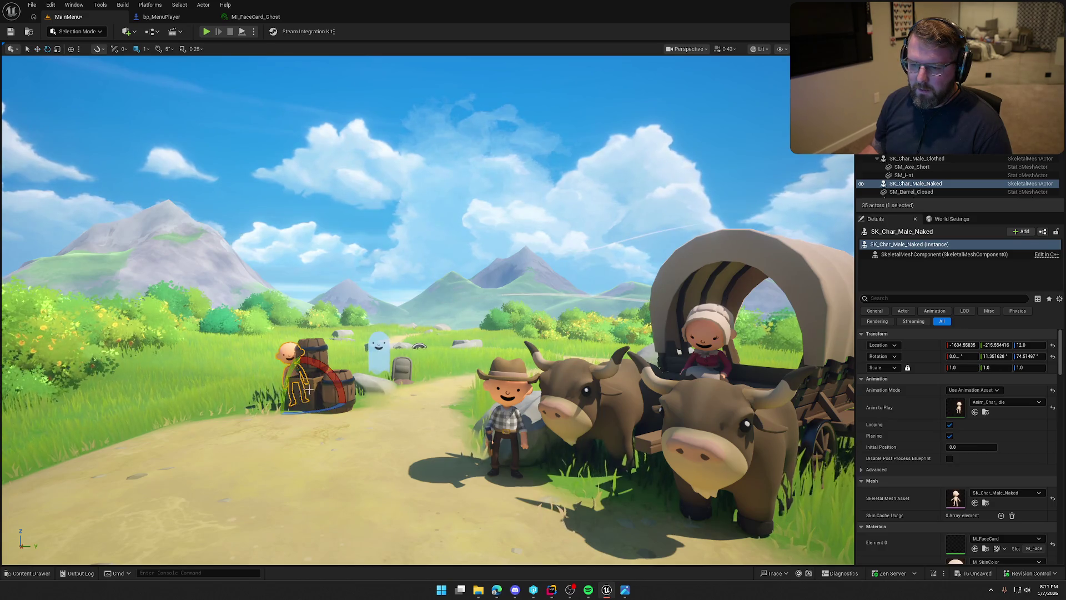
mouse_move(305, 398)
left_mouse_down()
mouse_move(299, 350)
mouse_move(322, 405)
left_mouse_up()
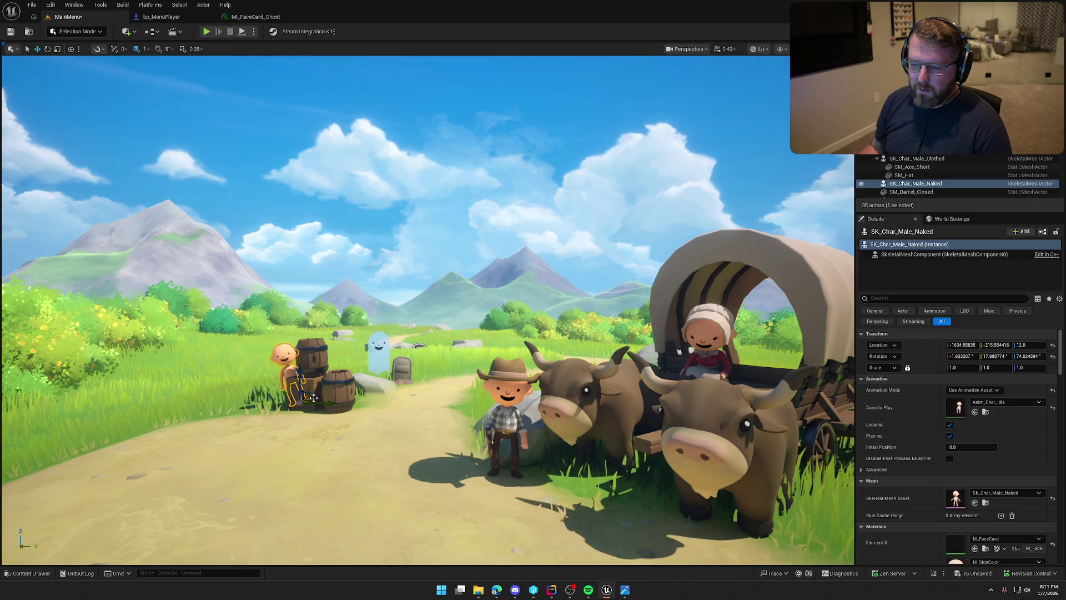
key("Escape")
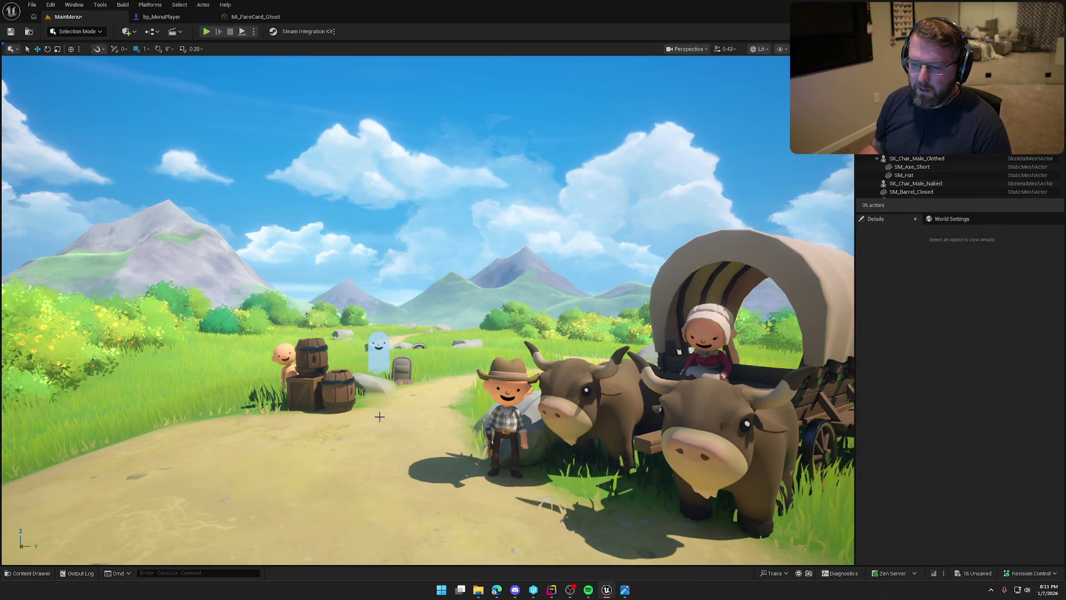
Play-test the menu shot, then tilt the menu camera by about 1.66 degrees.
left_click(206, 31)
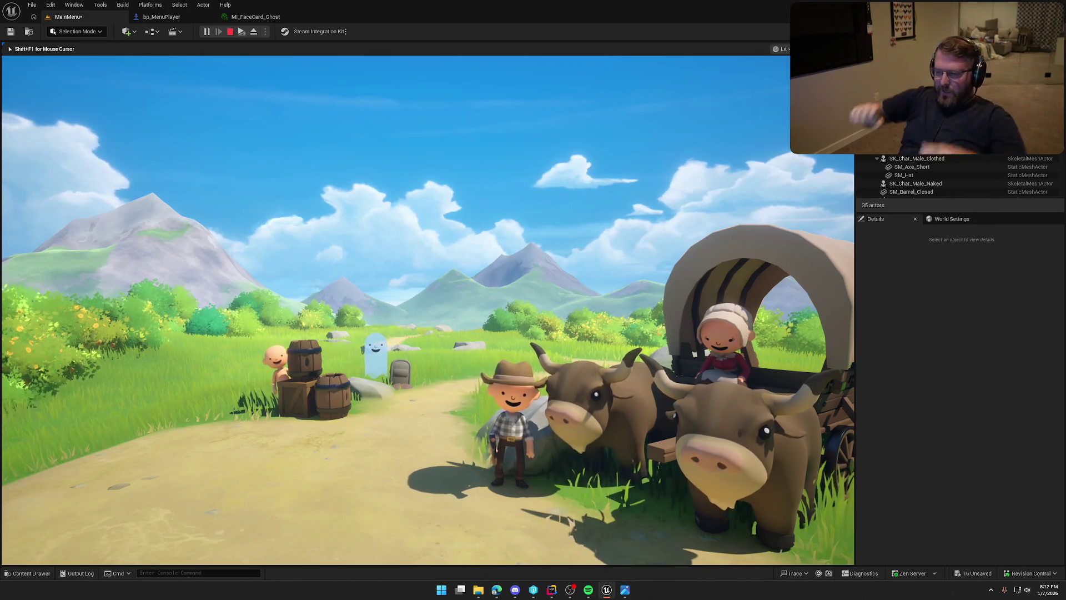
key("Escape")
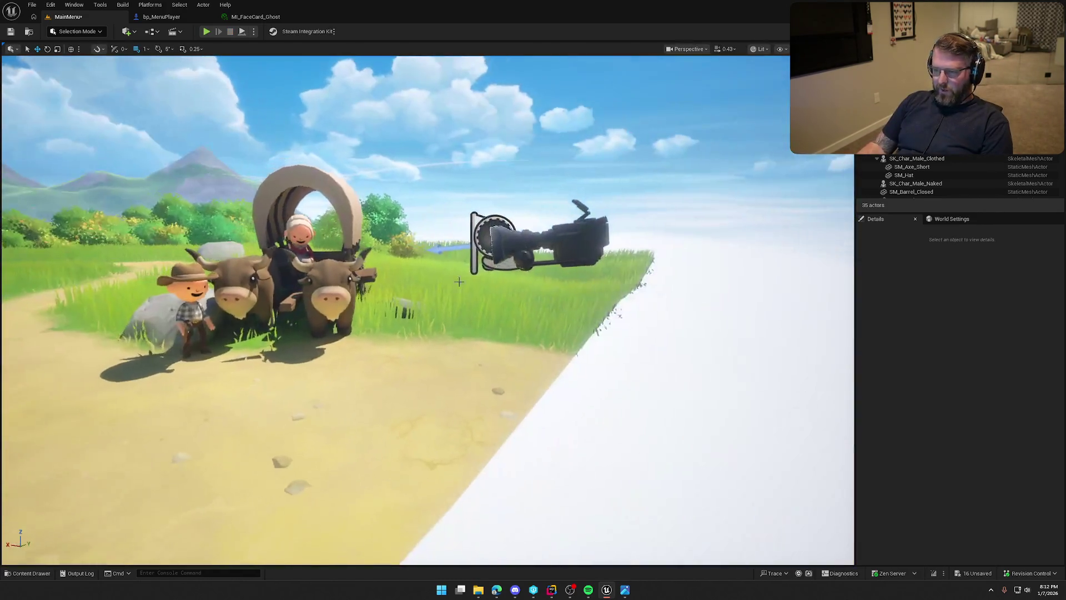
left_click(557, 242)
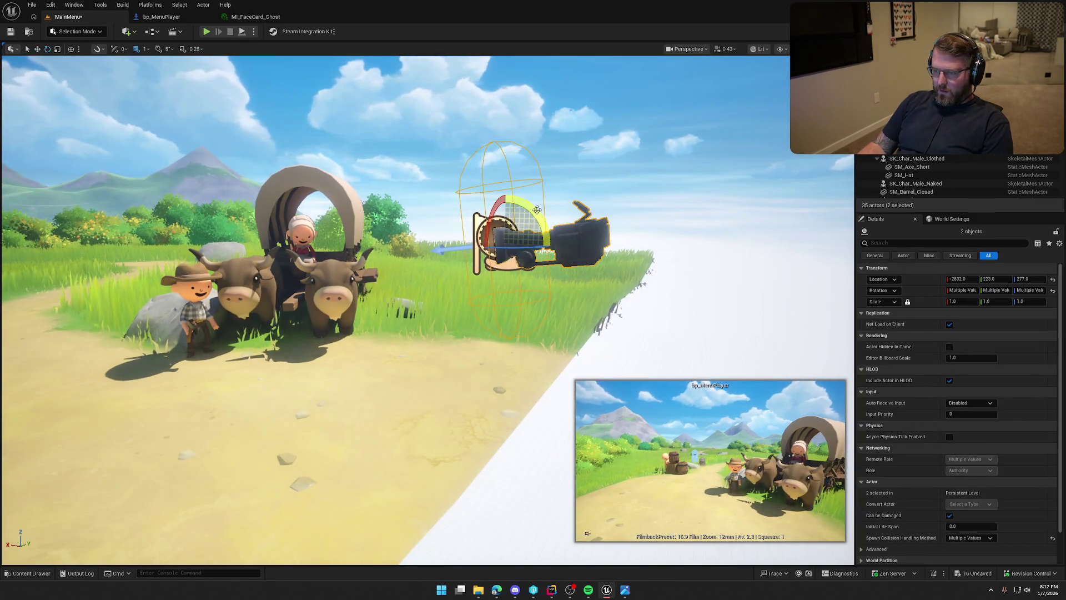
key("e")
left_click_drag(548, 239, 548, 261)
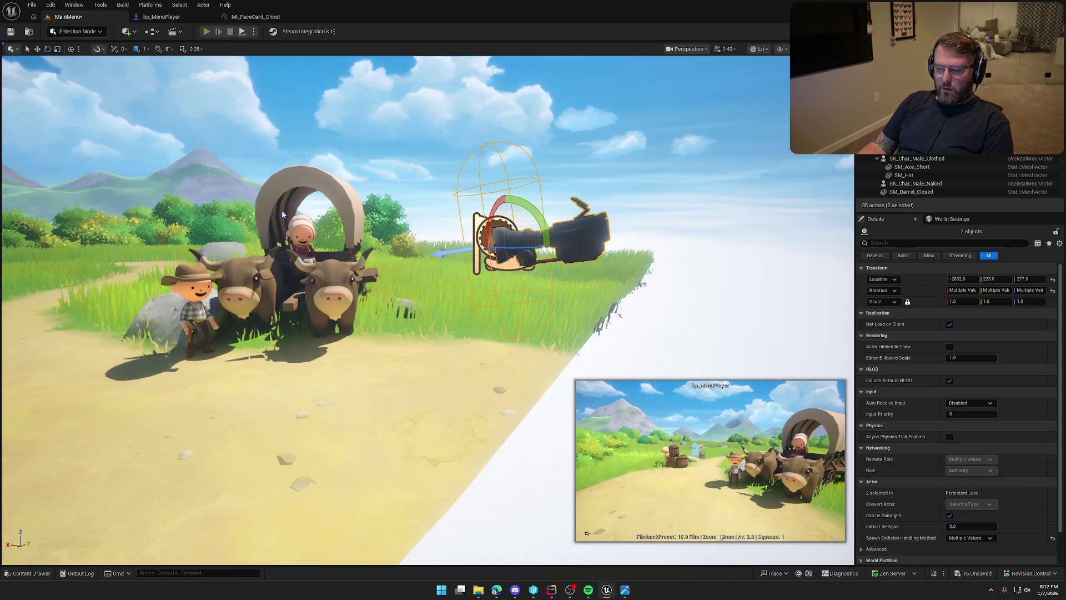
Check the new angle with Alt+P and tilt the camera slightly again.
key("alt+p")
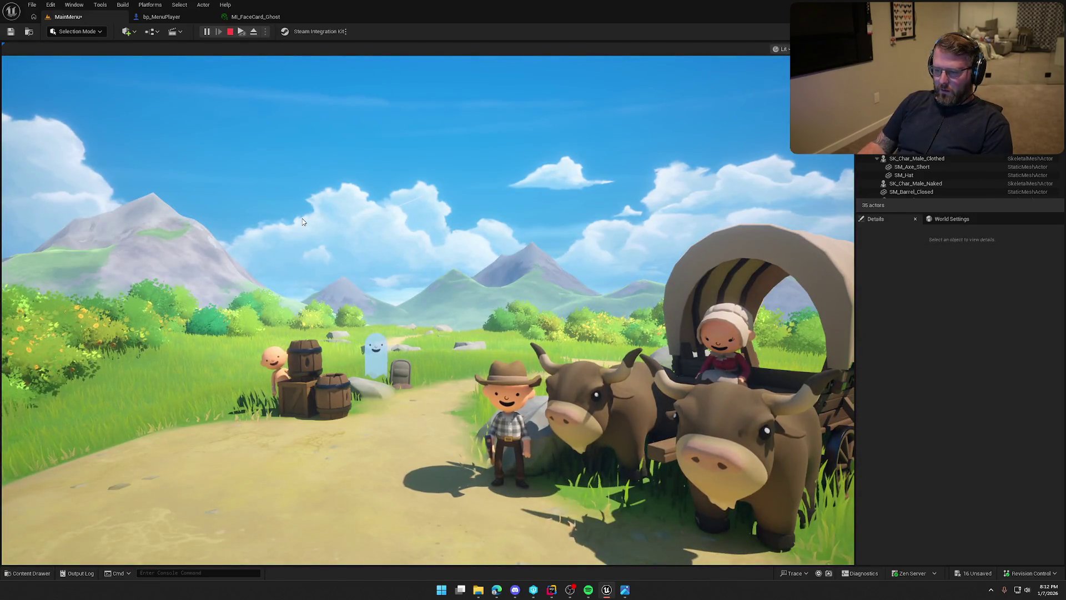
key("Escape")
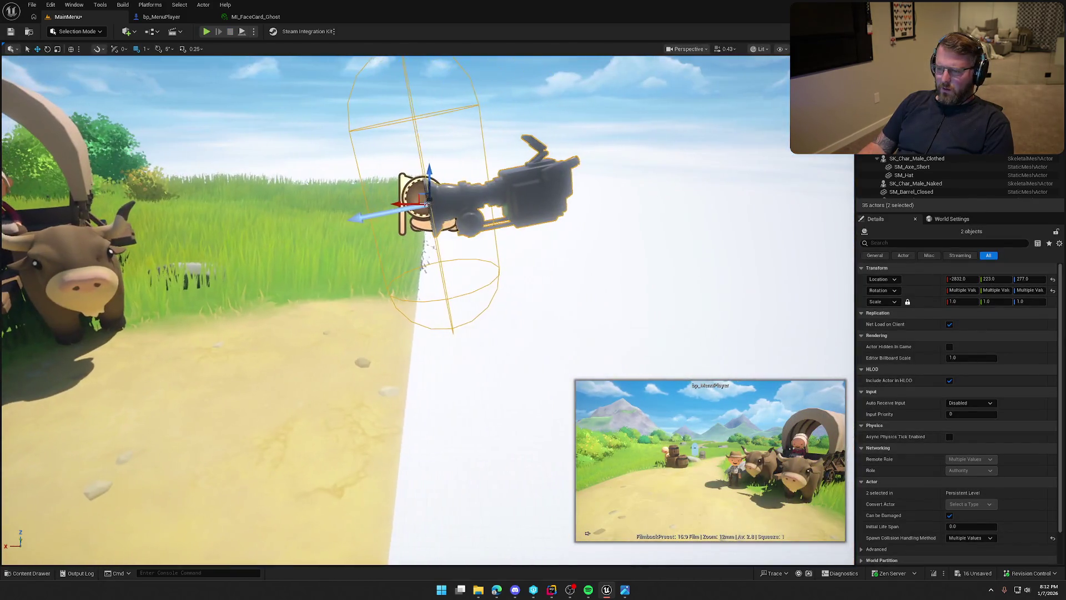
key("e")
left_click_drag(439, 174, 376, 156)
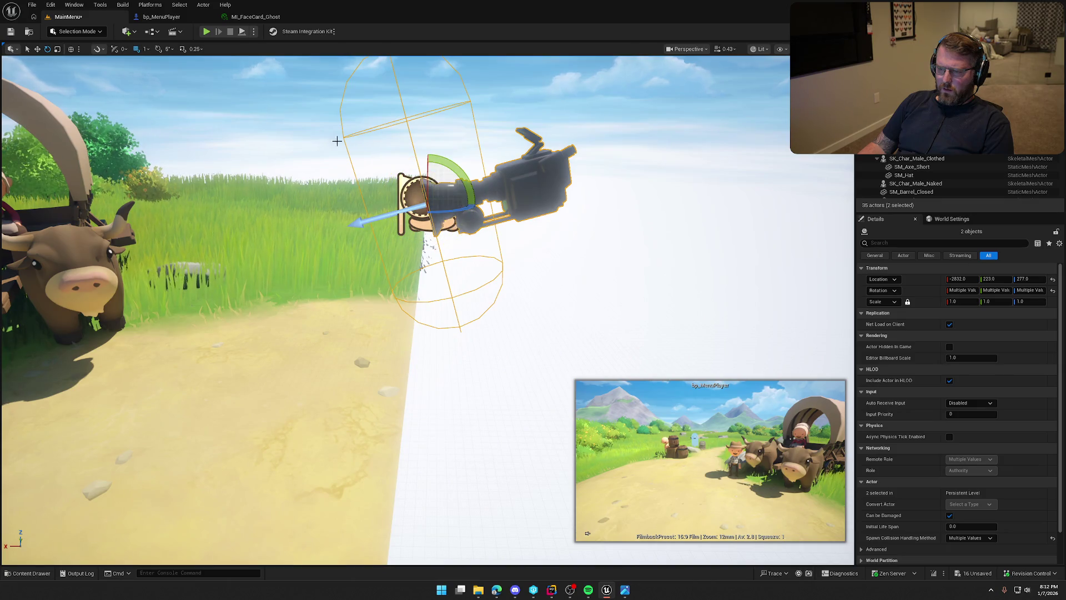
Play-test once more, frame the selected actors, and open the bp_MenuPlayer blueprint.
left_click(206, 32)
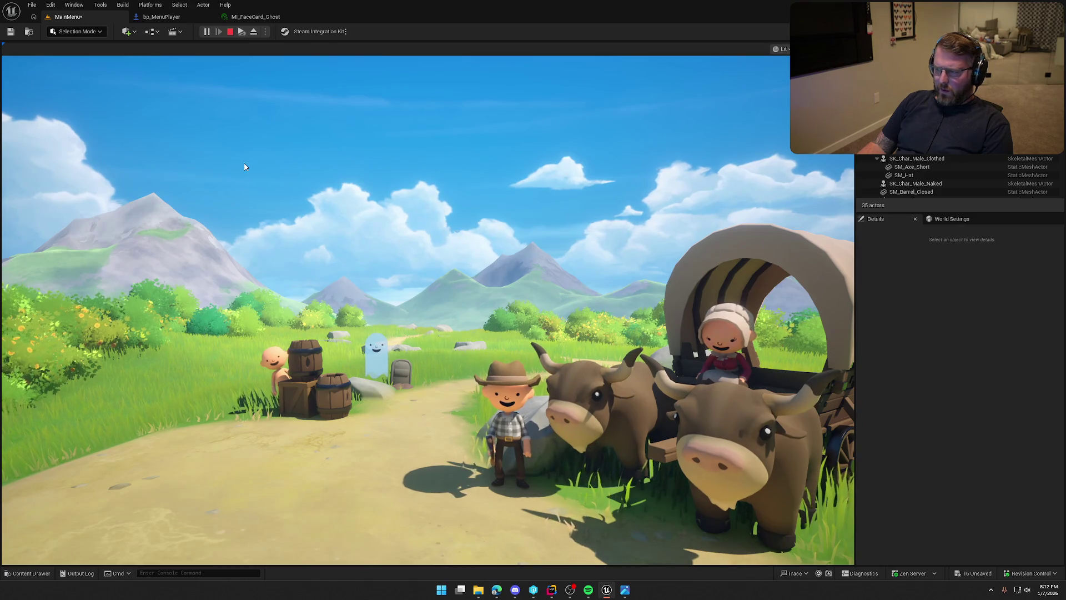
key("Escape")
key("f")
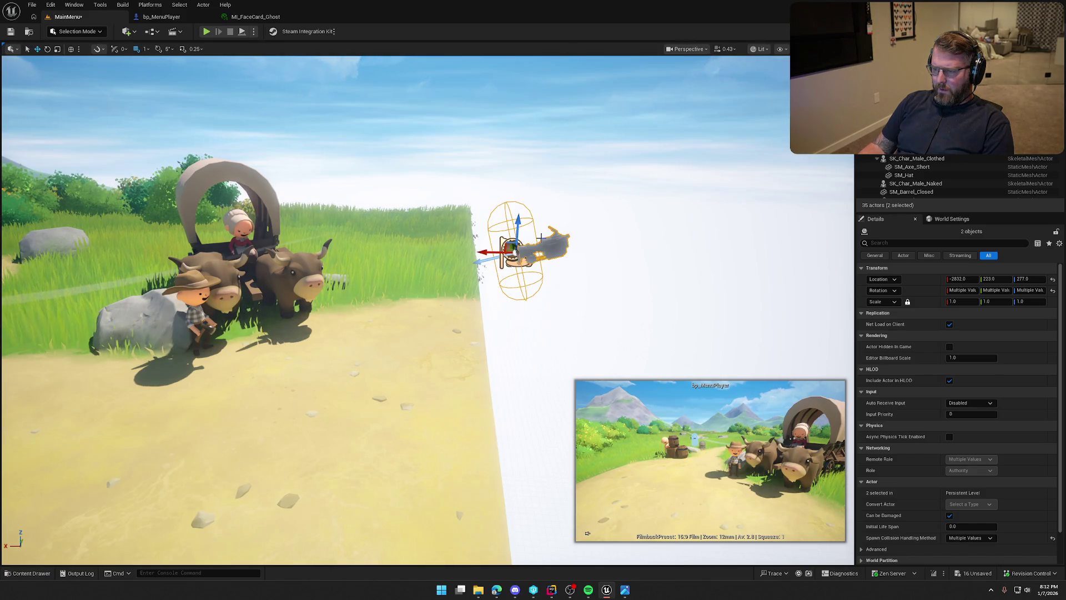
left_click(152, 17)
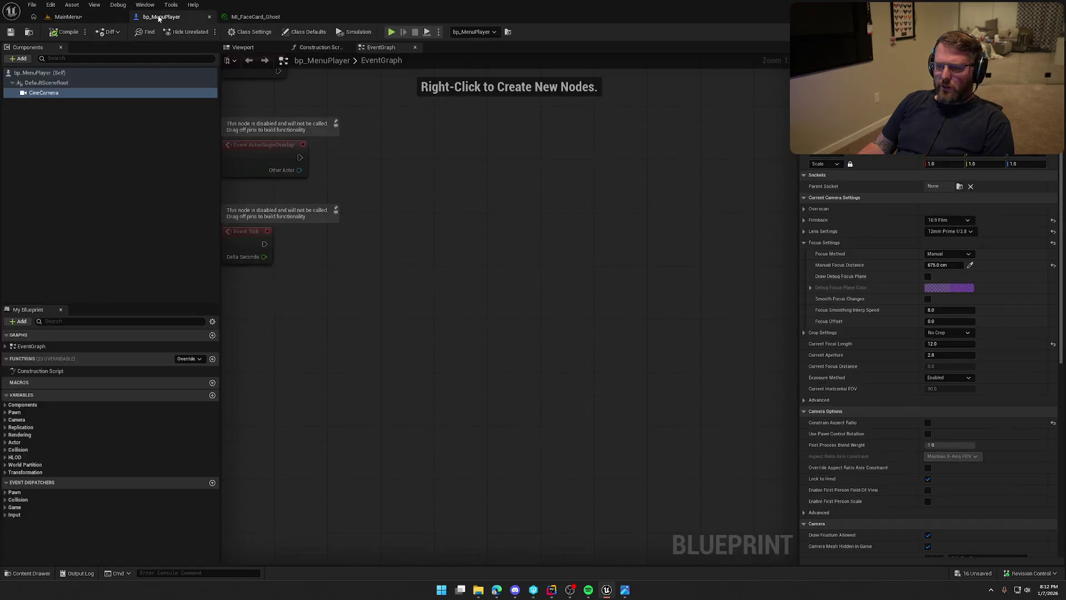
Back in the MainMenu level, set PlayerStart's Roll and Pitch to 0.
left_click(210, 16)
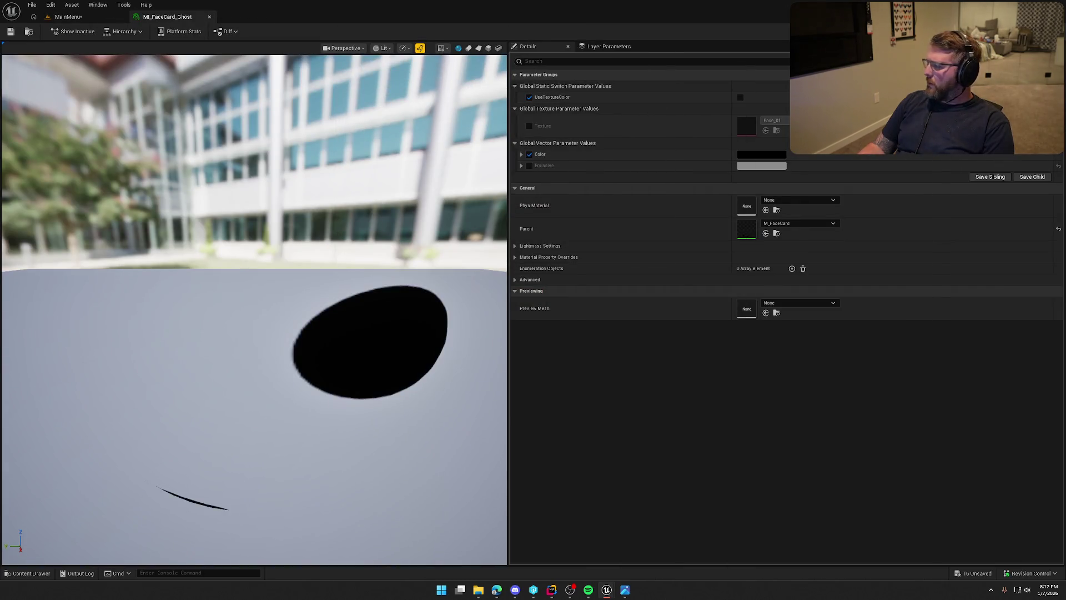
left_click(62, 16)
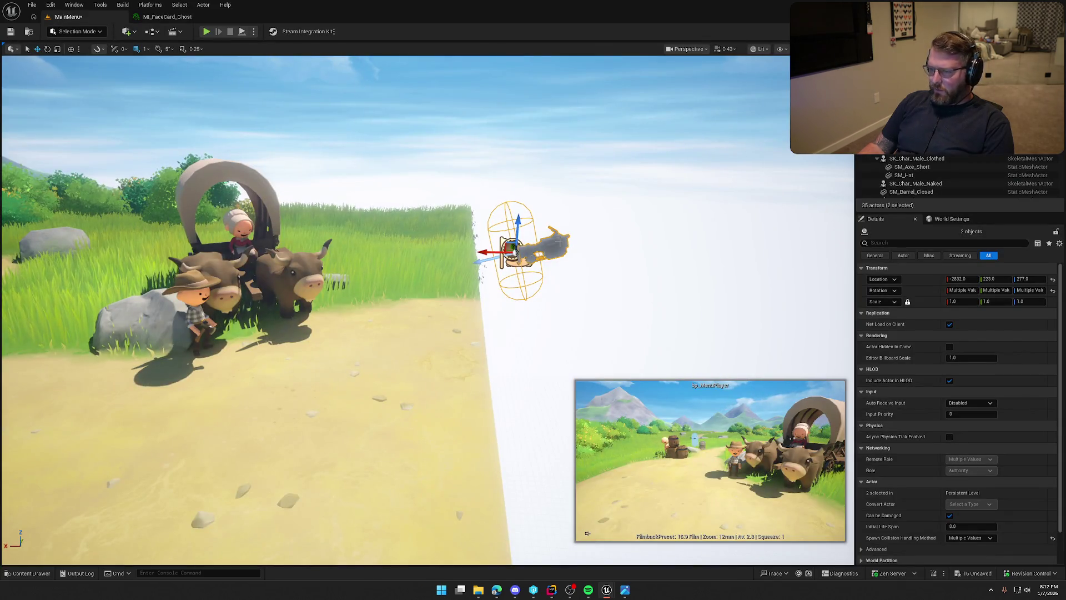
left_click(514, 251)
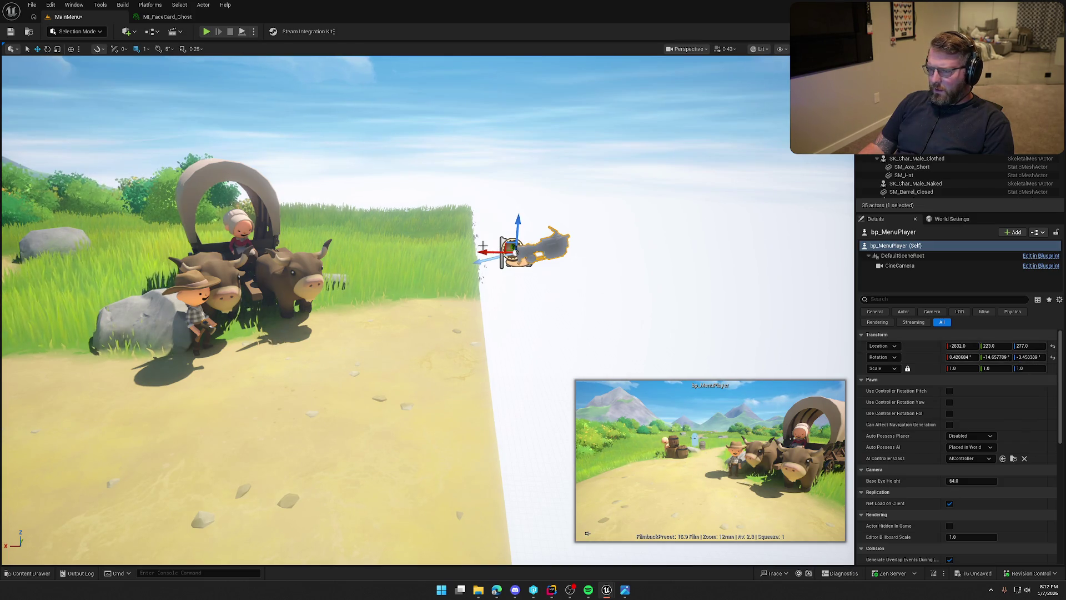
left_click(502, 238)
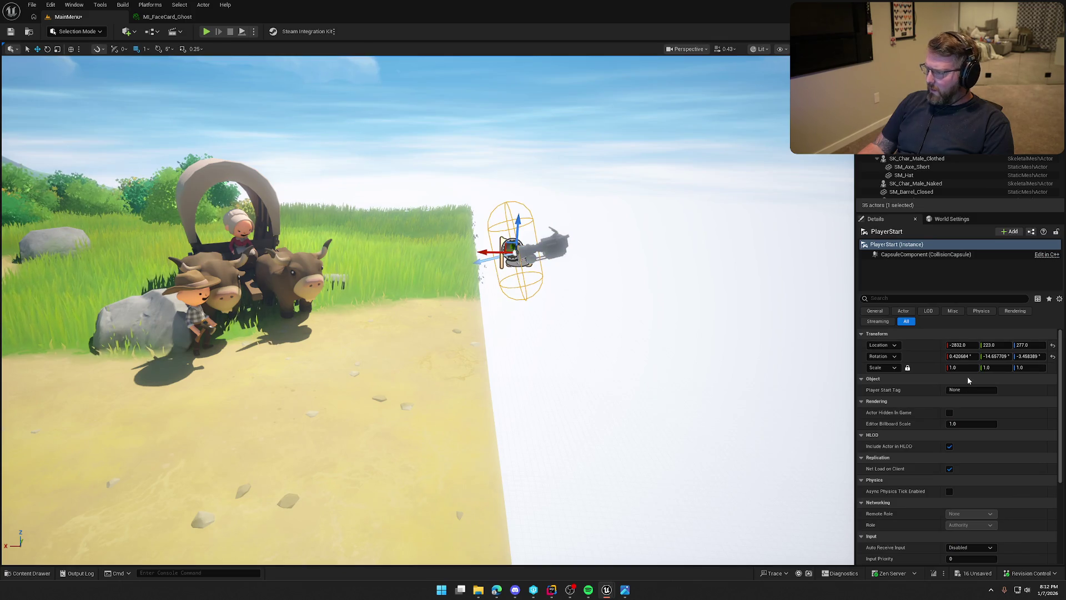
left_click(962, 356)
type("0")
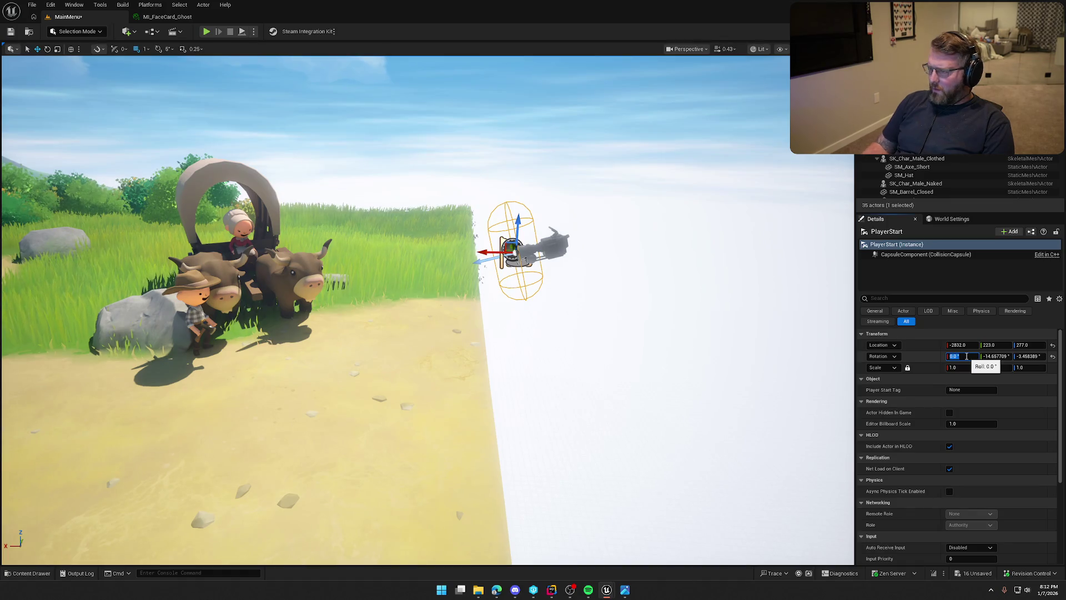
left_click(1000, 356)
type("0")
key("Return")
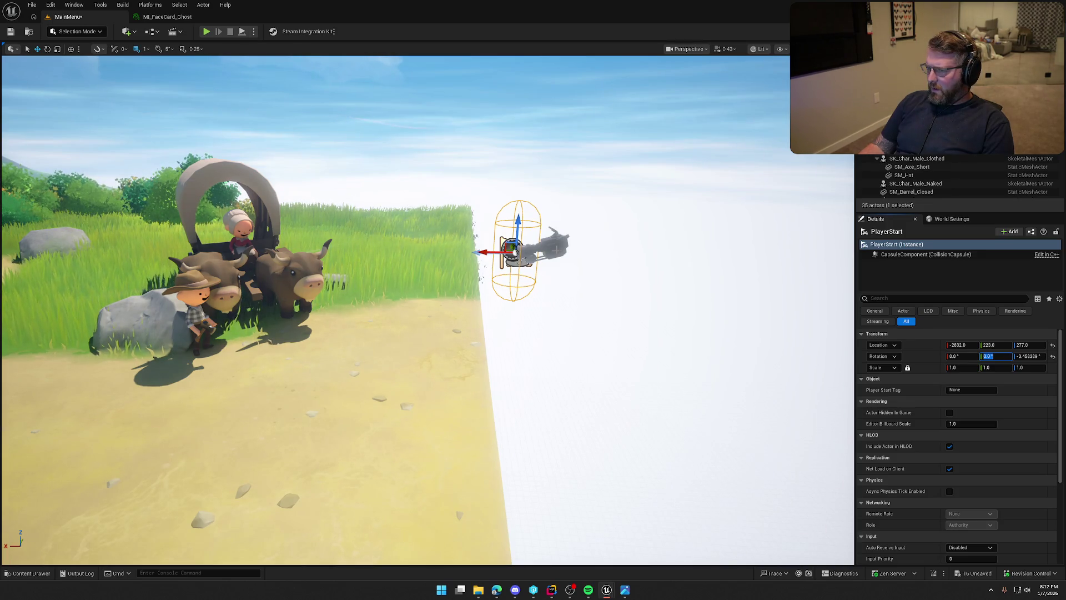
Set bp_MenuPlayer's Roll and Pitch to 0.
left_click(556, 249)
left_click(975, 358)
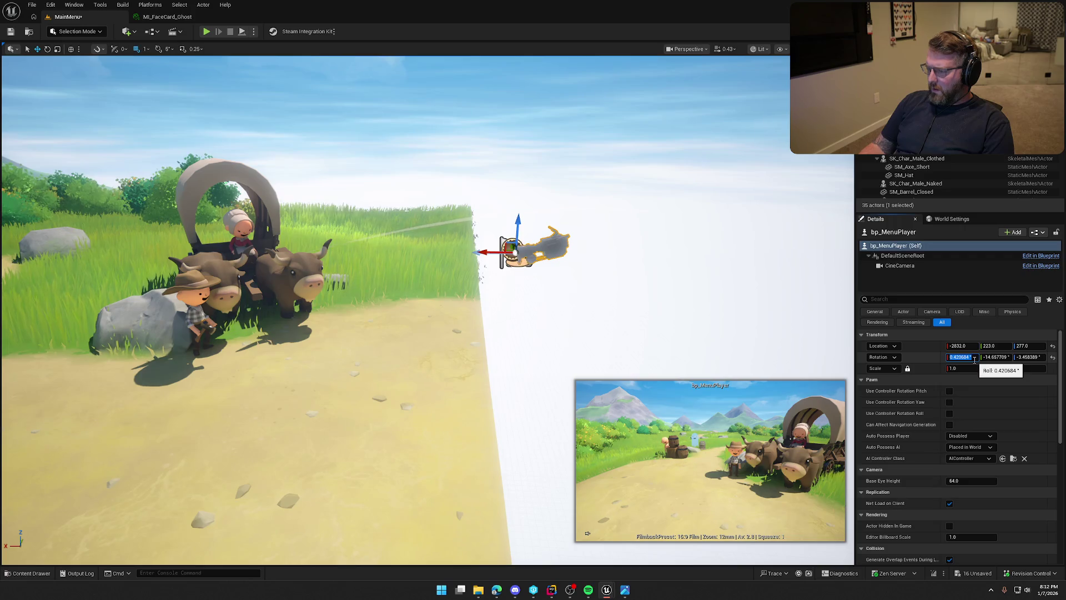
key("Tab")
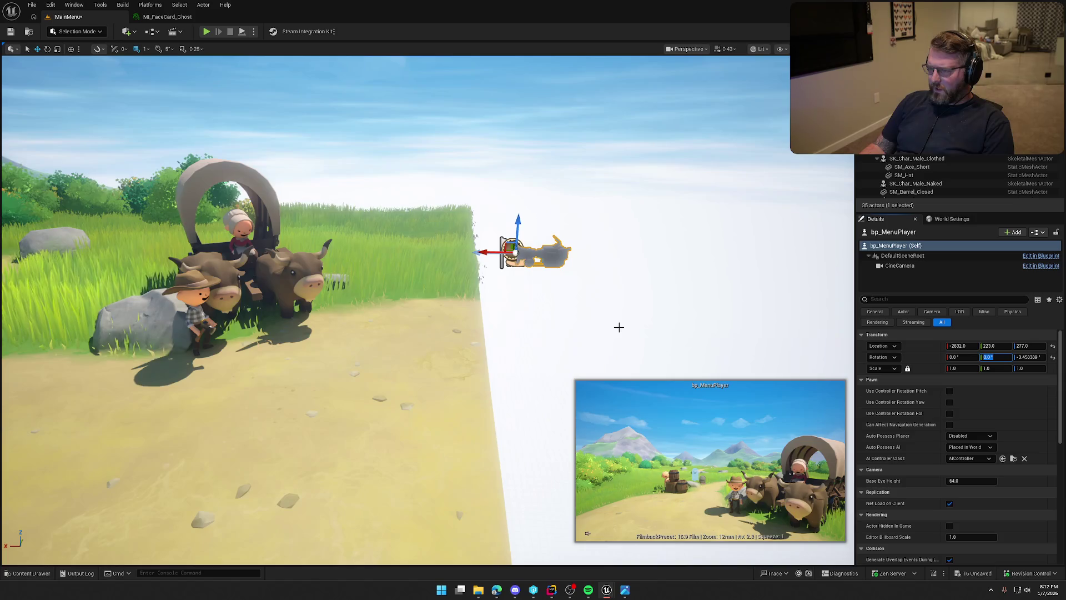
key("Return")
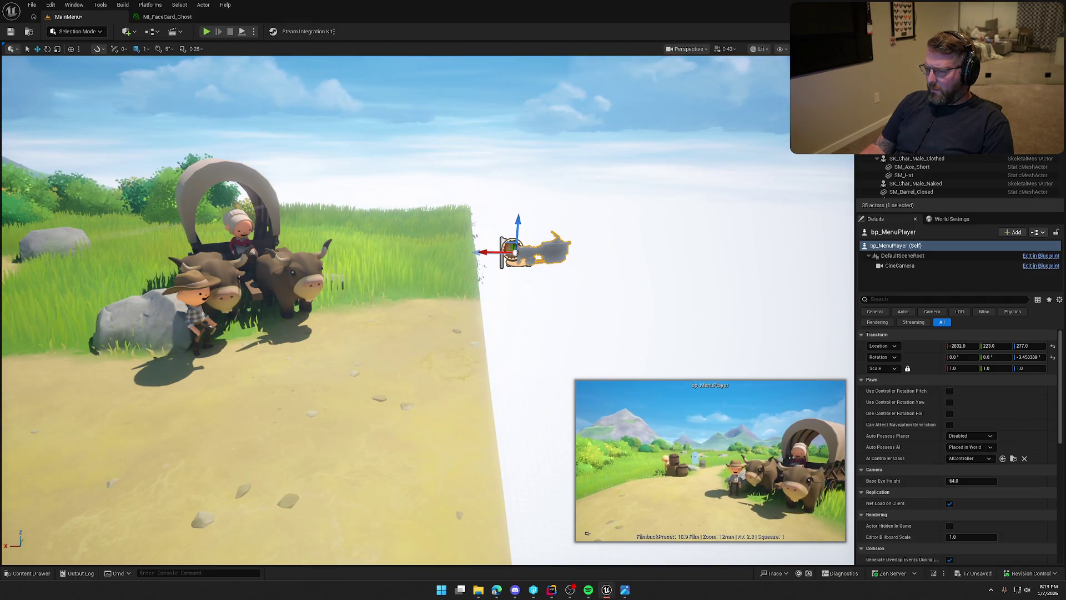
Play-test the levelled menu shot, then fly the view over the oxen and wagon.
left_click(427, 132)
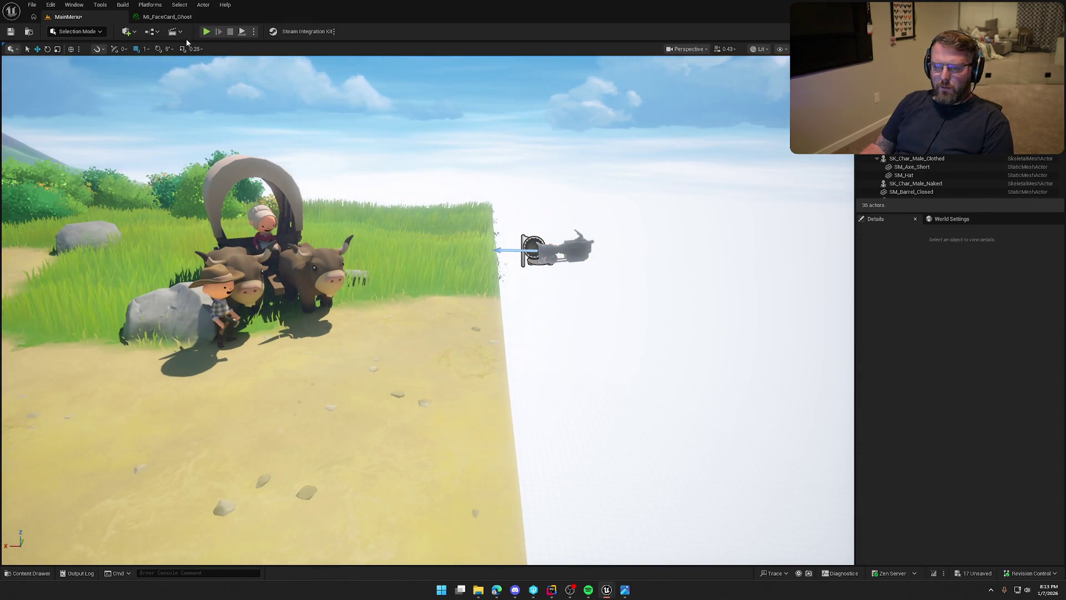
key("alt+p")
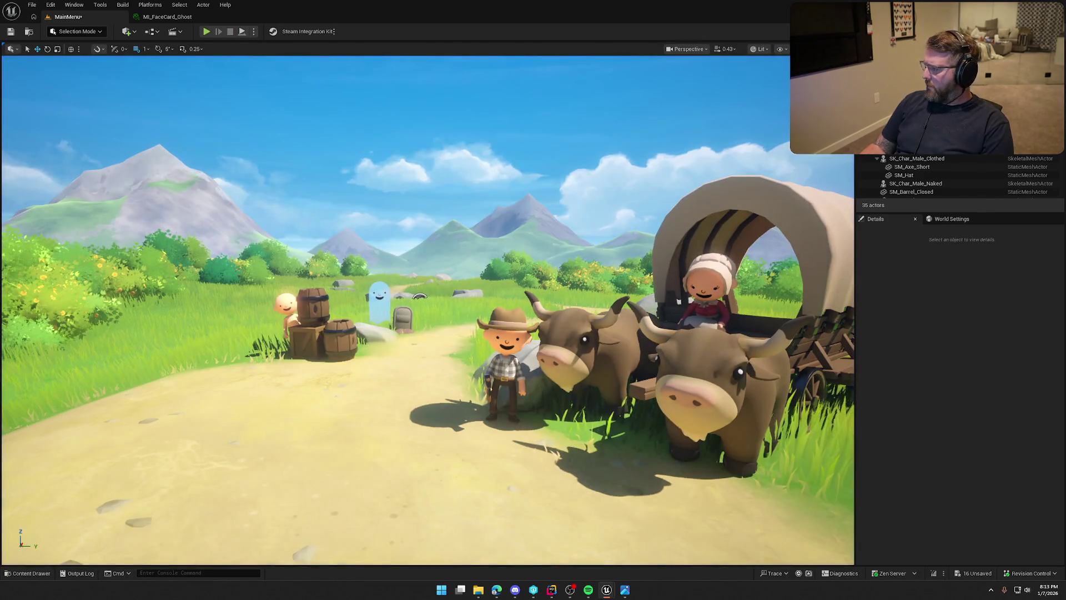
key("Escape")
key("d")
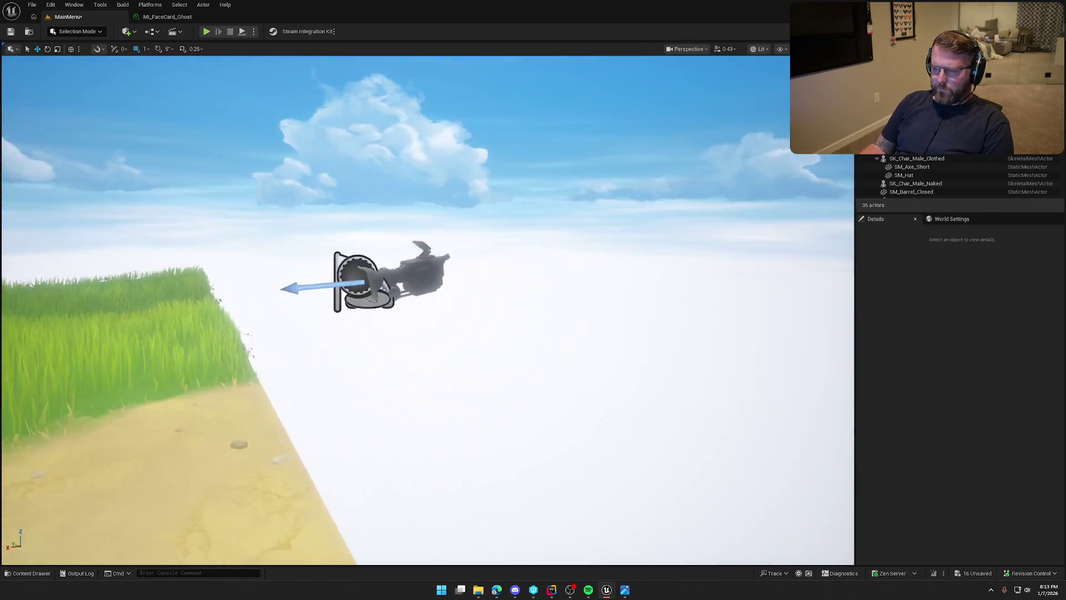
key("s")
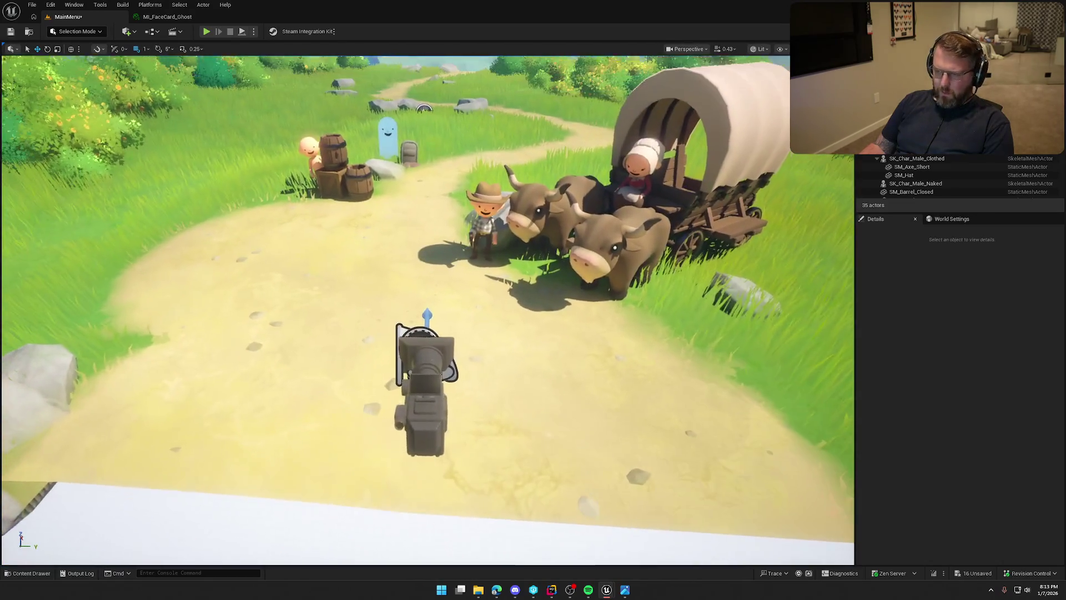
Compare the PlayerStart's yaw with the camera's and set the bp_MenuPlayer Roll to 0.
left_click(436, 390)
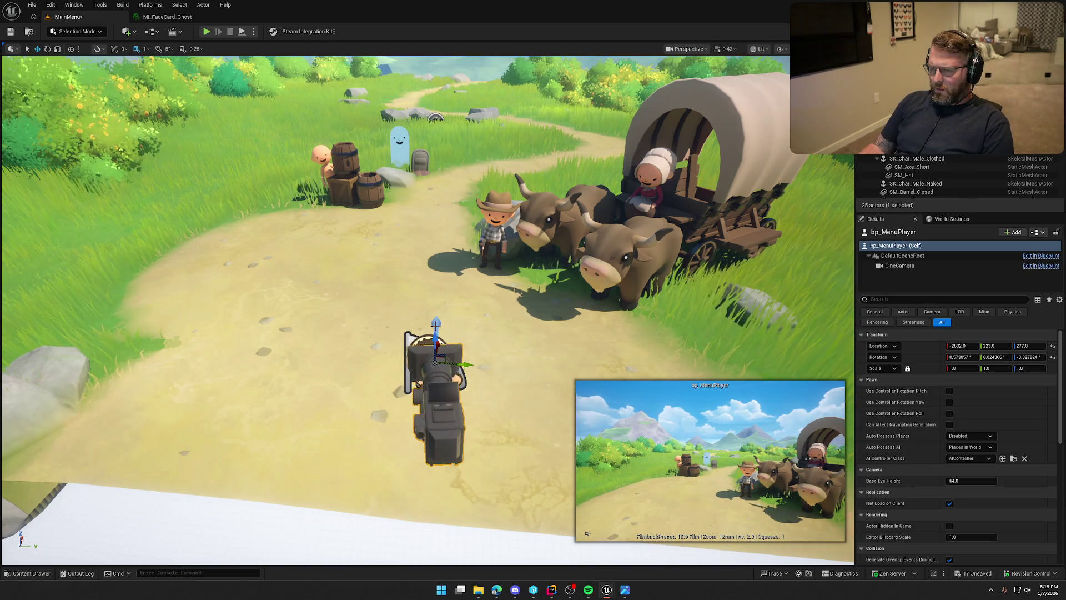
left_click(439, 389)
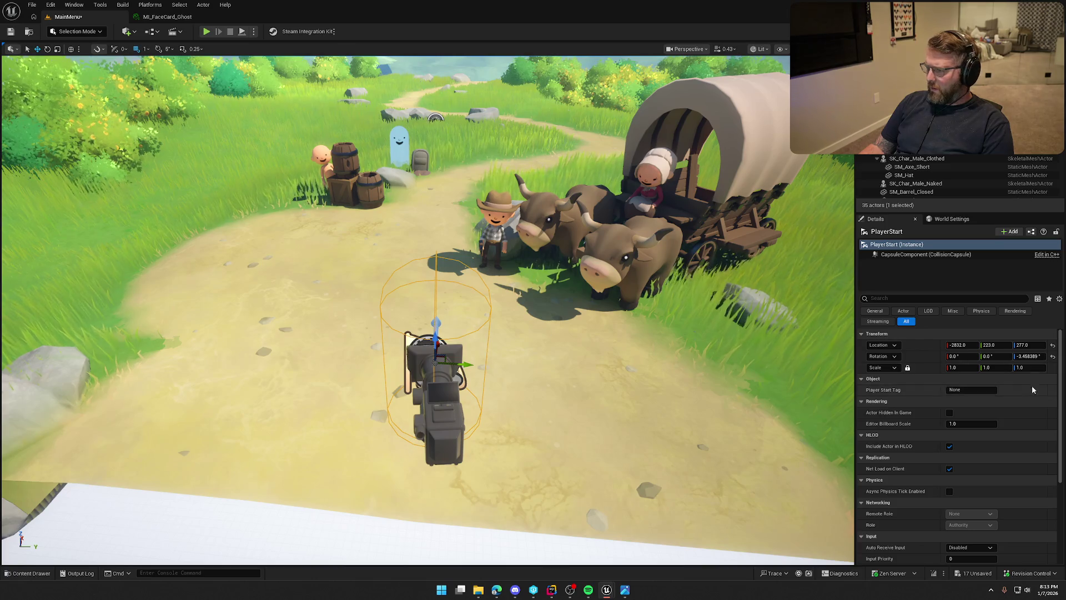
left_click(1027, 356)
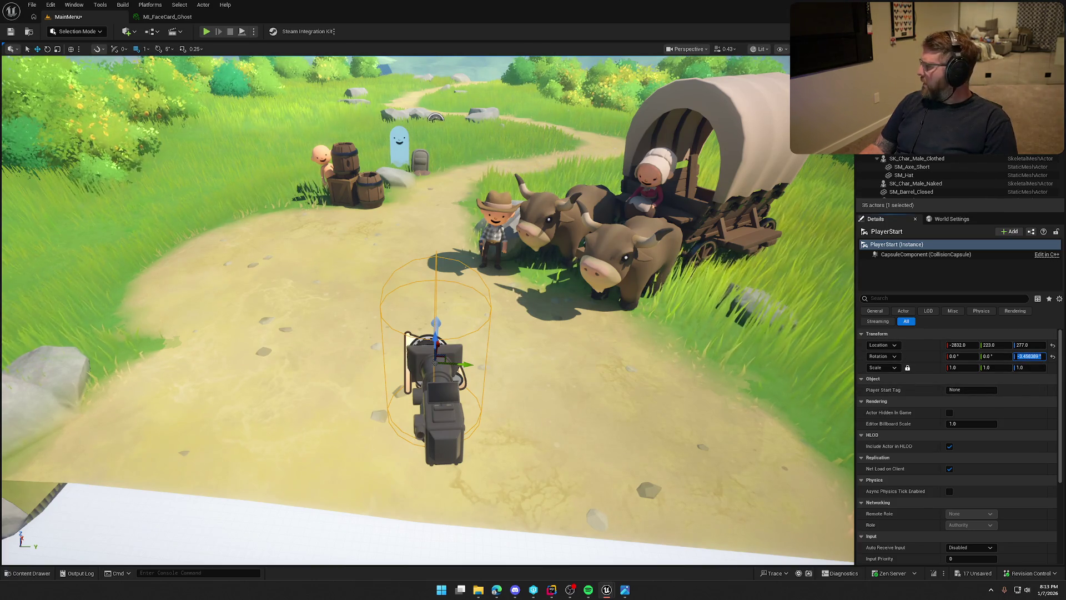
left_click(448, 400)
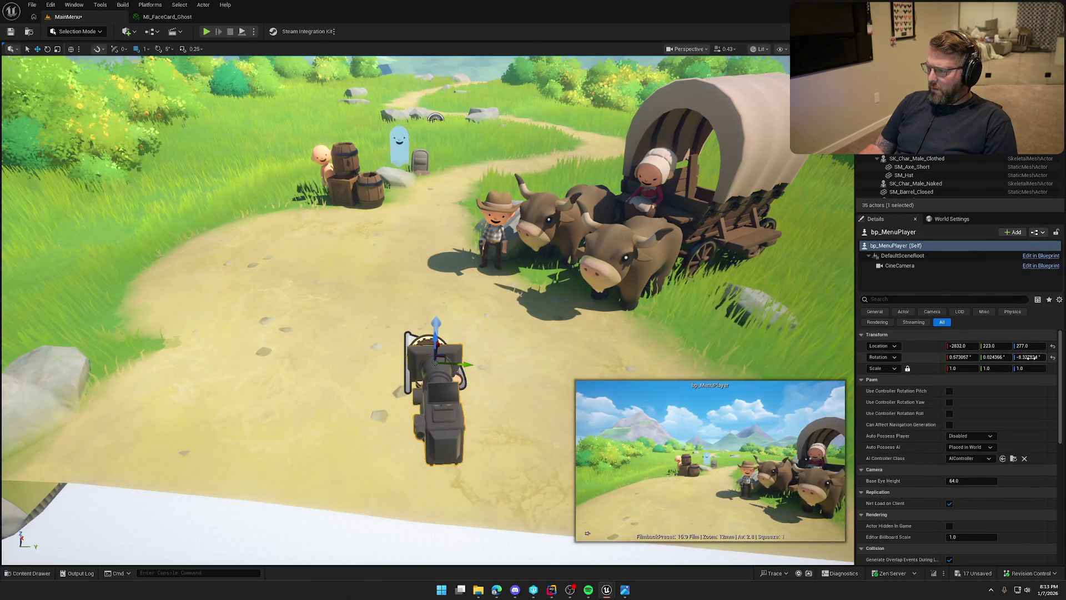
key("Return")
left_click(973, 357)
type("0")
key("Return")
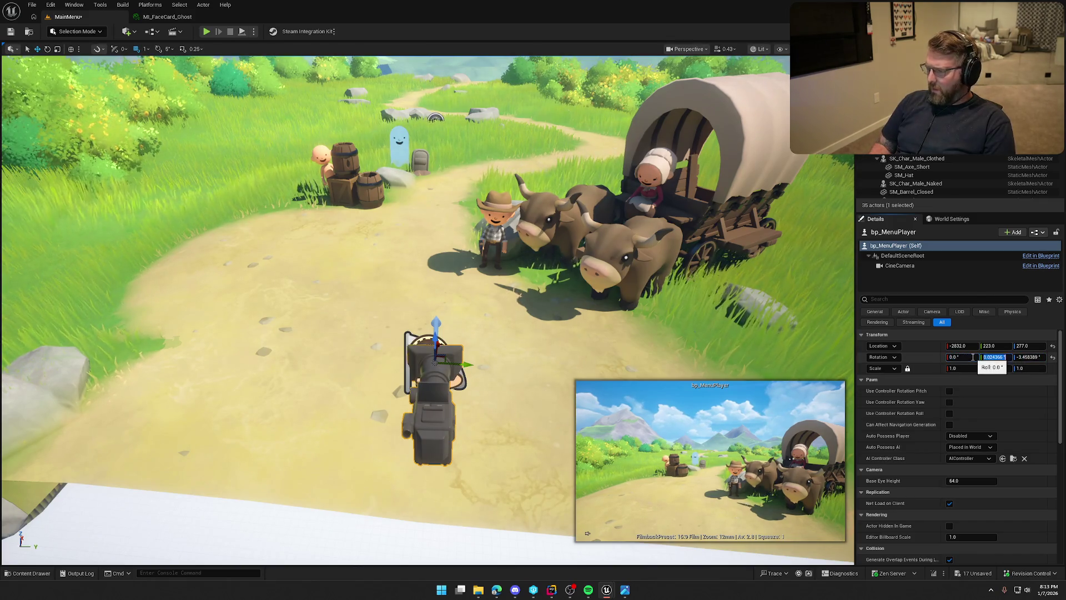
type("0")
Play-test the level to check the camera view.
left_click_drag(500, 311, 519, 309)
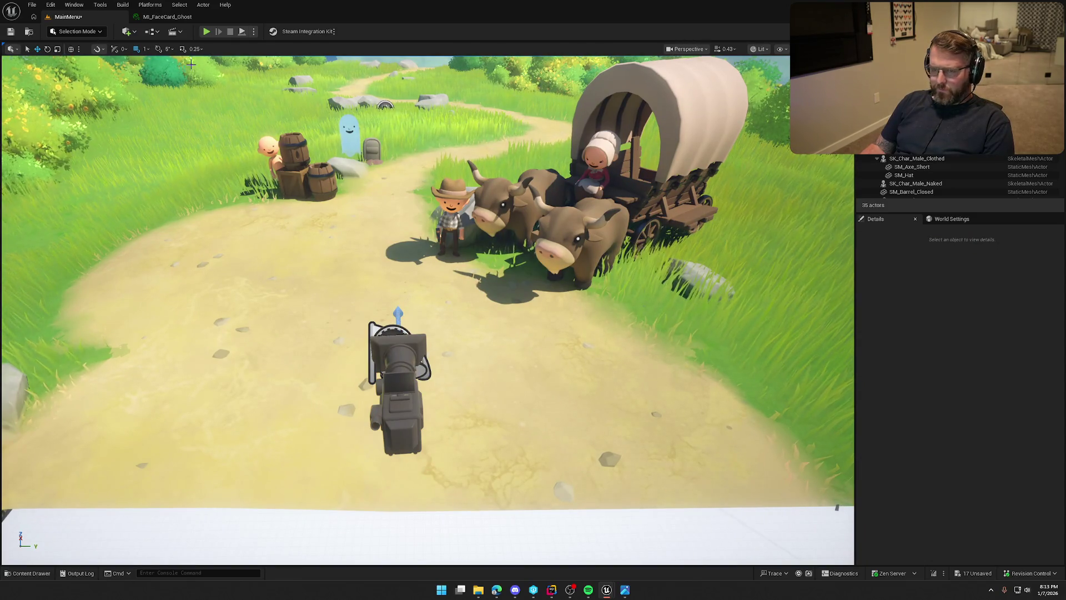
left_click(207, 32)
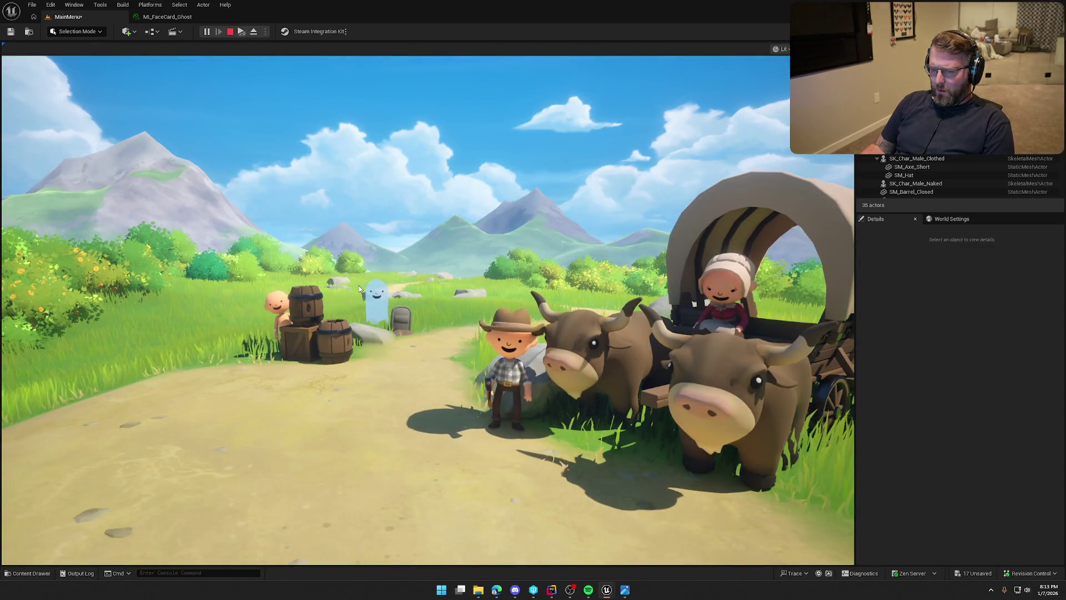
key("Escape")
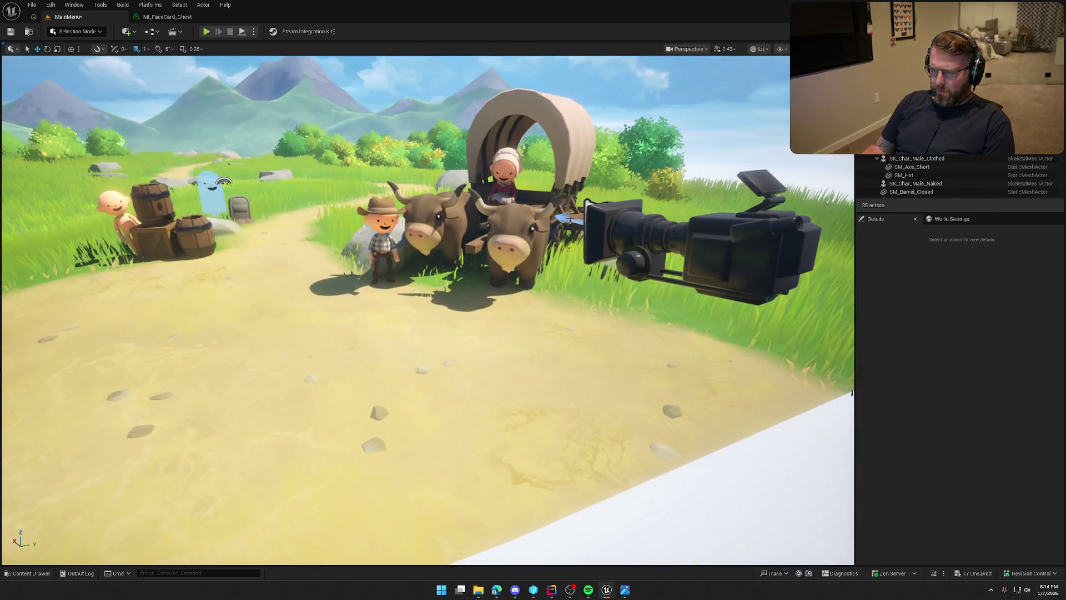
Rotate the camera and PlayerStart together toward the wagon scene and play-test the angle.
key("e")
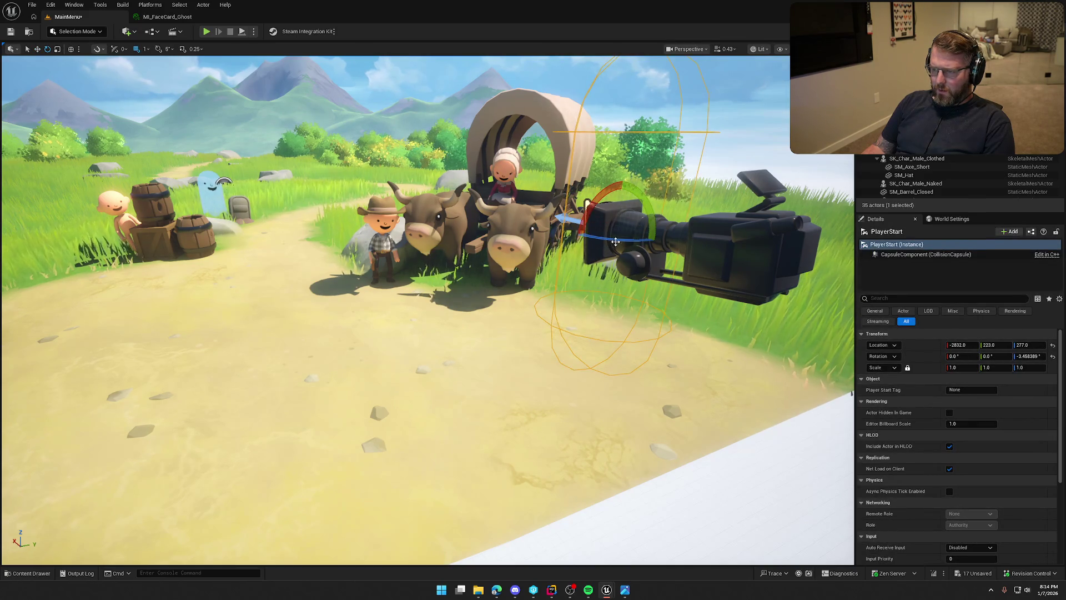
left_click(622, 240, "ctrl")
key("w")
key("e")
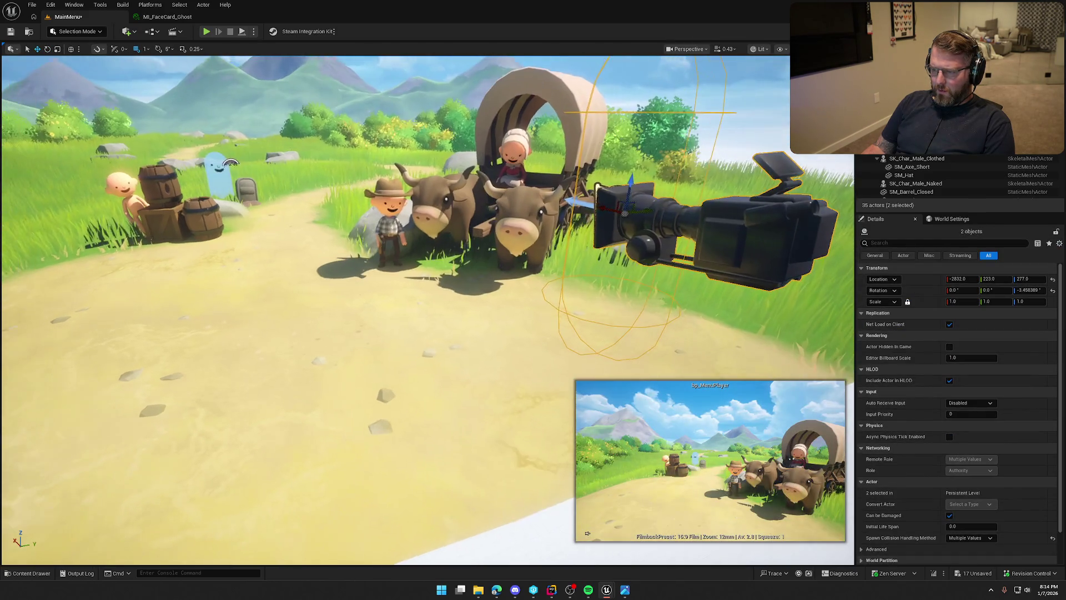
mouse_move(626, 227)
left_mouse_down()
mouse_move(644, 230)
mouse_move(626, 226)
left_mouse_up()
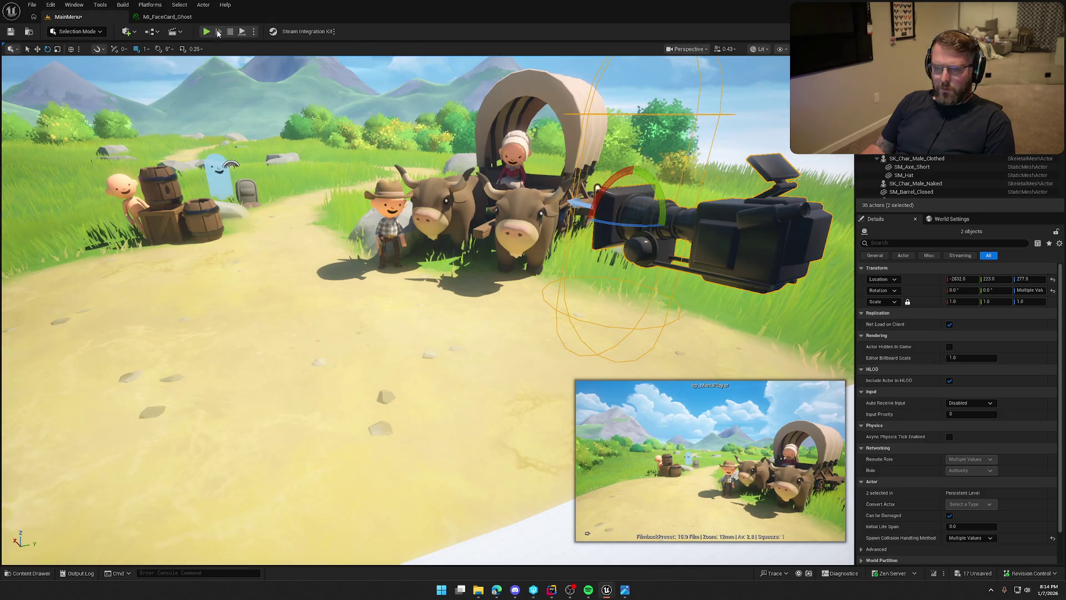
key("alt+p")
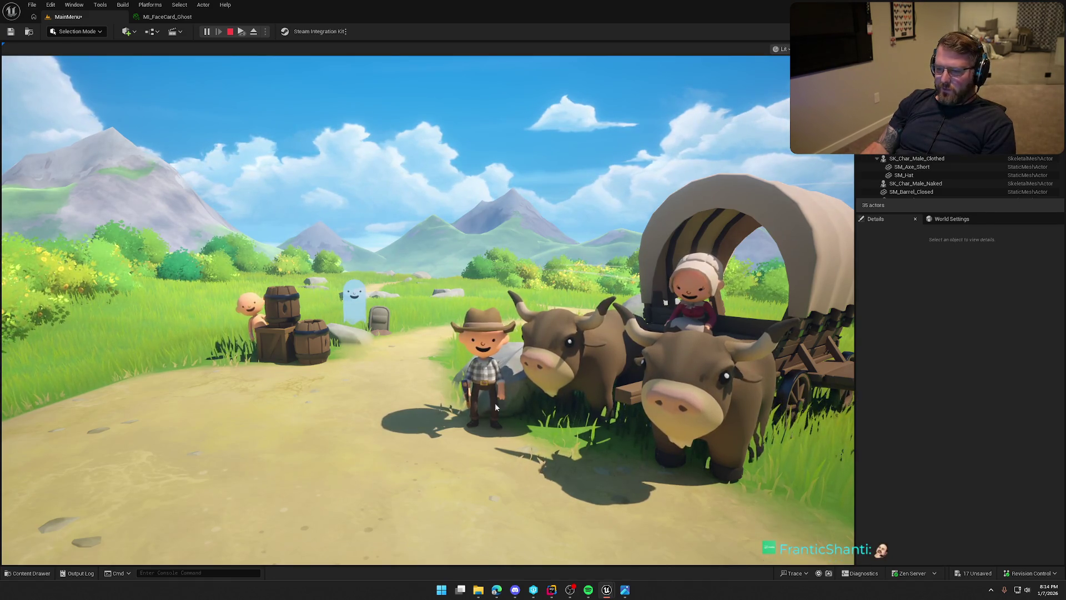
key("Escape")
left_click(262, 300)
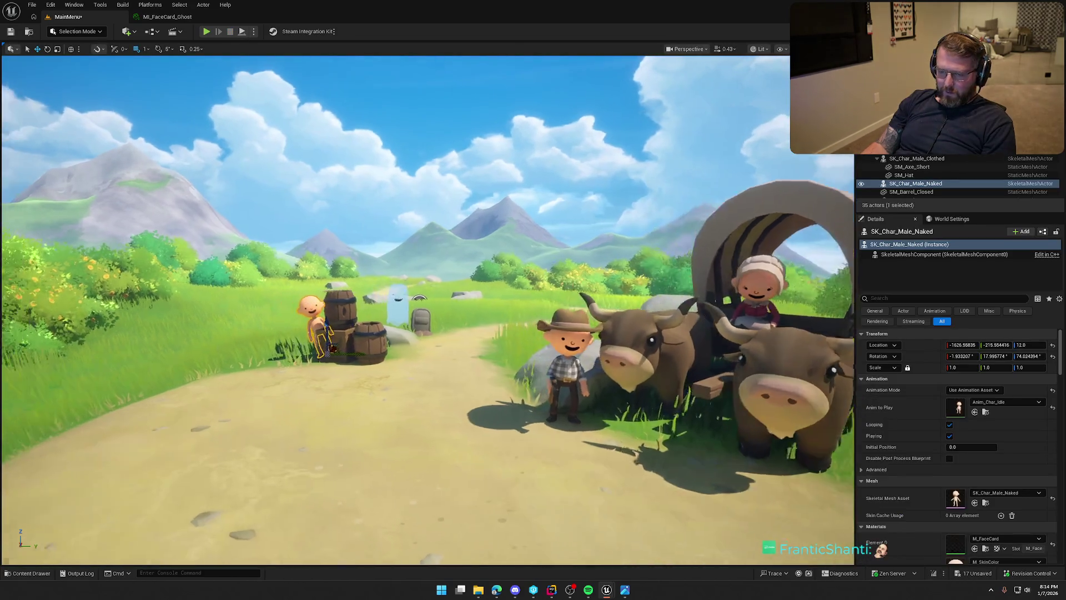
Place the SM_Hat mesh from ClothingAccessories into the level and frame it.
key("ctrl+b")
left_click(46, 500)
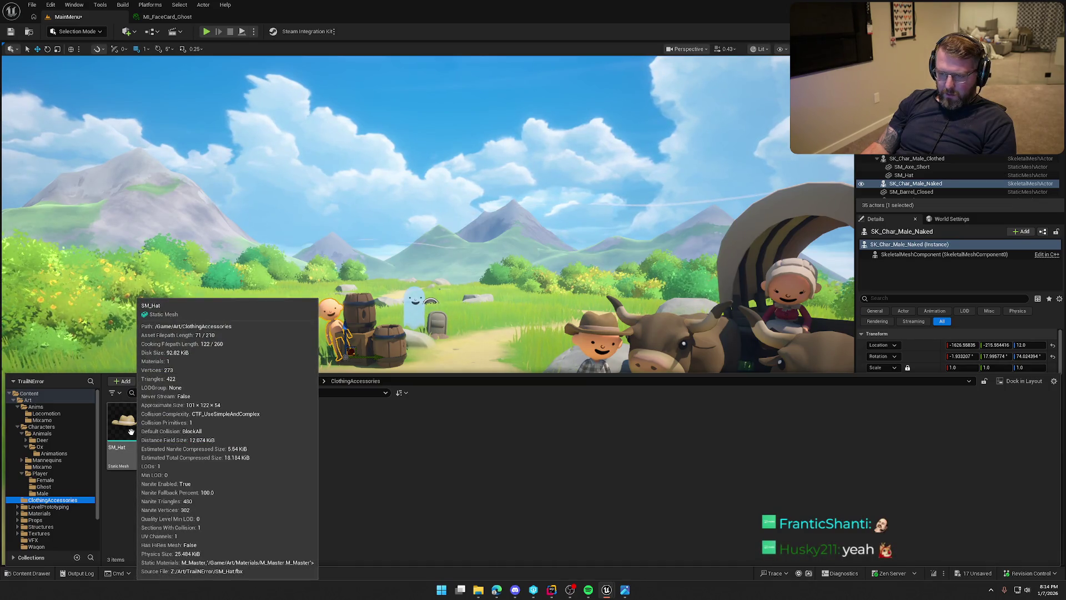
left_click_drag(131, 431, 314, 366)
key("f")
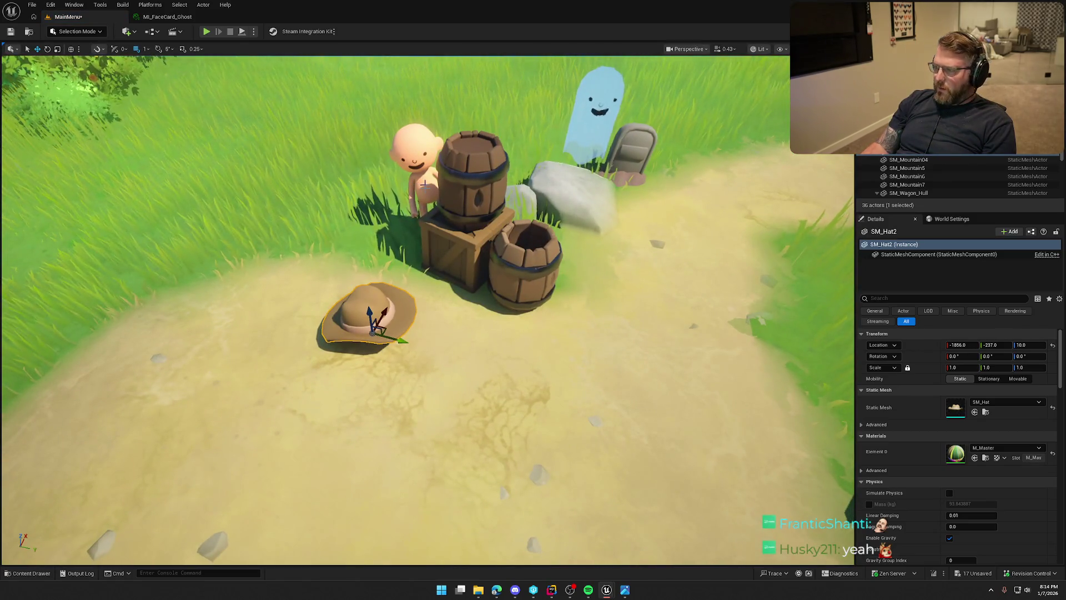
Make the hat Movable, attach it to the character's head bone, and reset its location.
left_click_drag(907, 158, 911, 150)
left_click(1018, 378)
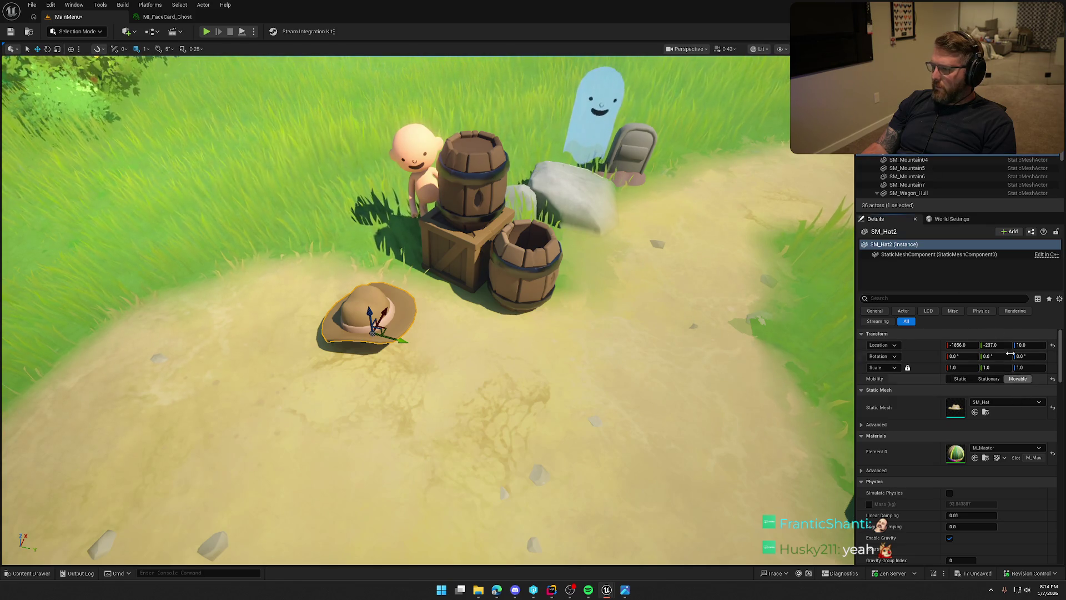
left_click_drag(911, 149, 909, 156)
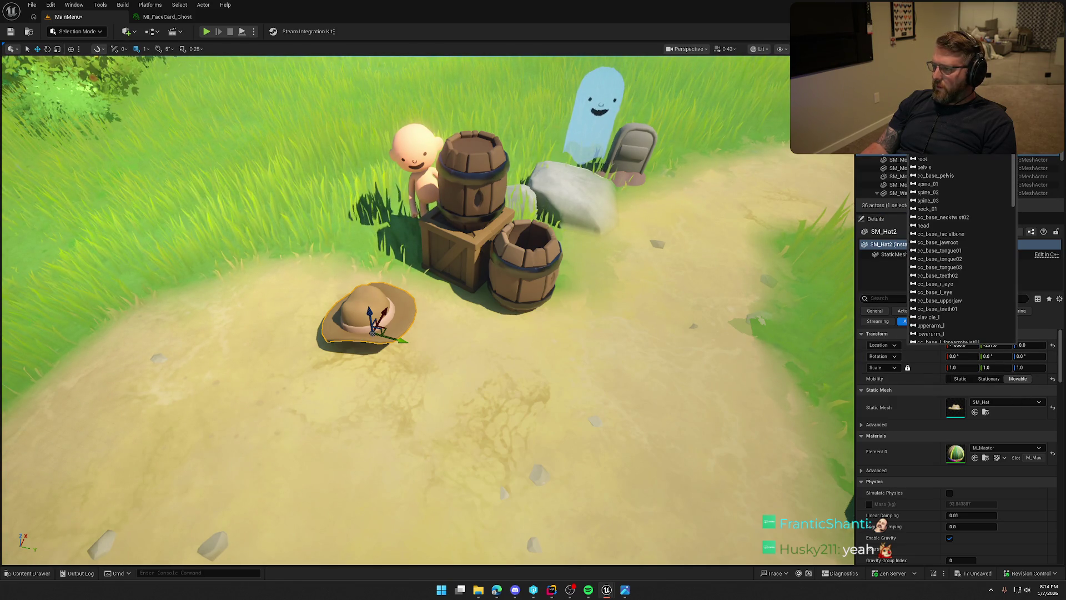
left_click(945, 226)
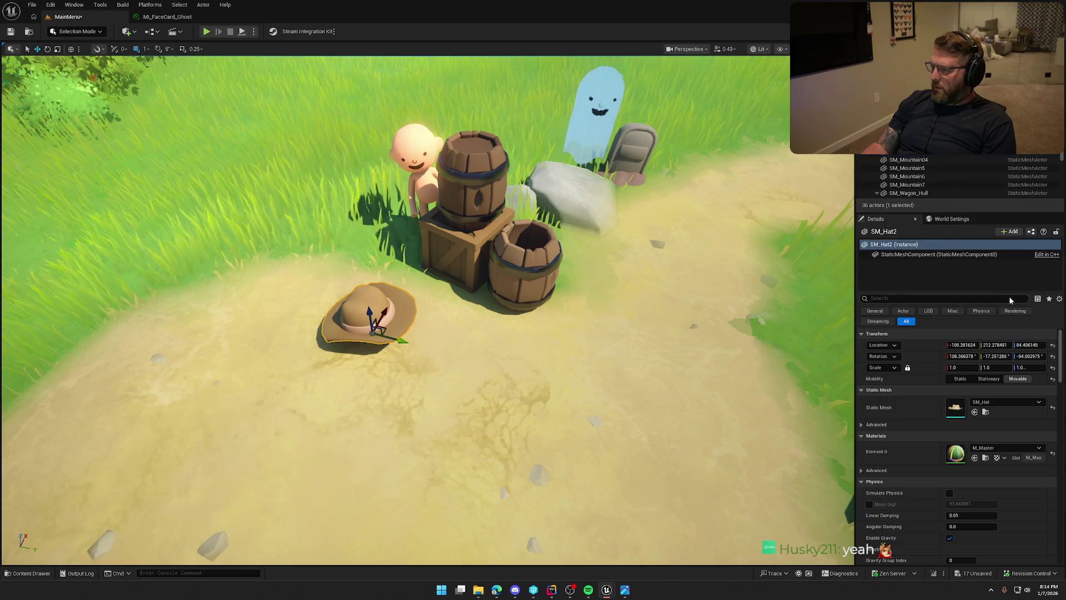
left_click(1053, 346)
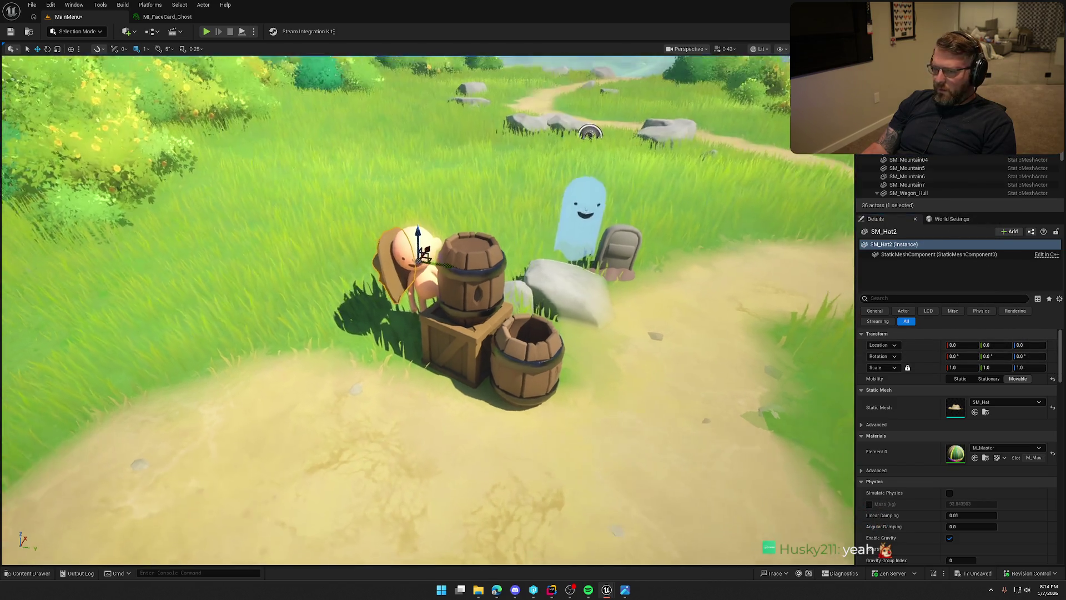
Rotate the hat roughly onto the character's head, undoing a first bad tilt.
key("e")
left_click_drag(473, 222, 565, 114)
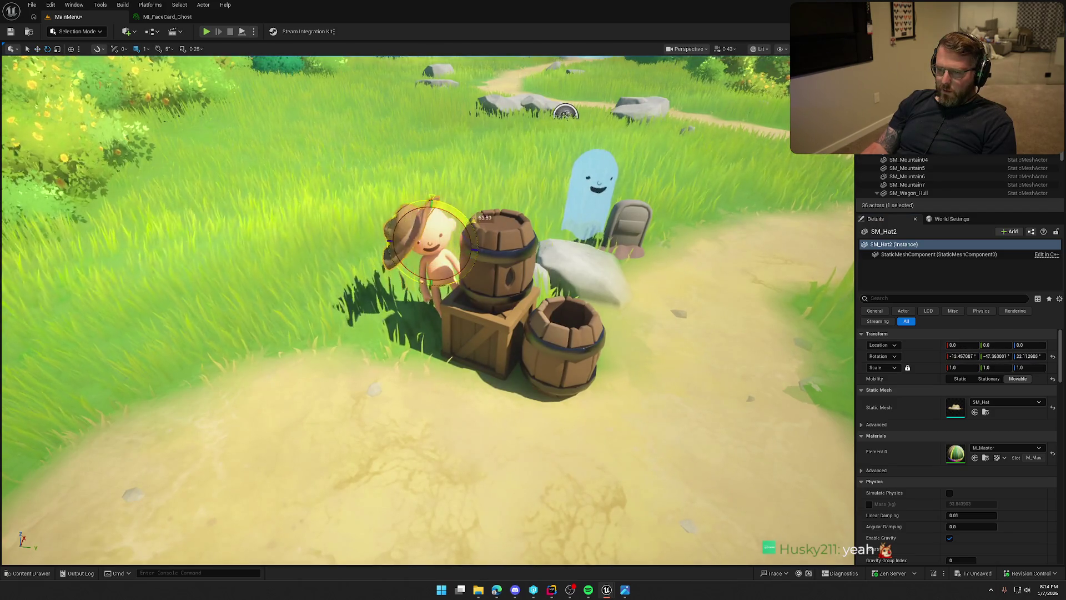
key("ctrl+z")
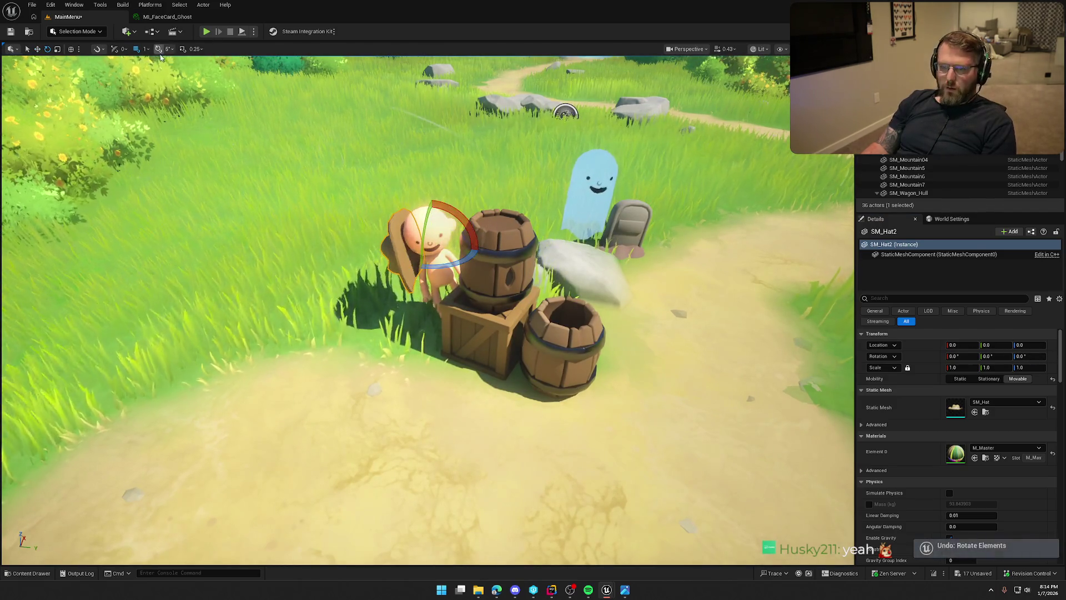
key("f")
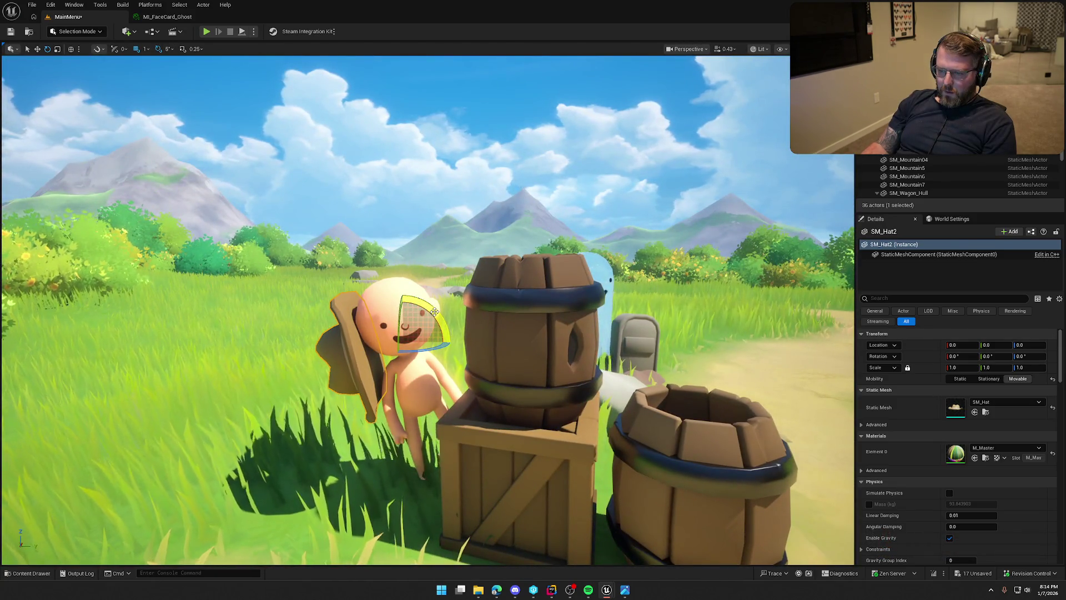
left_click_drag(434, 312, 454, 355)
key("f")
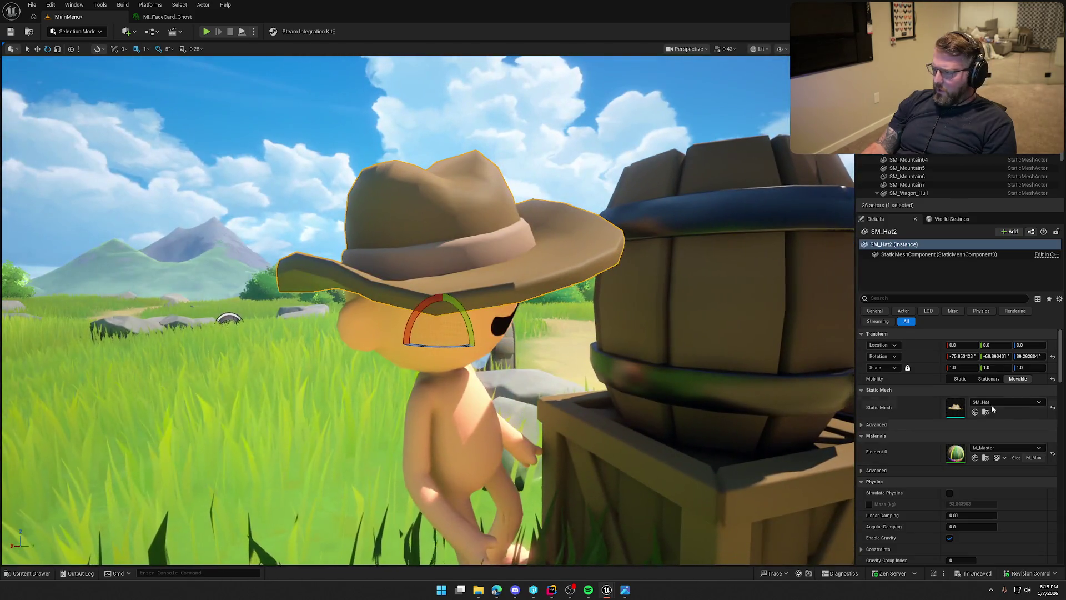
Set the hat's rotation to Roll 0 and Pitch 90 so it sits upright.
left_click(964, 357)
type("0")
key("Tab")
type("0")
key("Tab")
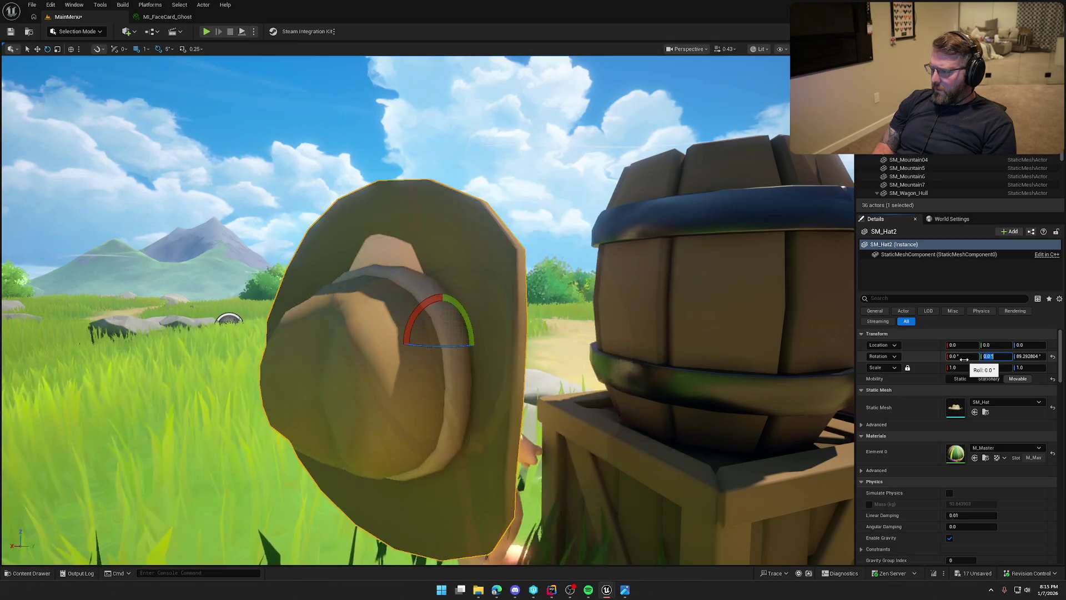
left_click_drag(428, 311, 533, 304)
left_click(966, 357)
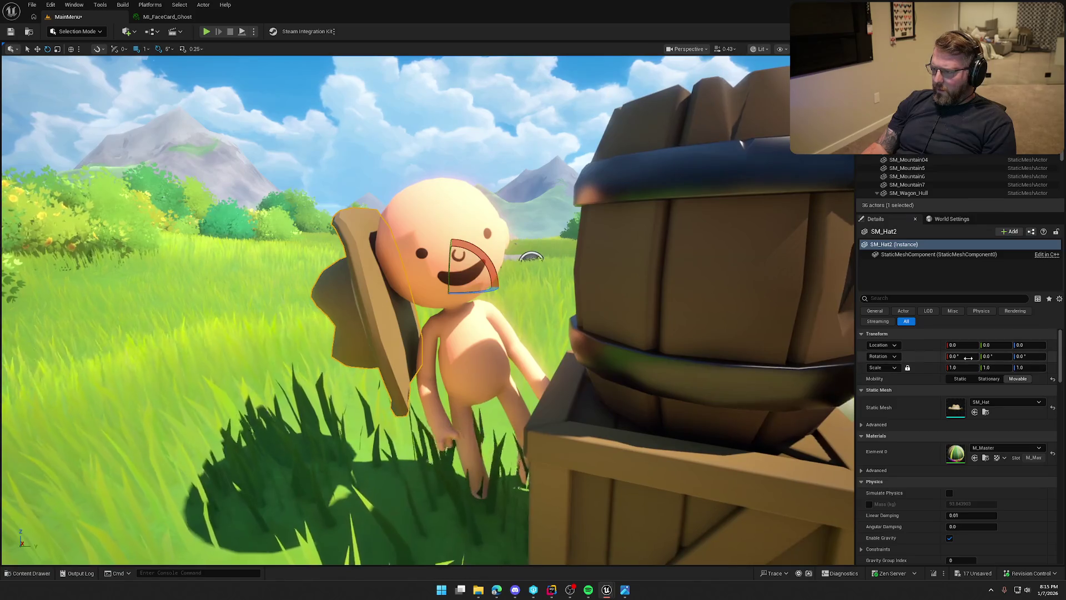
type("90")
key("Return")
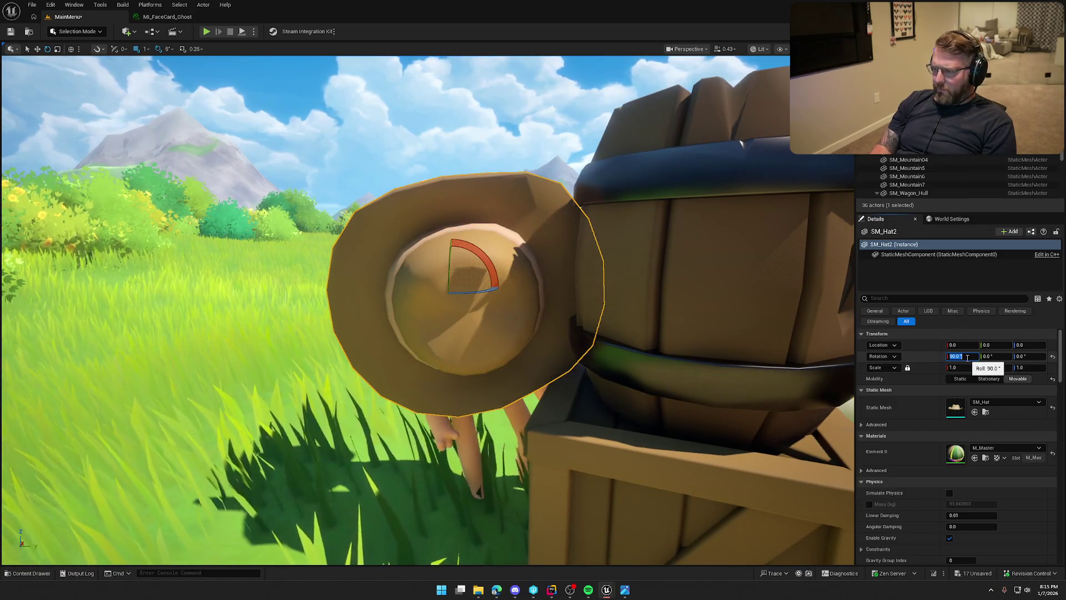
key("Tab")
key("Return")
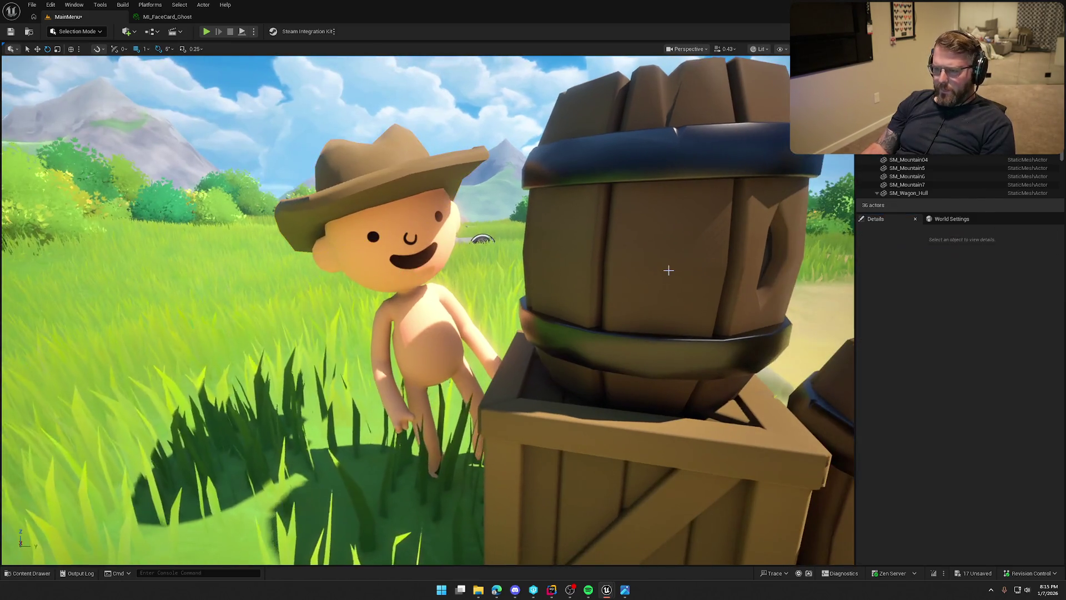
scroll(668, 271, "down", 8)
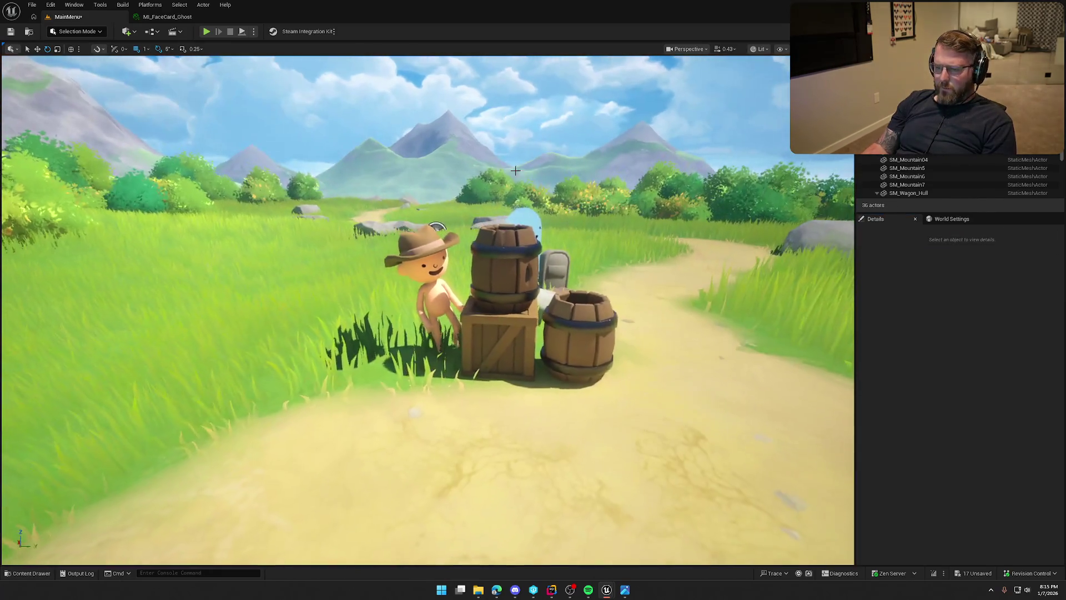
key("alt+p")
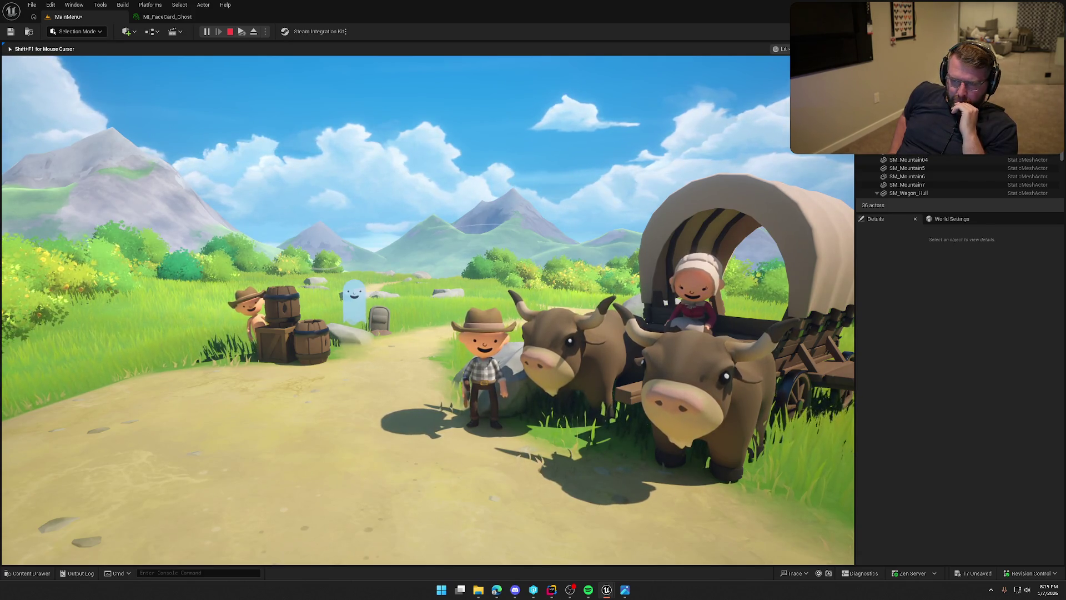
key("Escape")
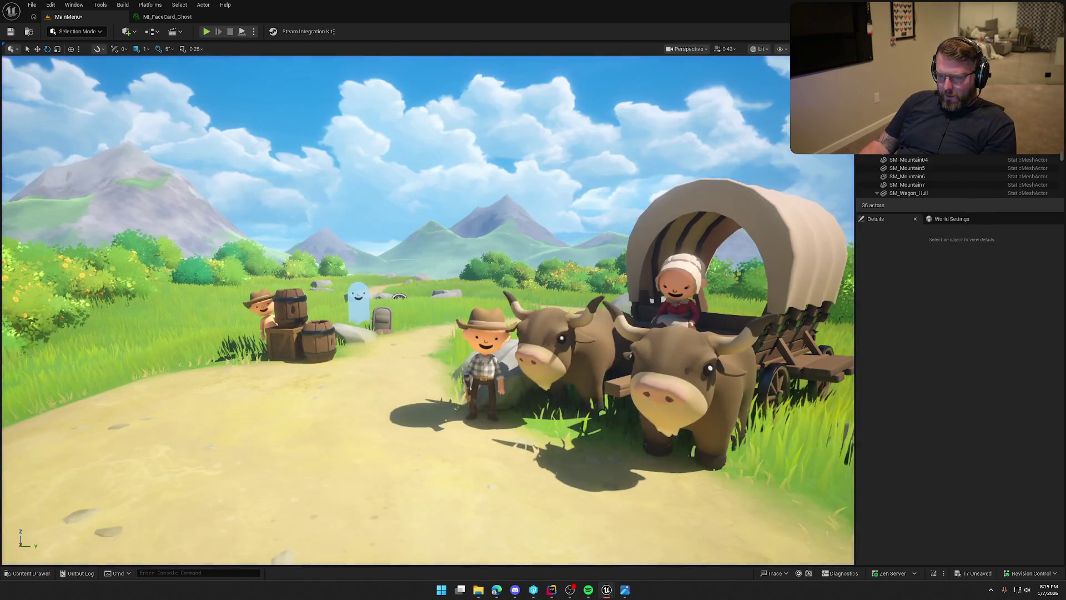
left_click(271, 318)
left_click(289, 347, "ctrl")
left_click(281, 347, "ctrl")
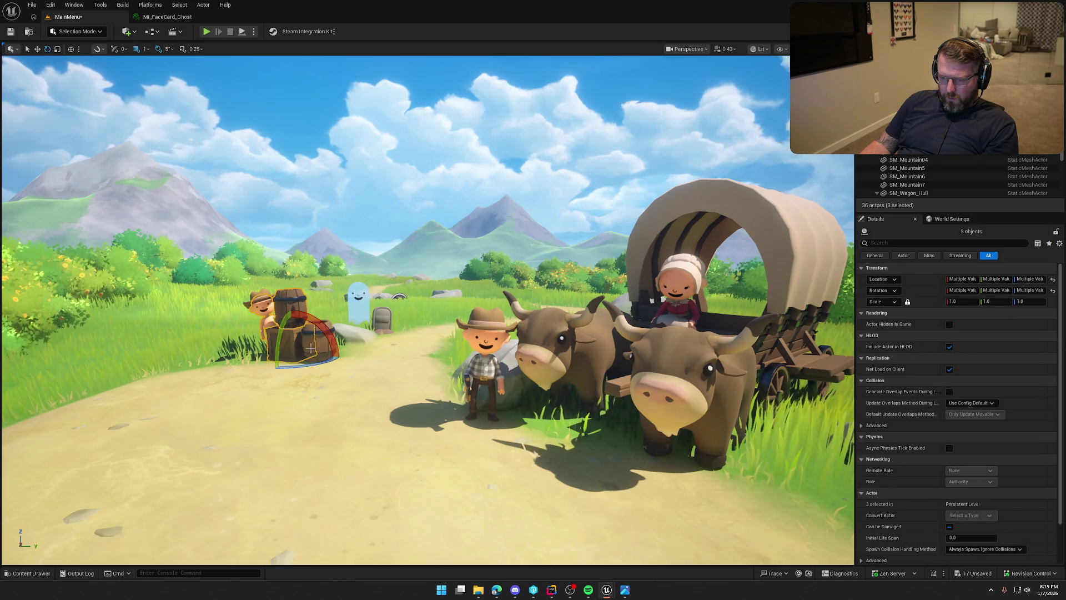
left_click(320, 344, "ctrl")
left_click(361, 303, "ctrl")
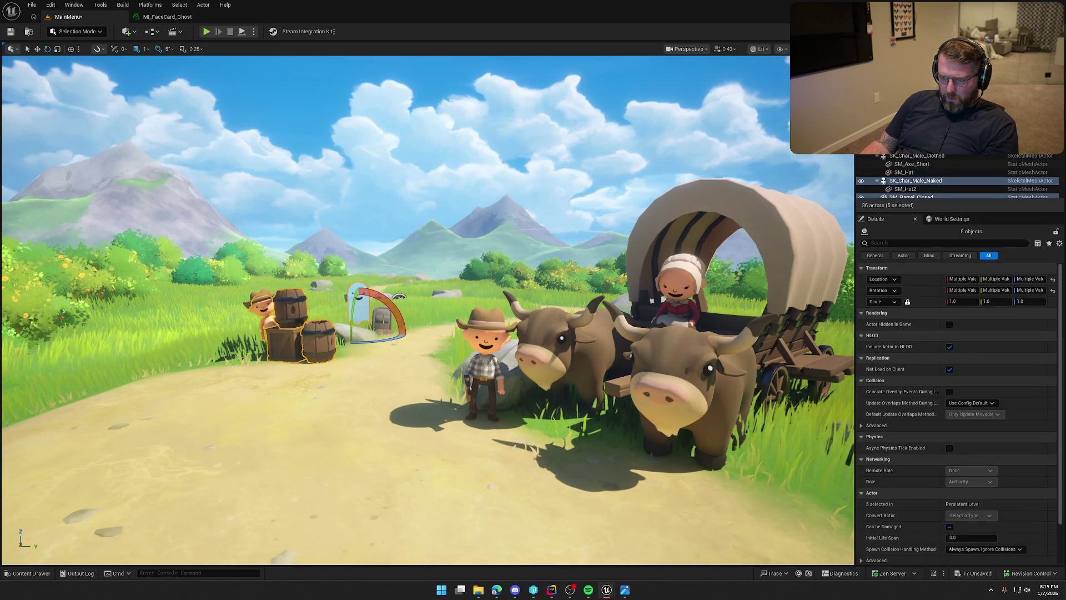
Nudge the barrels-to-gravestone group slightly right and save the MainMenu level.
left_click(381, 321, "ctrl")
left_click_drag(412, 333, 423, 334)
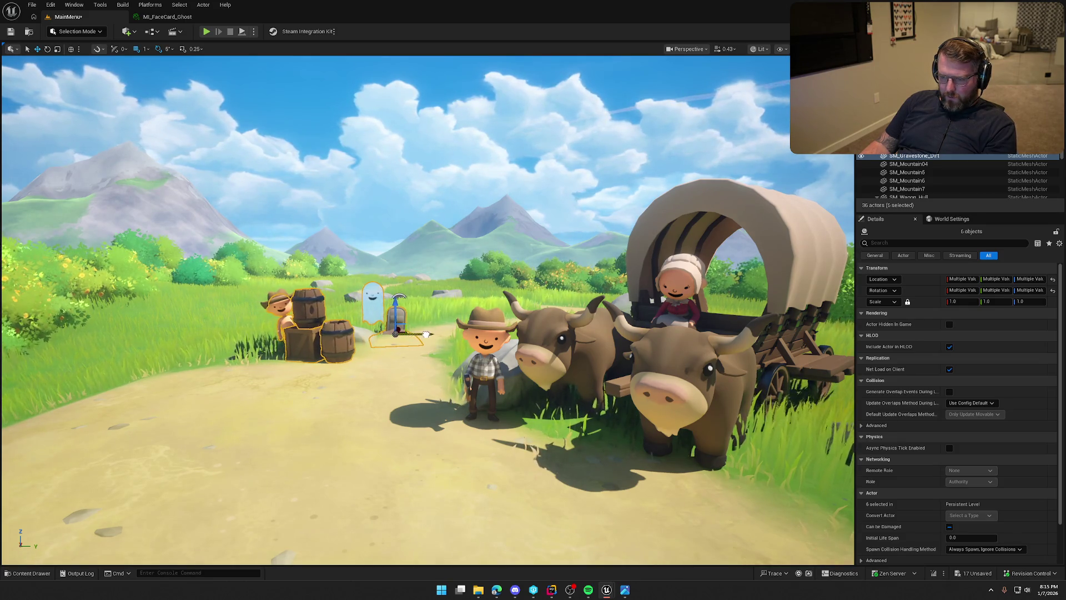
key("Escape")
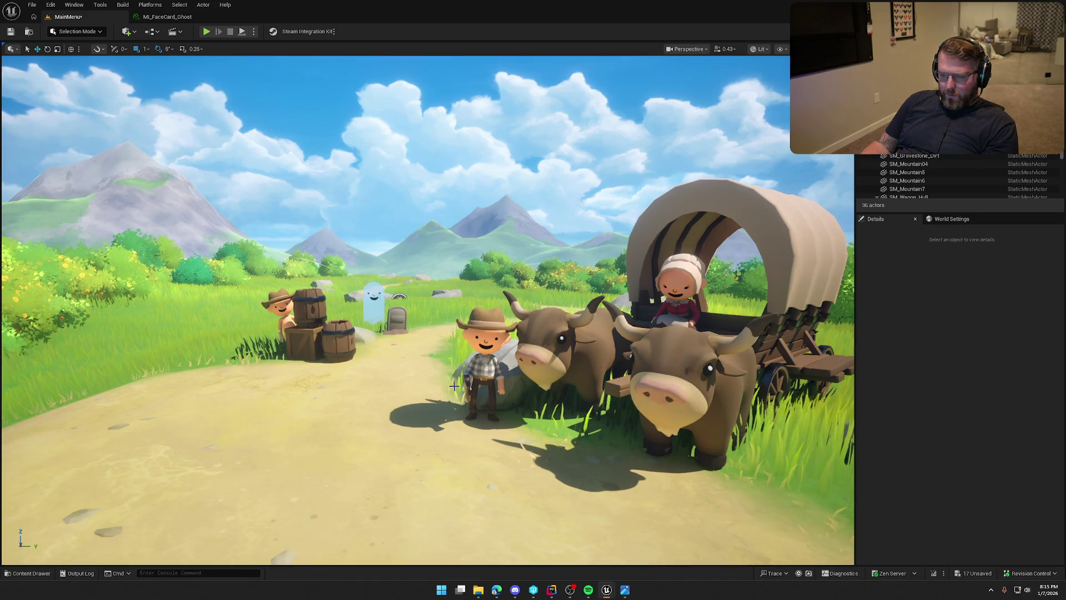
key("ctrl+s")
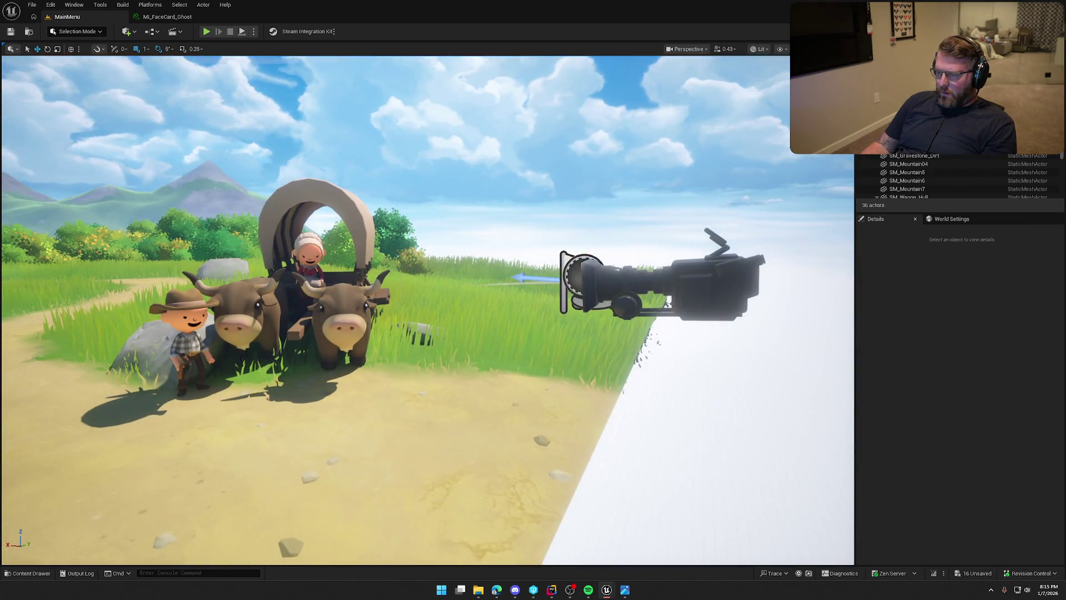
left_click(739, 295)
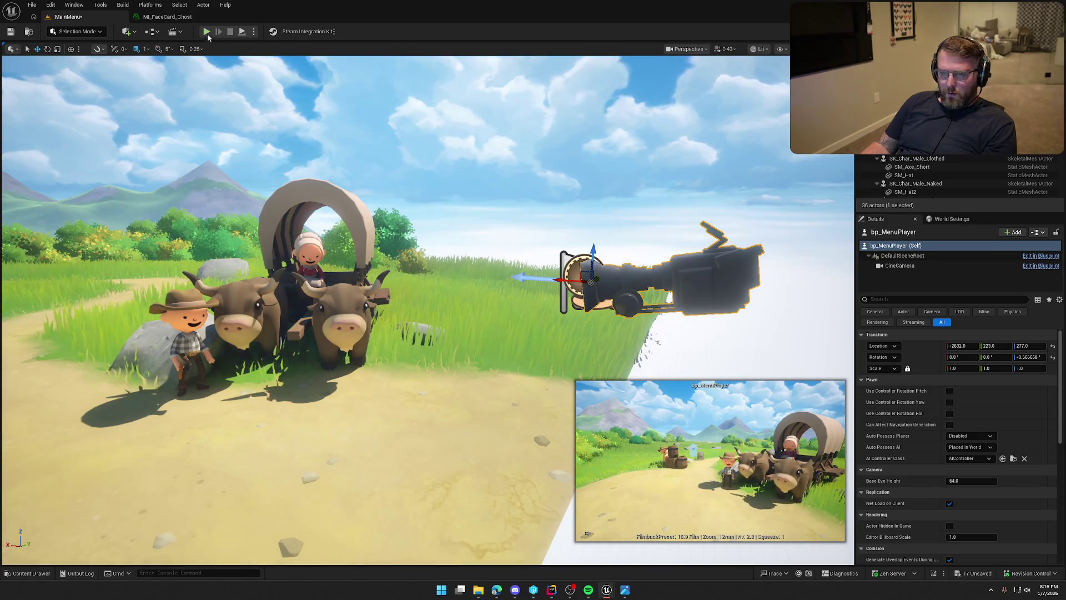
After a quick play test, rotate the seated woman on the wagon to tilt her.
key("alt+p")
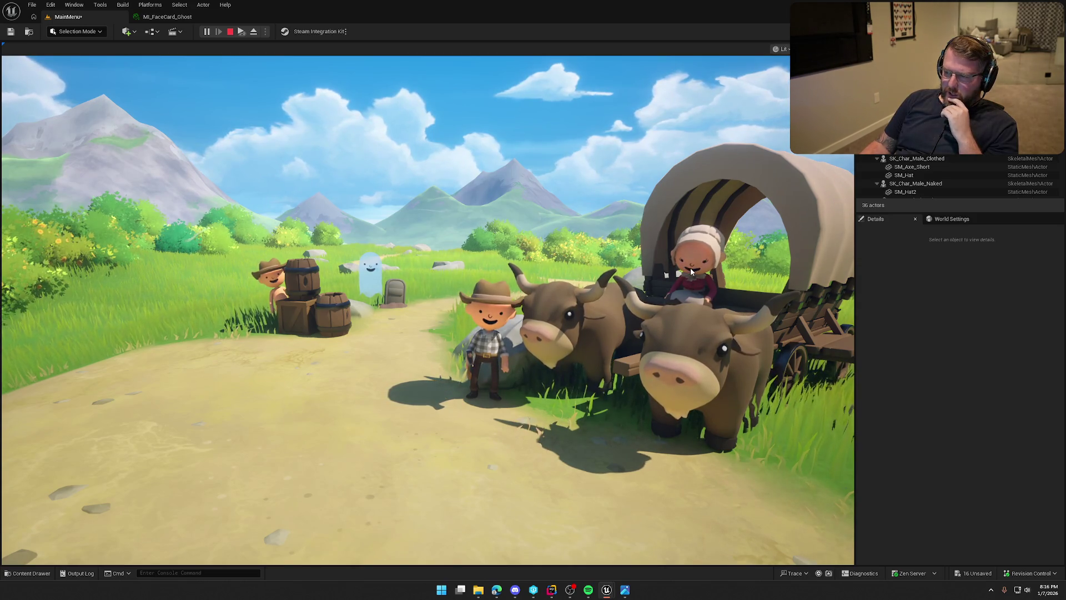
key("Escape")
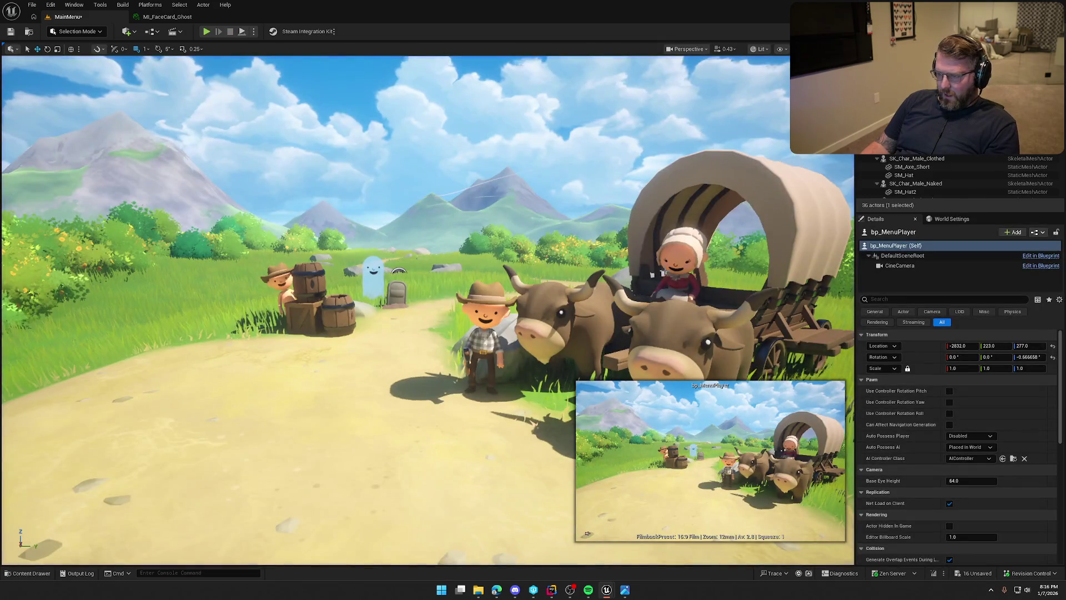
left_click(672, 285)
key("e")
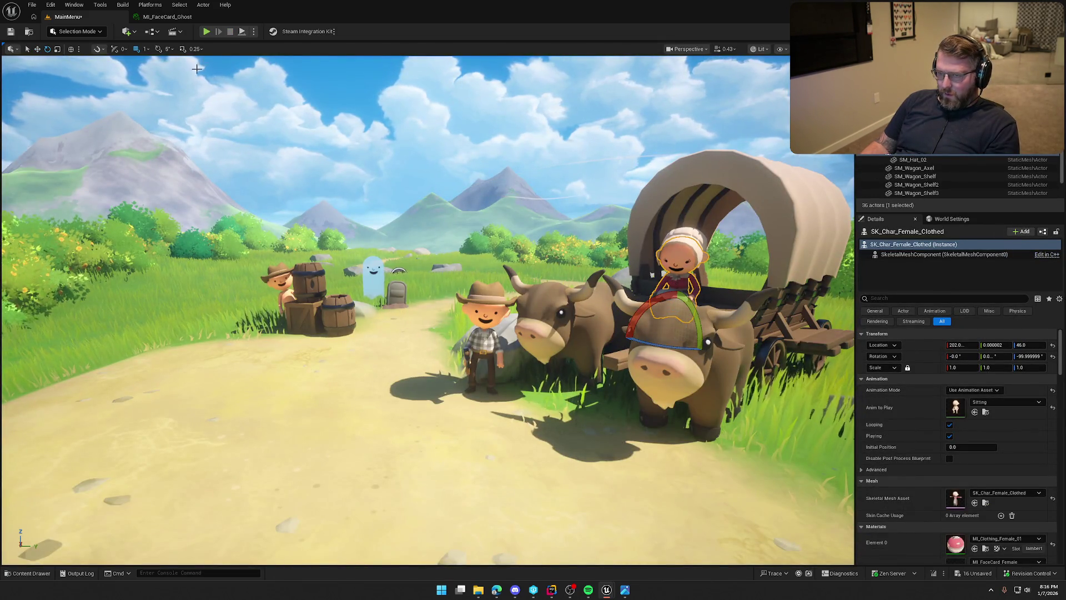
left_click_drag(665, 323, 711, 378)
Move the woman back on the wagon along world axes, then play-test the menu scene.
key("w")
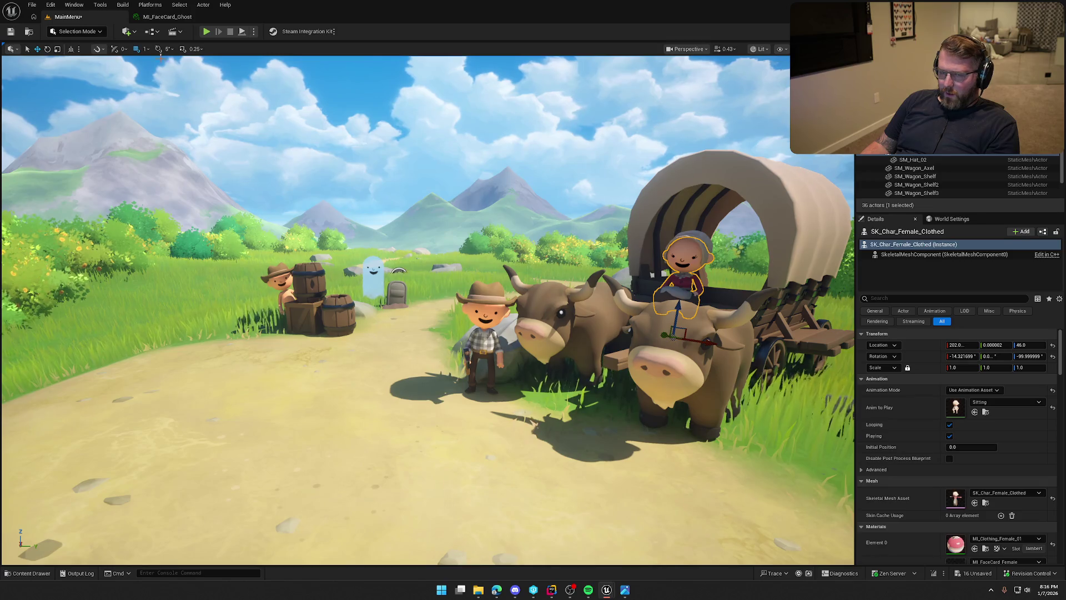
left_click(70, 49)
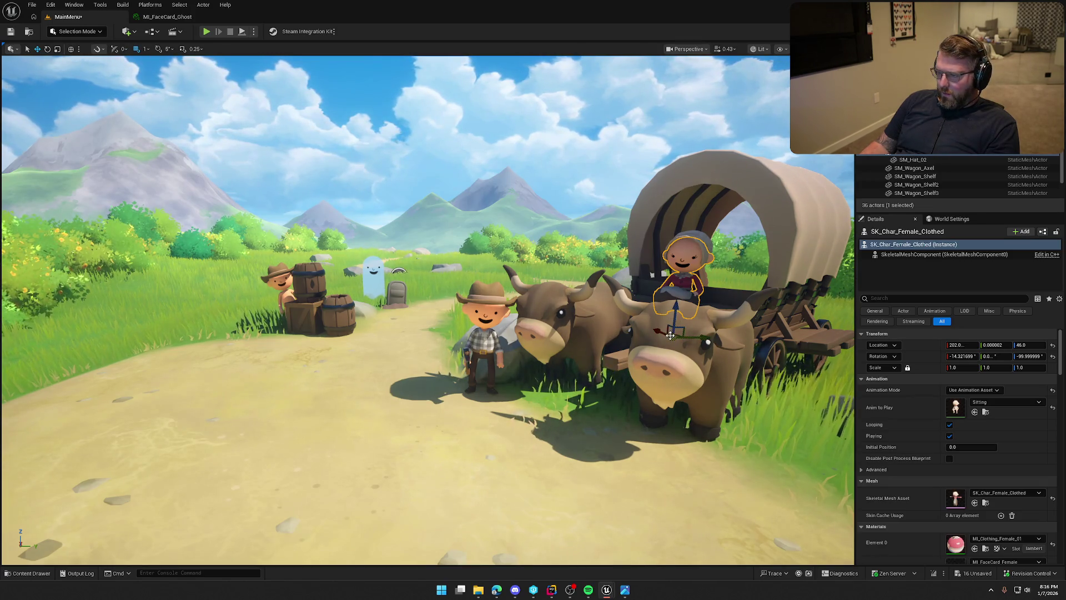
mouse_move(659, 329)
left_mouse_down()
mouse_move(705, 343)
mouse_move(662, 337)
left_mouse_up()
left_click(71, 49)
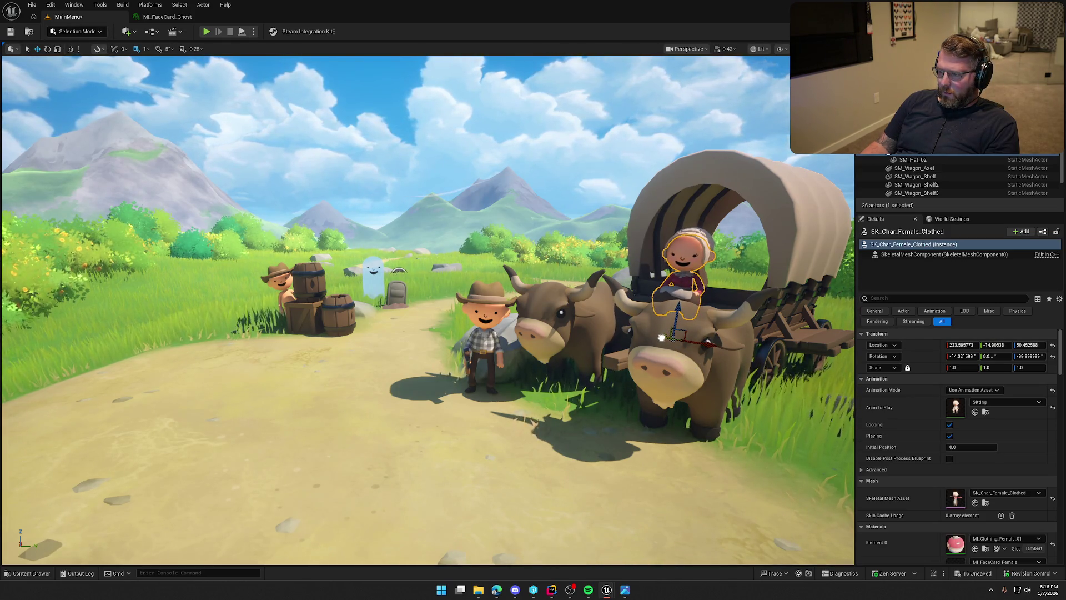
key("Escape")
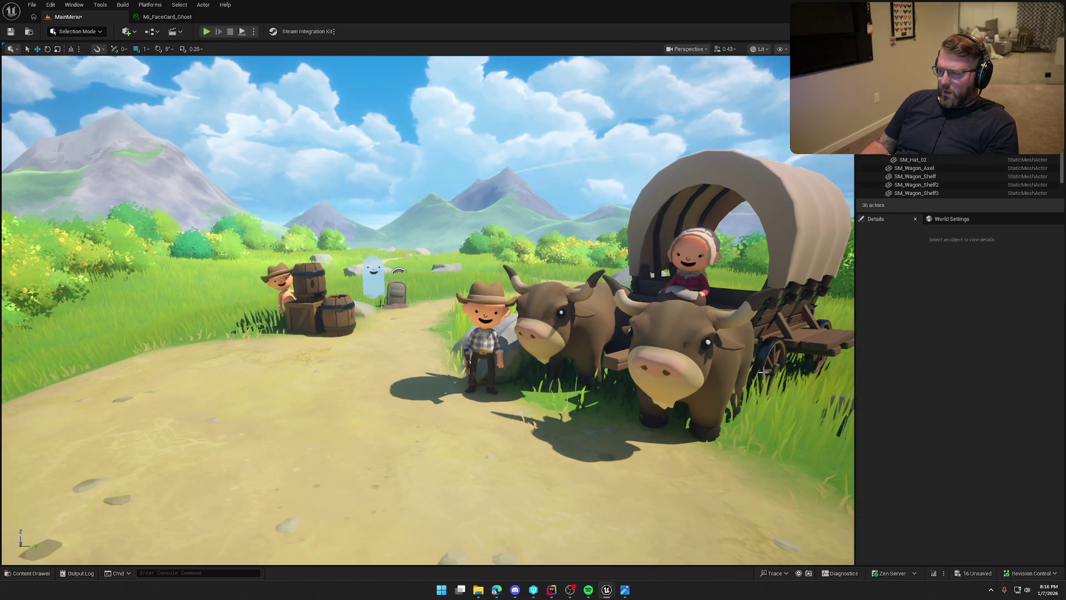
key("alt+p")
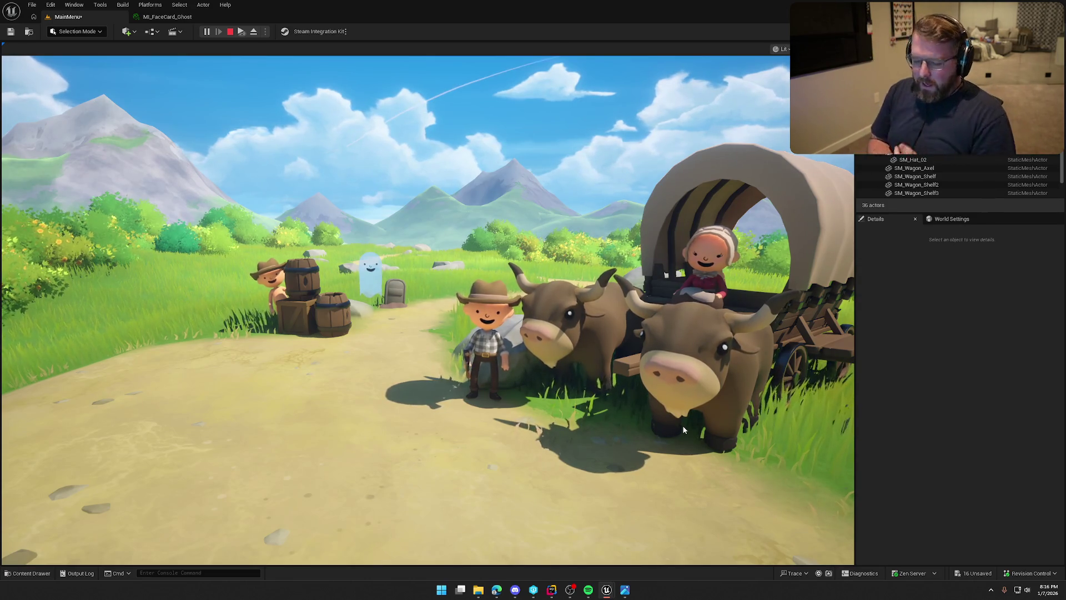
key("Escape")
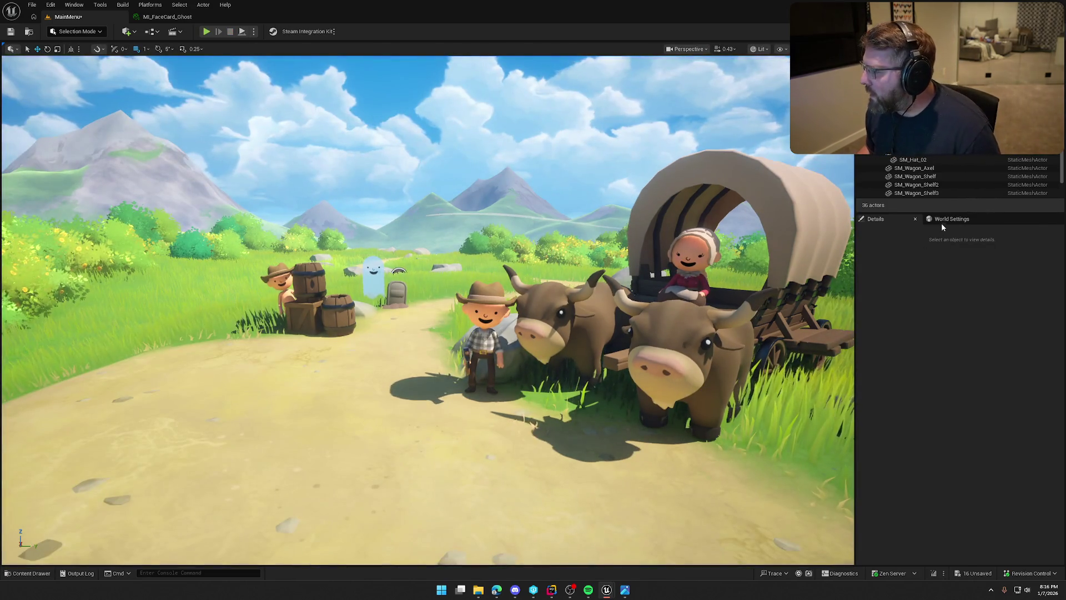
Open GM_MainMenu from the World Settings GameMode Override, compile it, and position the bp_MenuPlayer window.
left_click(942, 222)
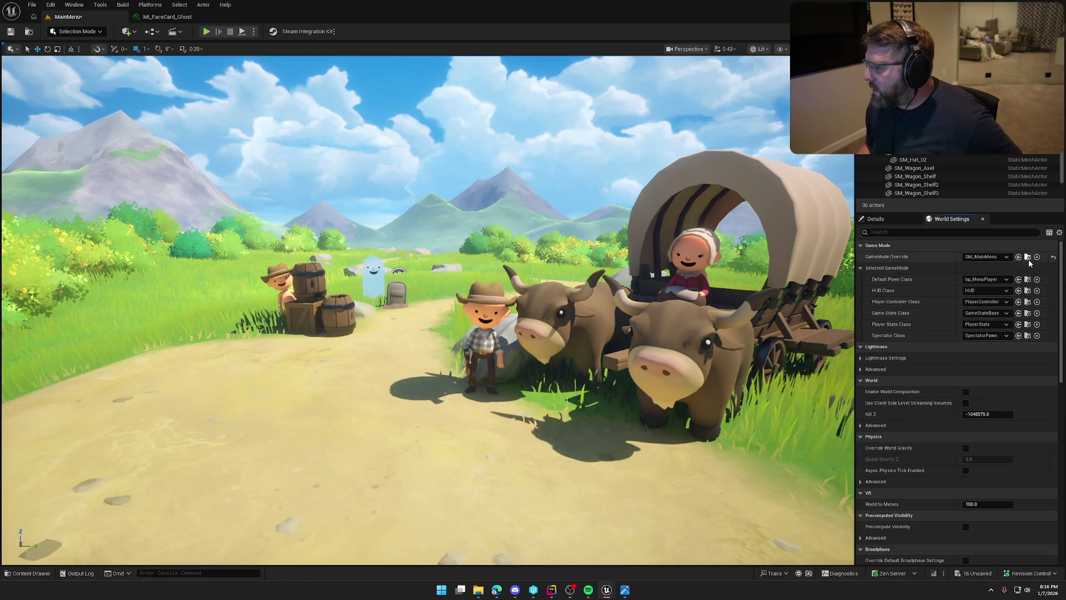
left_click(1028, 257)
double_click(167, 424)
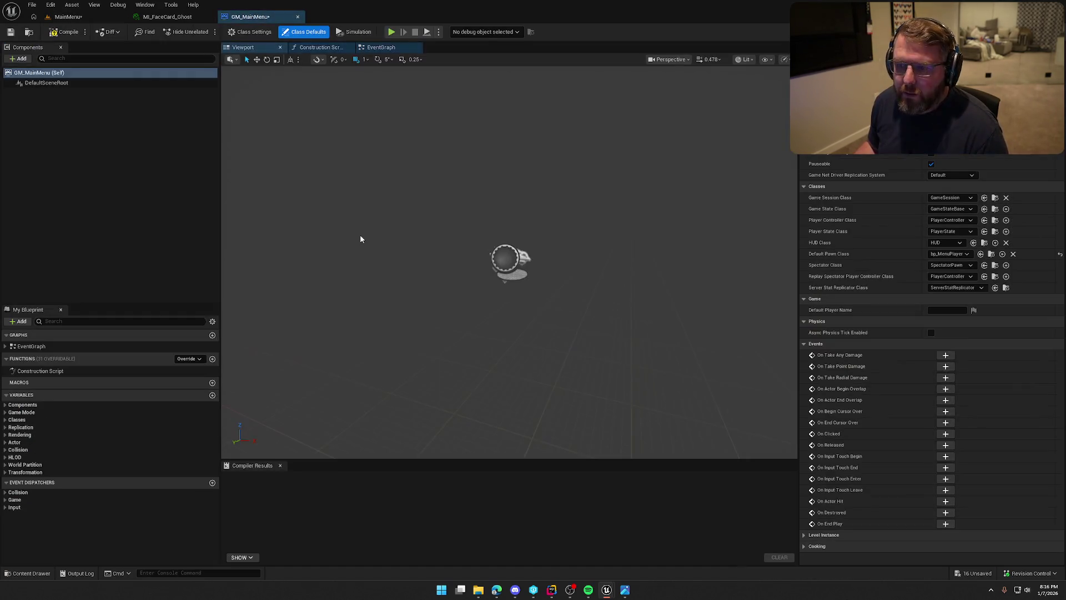
mouse_move(250, 17)
left_mouse_down()
mouse_move(195, 25)
mouse_move(238, 21)
left_mouse_up()
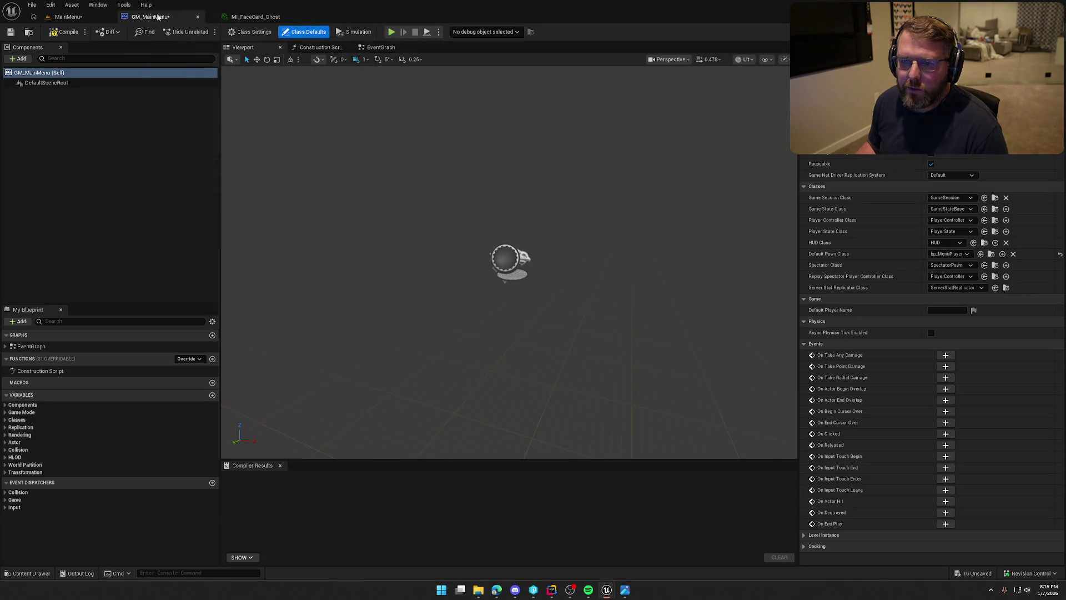
left_click(64, 32)
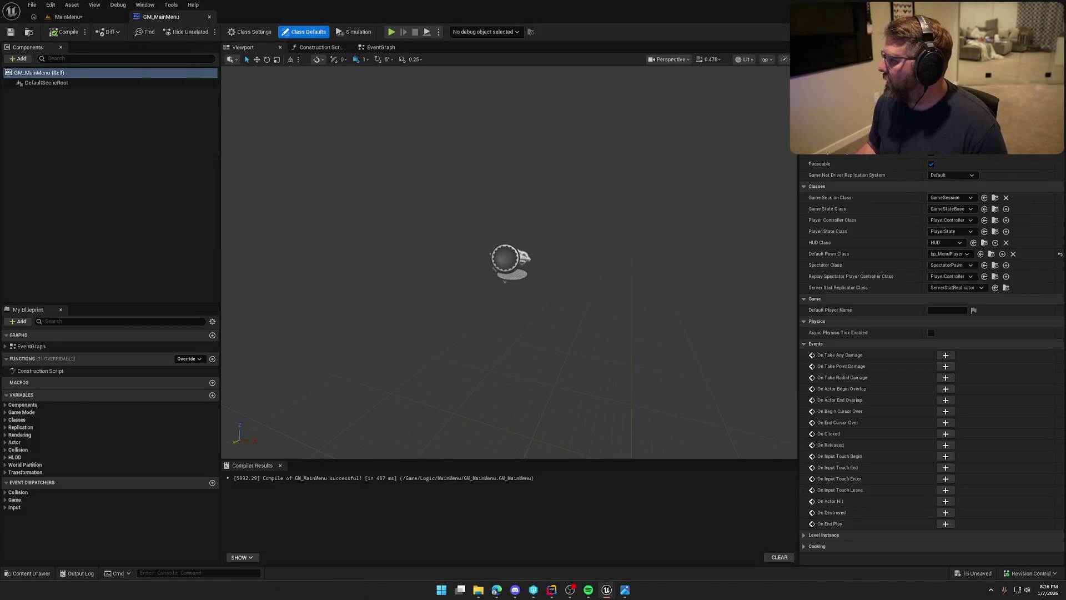
mouse_move(589, 148)
left_mouse_down()
mouse_move(273, 86)
mouse_move(281, 40)
mouse_move(250, 21)
left_mouse_up()
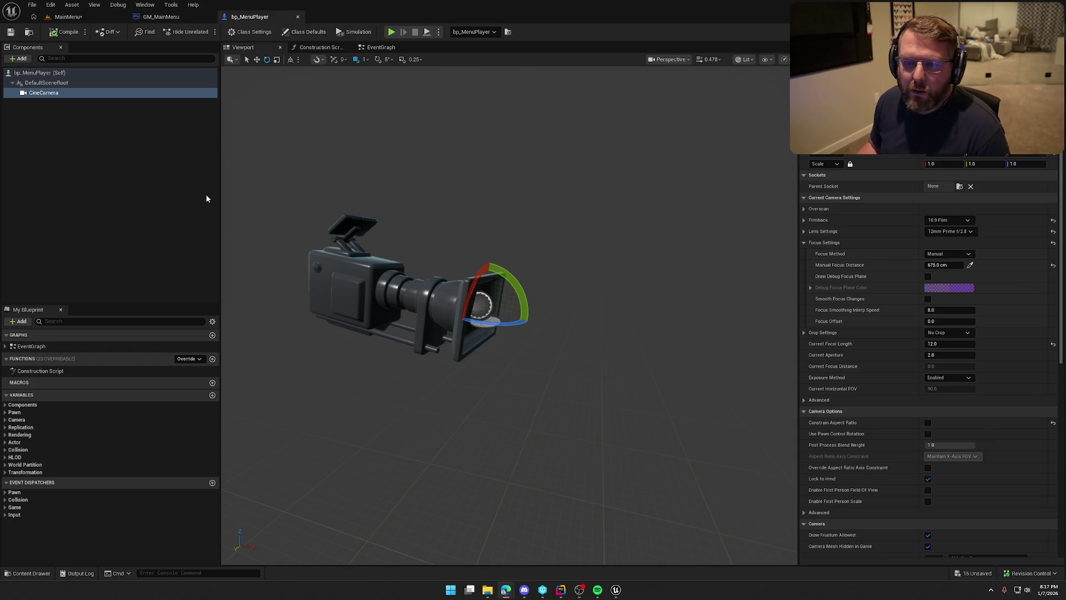
Delete the Event Tick node from GM_MainMenu's EventGraph.
left_click(115, 95)
left_click(160, 17)
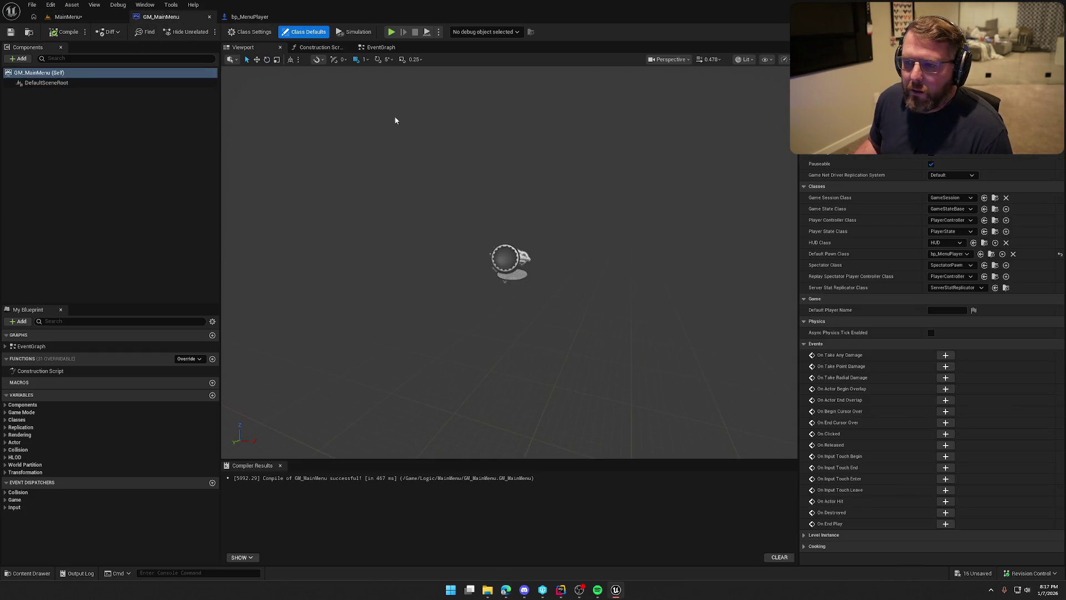
left_click(369, 49)
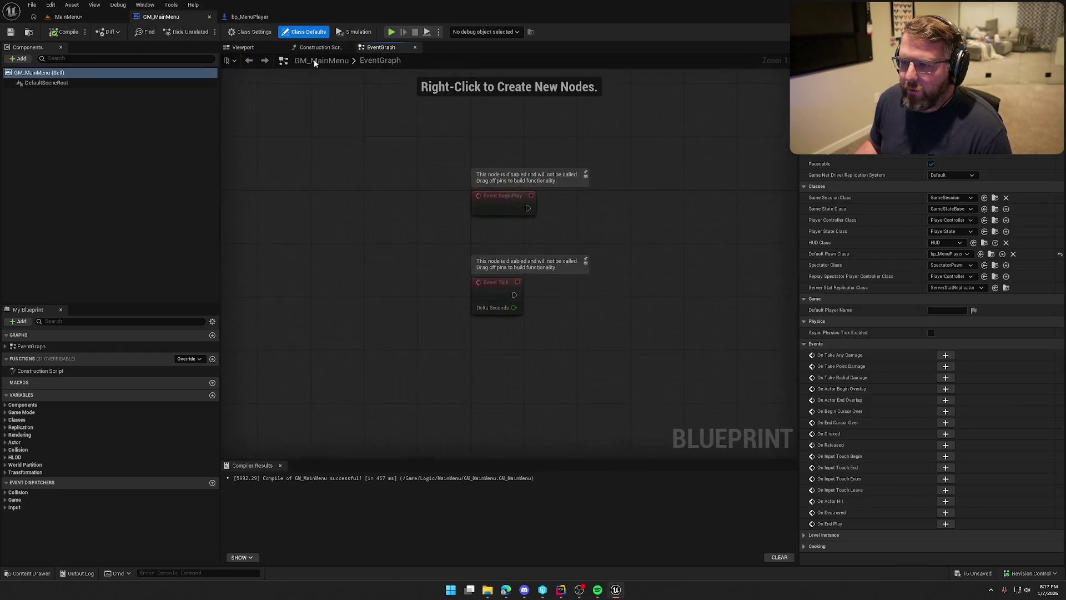
left_click(280, 465)
left_click(369, 310)
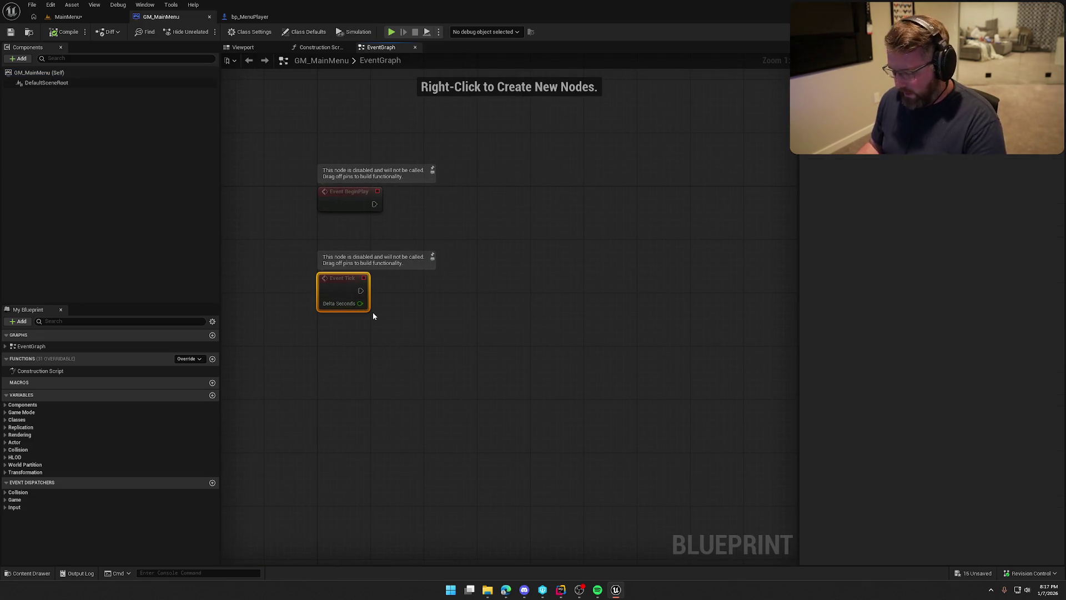
key("Delete")
Add a Play Sound 2D node and line it up with BeginPlay.
right_click(434, 217)
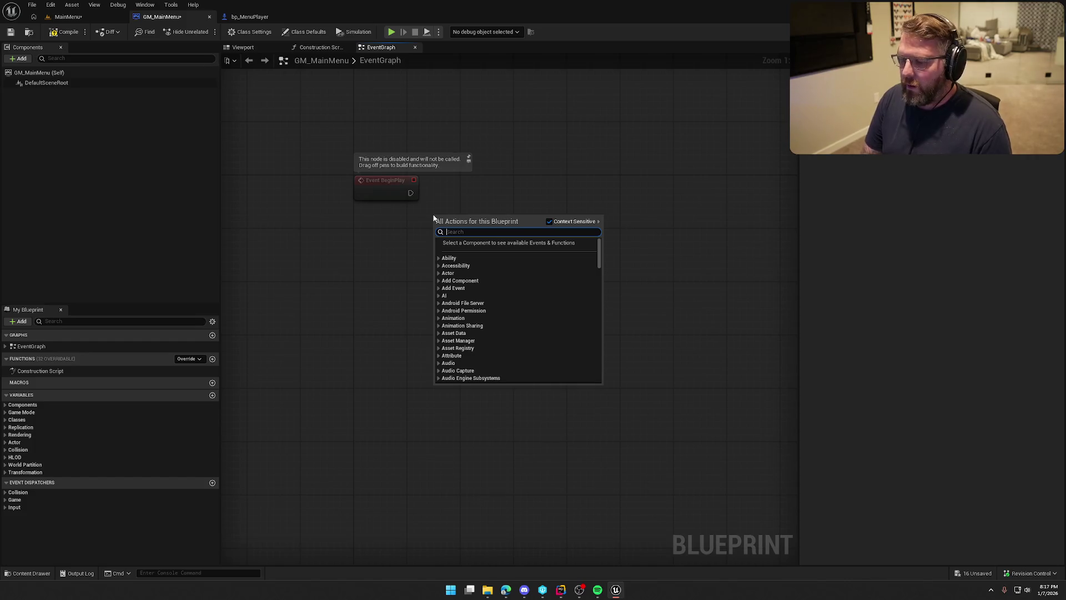
type("player")
key("BackSpace")
key("BackSpace")
type("sound")
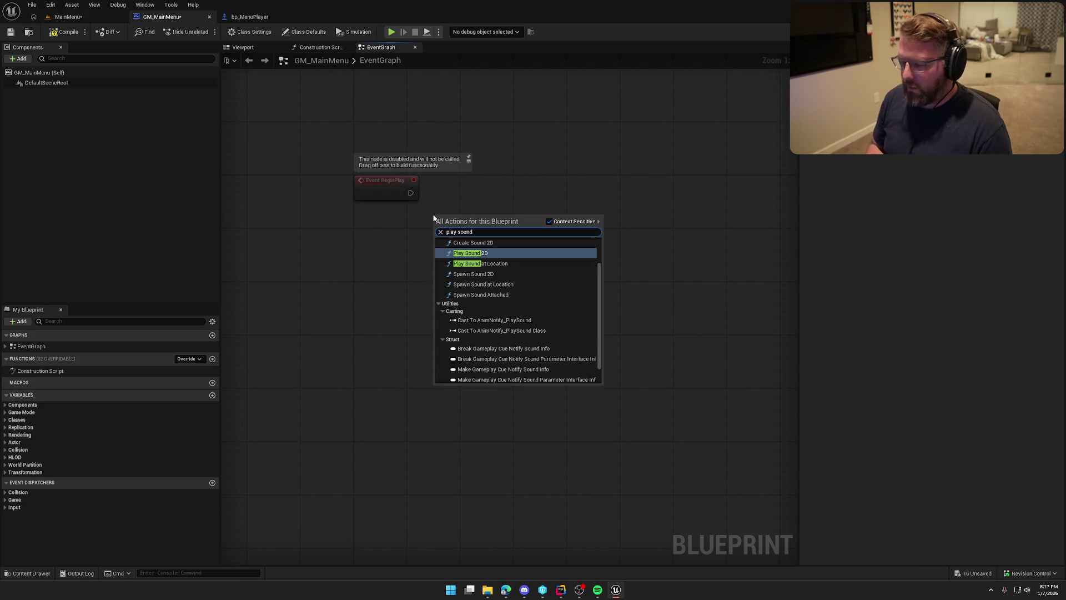
key("Return")
left_click_drag(489, 209, 522, 176)
Set the node's sound to PlainsMusic with a 0.15 Volume Multiplier.
left_click(504, 214)
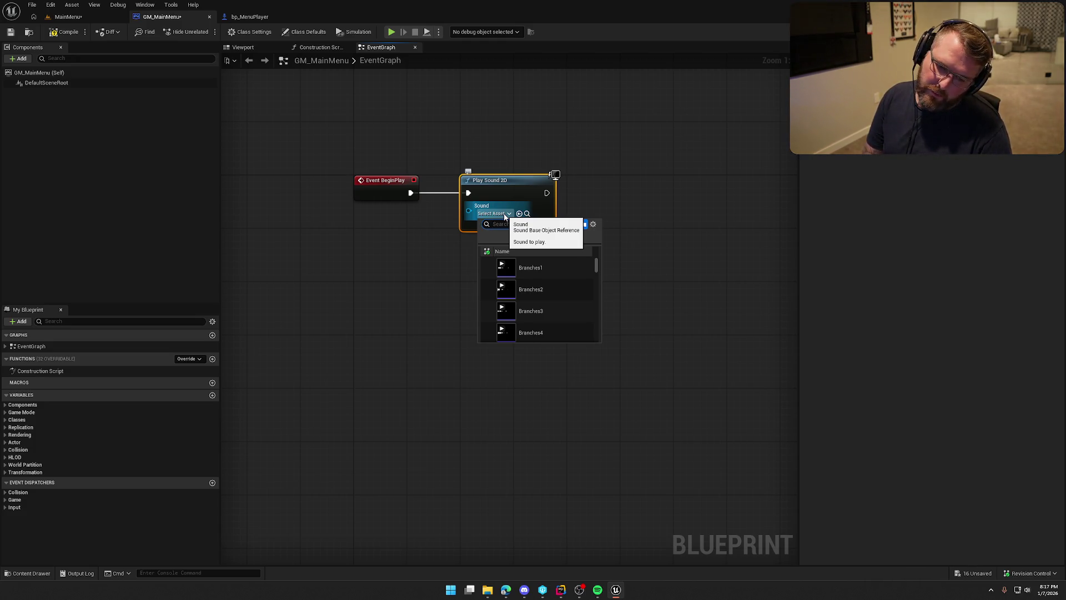
key("BackSpace")
key("BackSpace")
type("plai")
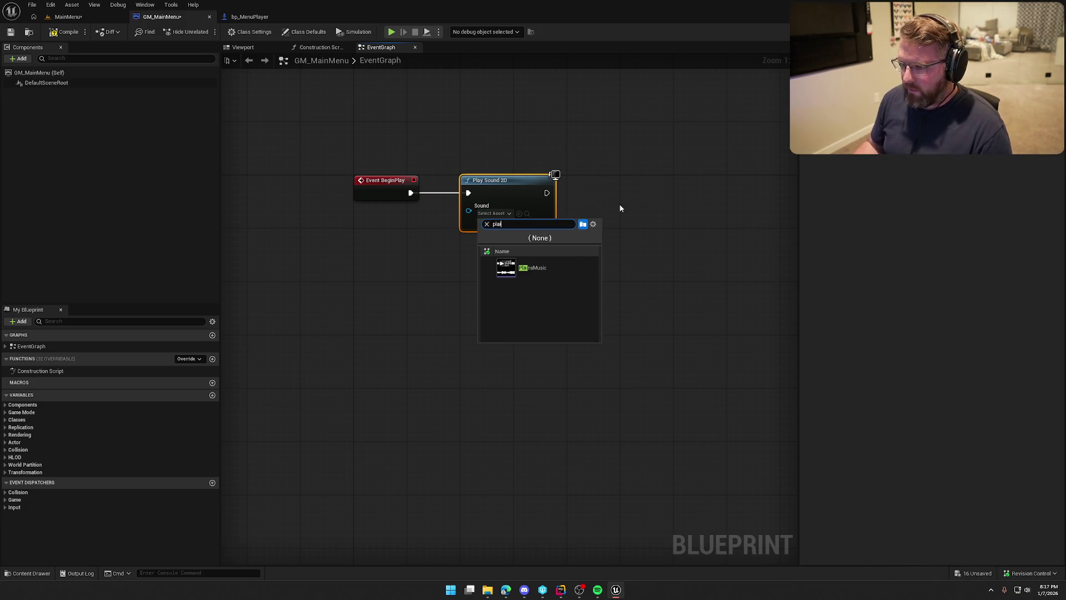
left_click(507, 269)
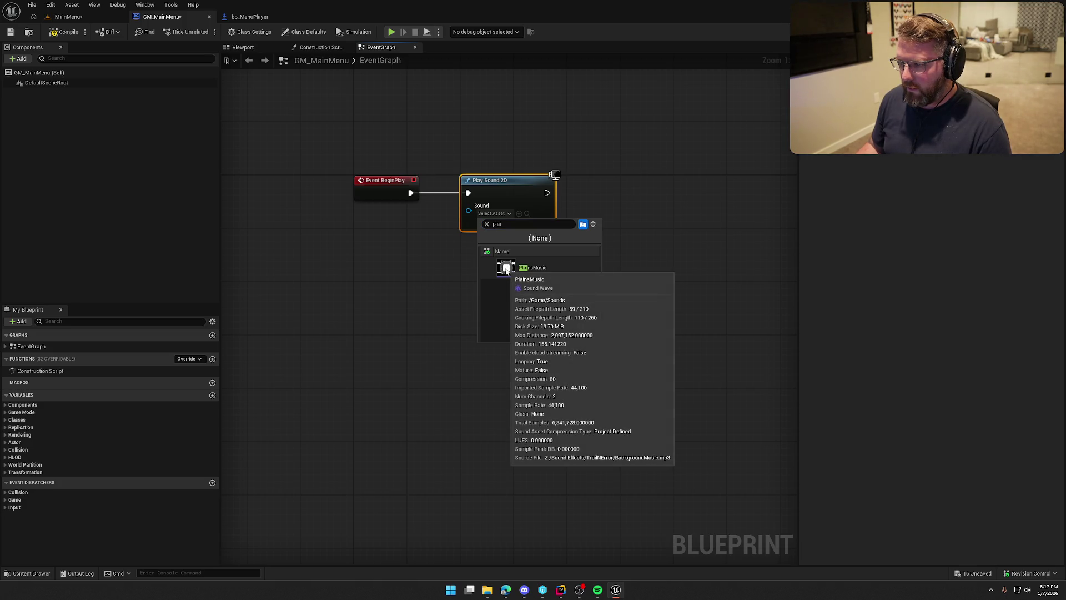
left_click(532, 268)
left_click(512, 227)
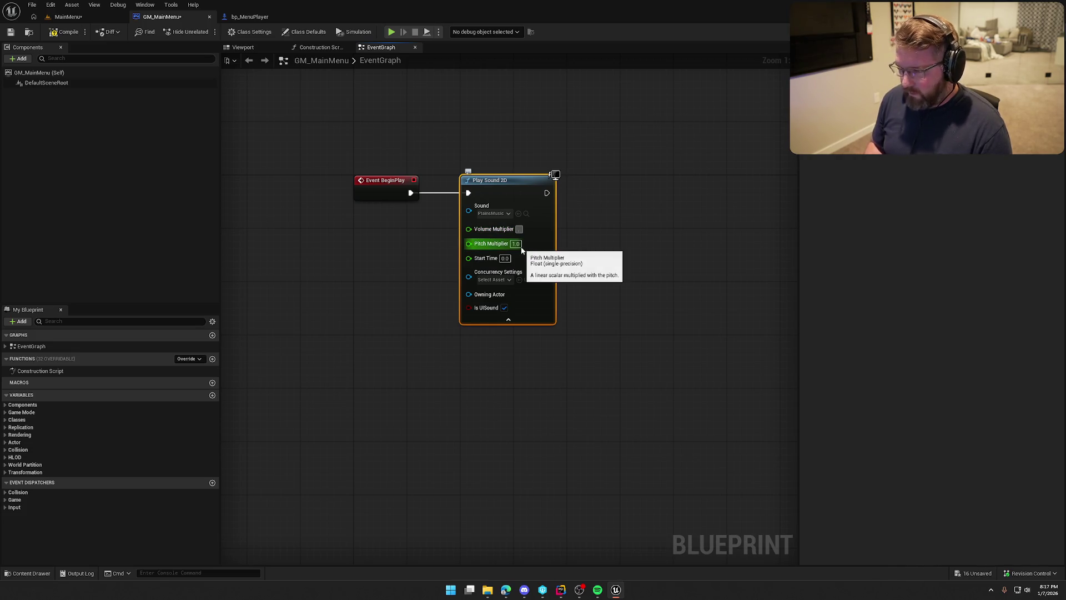
type(".25")
key("Return")
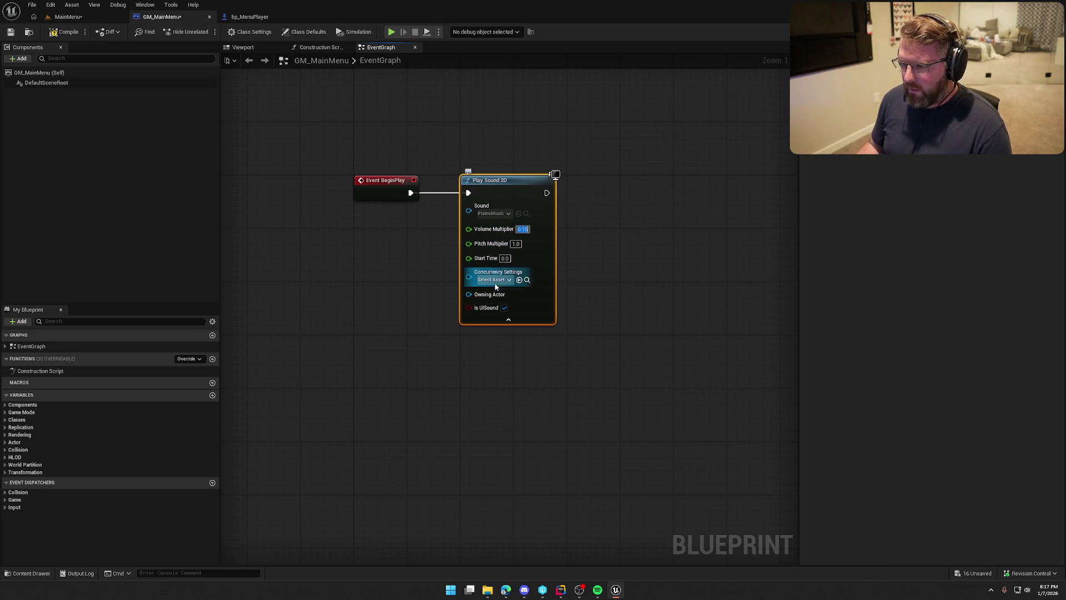
left_click(532, 348)
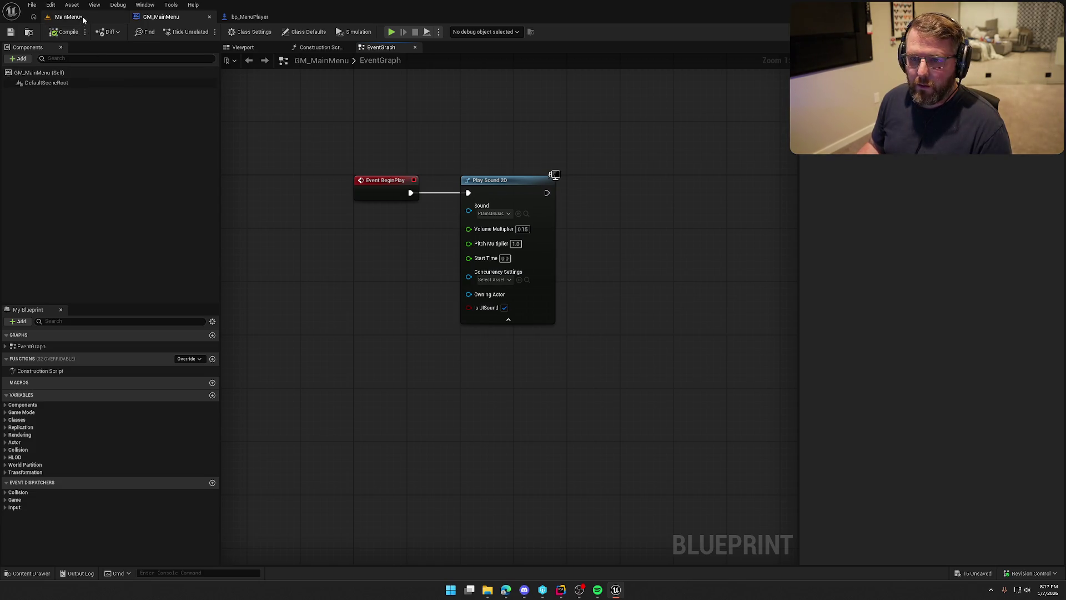
left_click(68, 16)
Run a full-screen play-in-editor test of the wagon menu scene, then stop it.
key("alt+p")
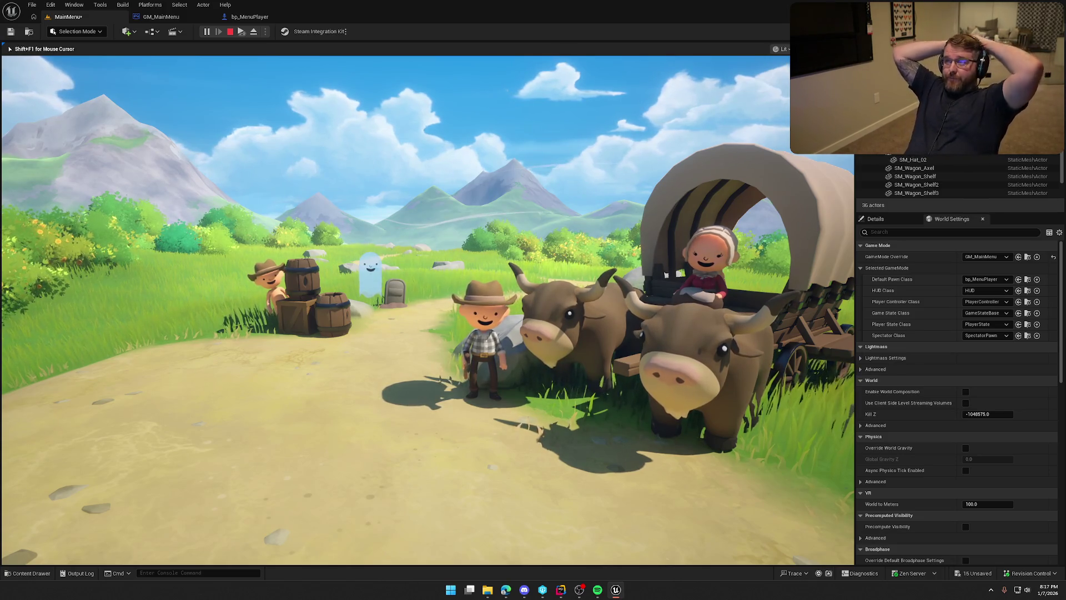
key("F11")
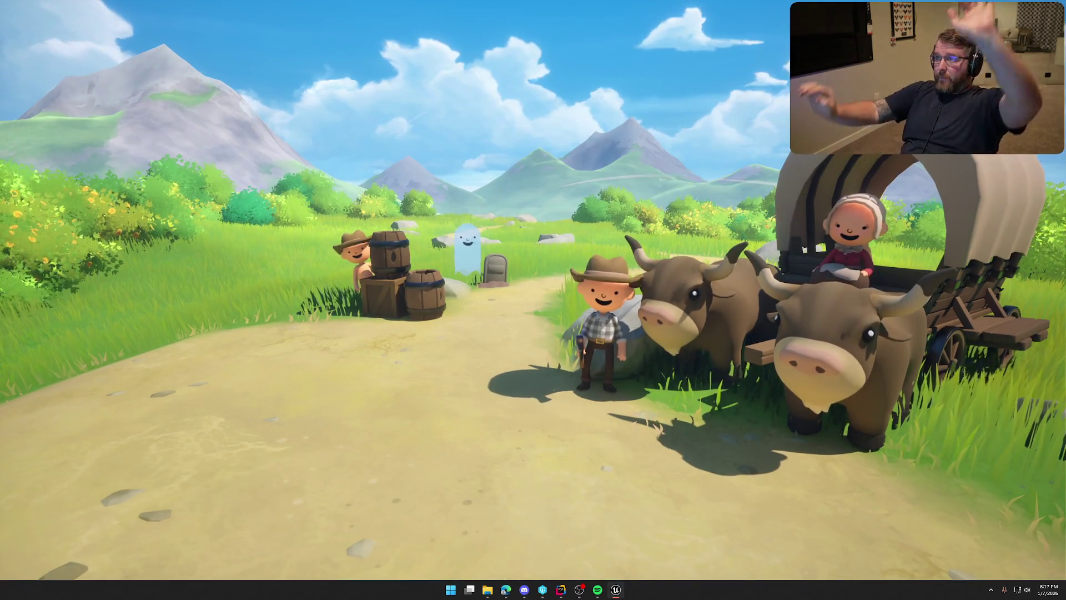
key("super")
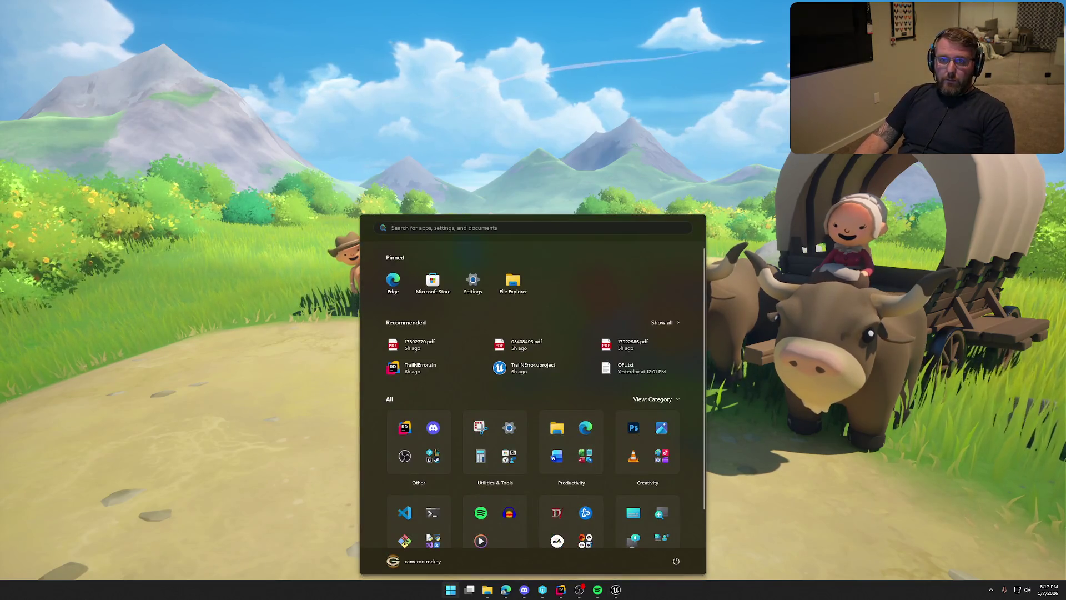
left_click(452, 228)
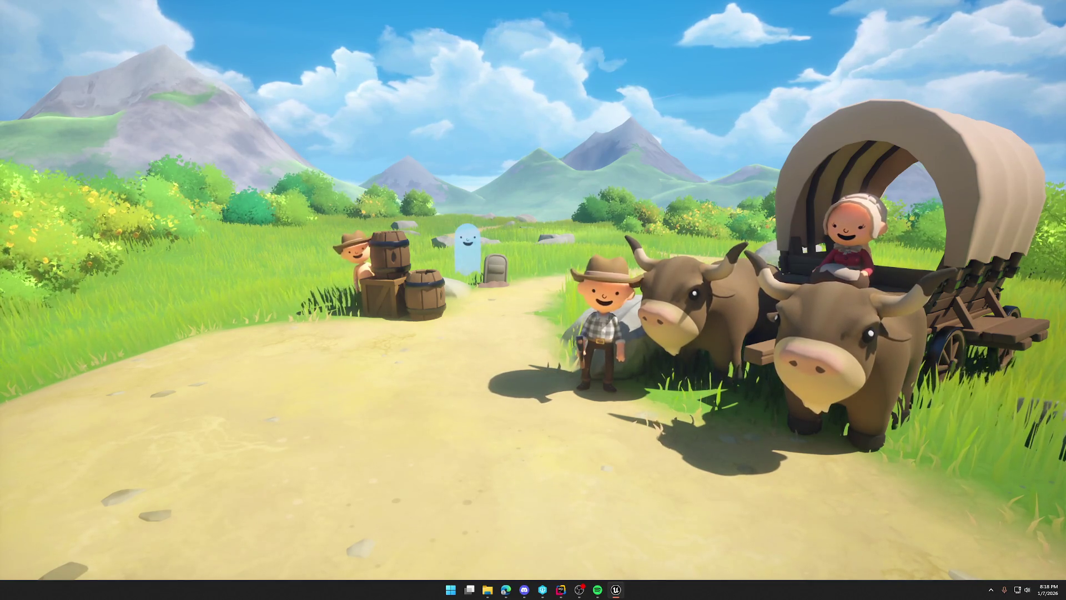
key("Escape")
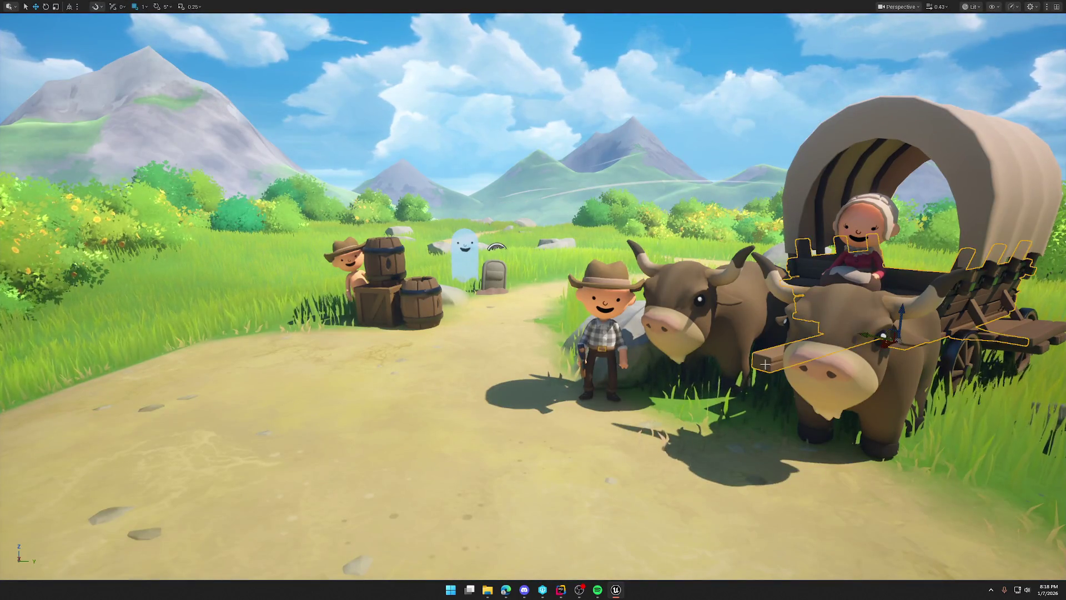
Nudge the ox cart toward the camera, play-test the level, and exit full-screen view.
left_click_drag(872, 337, 898, 347)
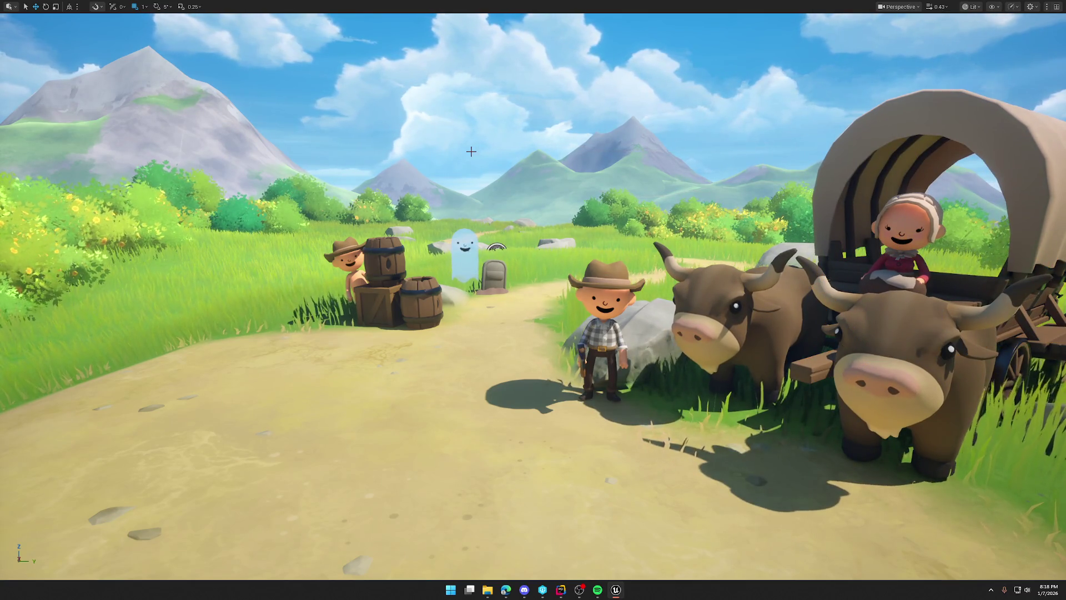
key("alt+p")
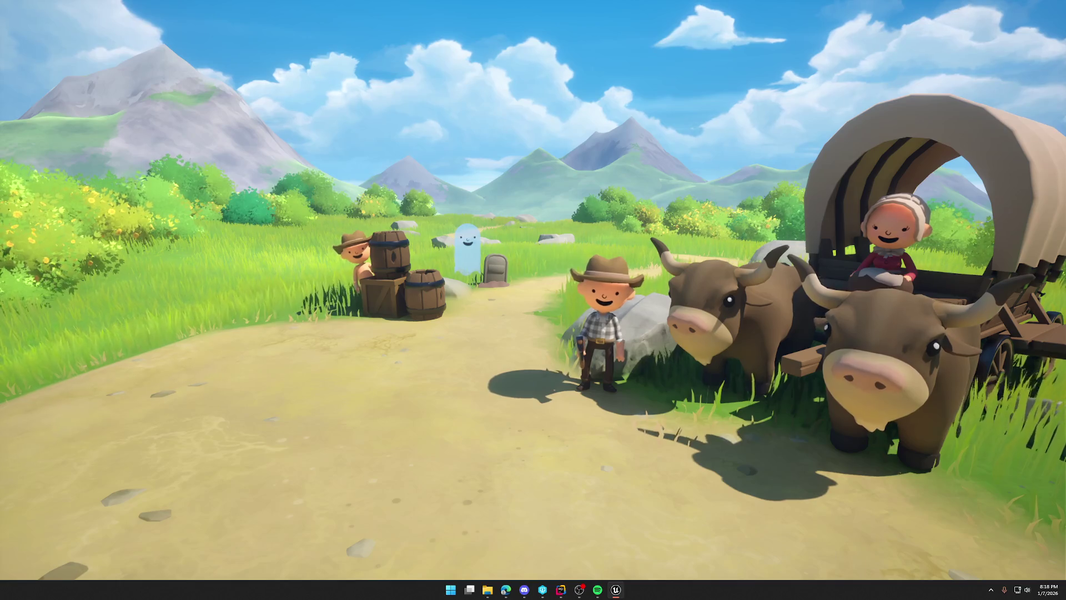
key("Escape")
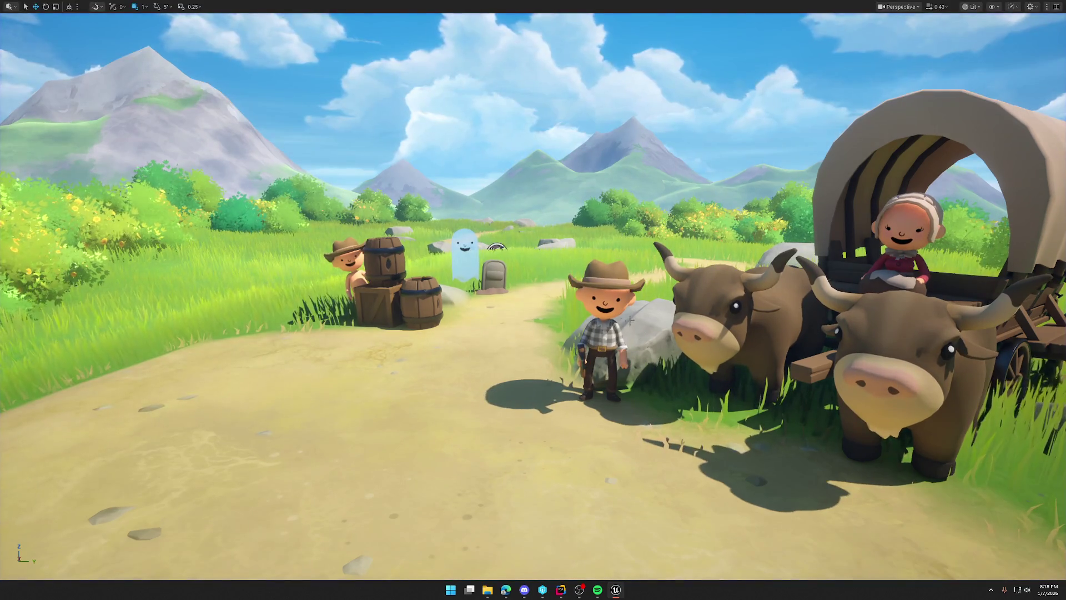
left_click(627, 327)
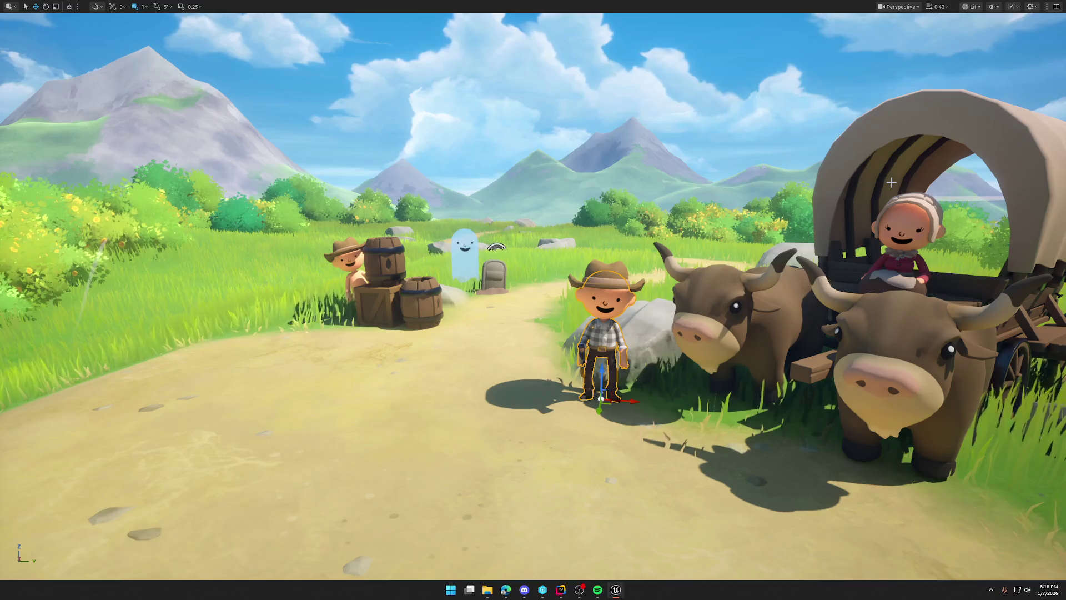
key("F11")
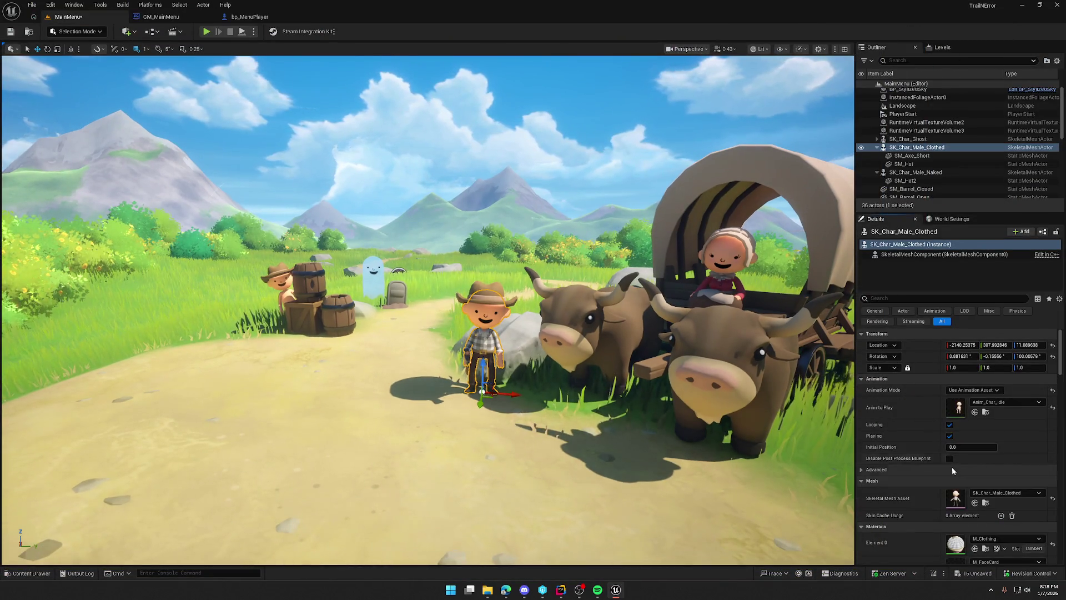
Adjust the cowboy's animation Initial Position and run a test play.
left_click(972, 448)
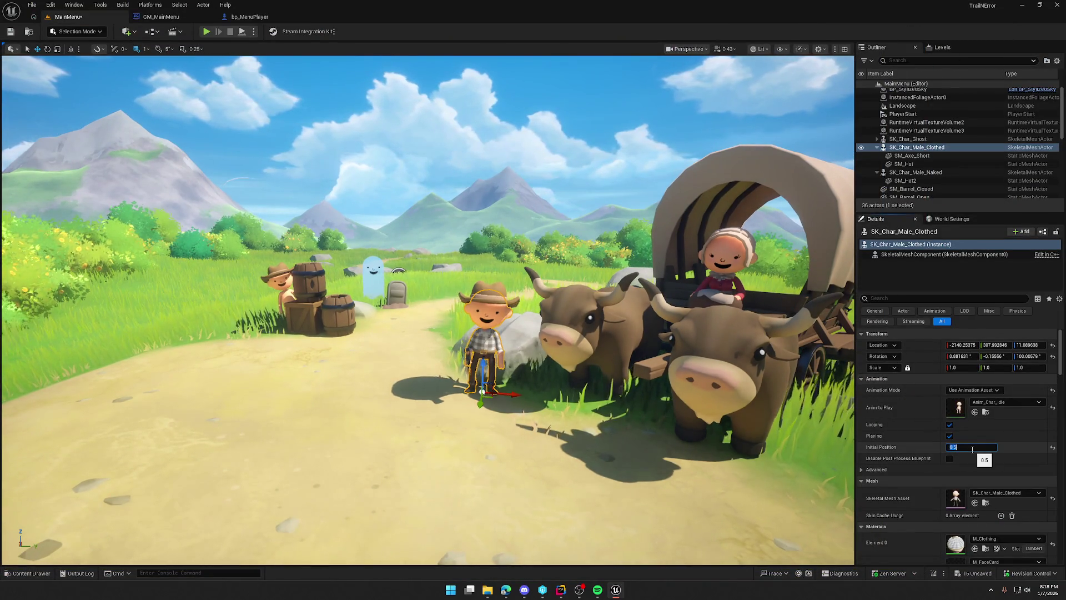
left_click_drag(422, 253, 400, 249)
left_click(399, 250)
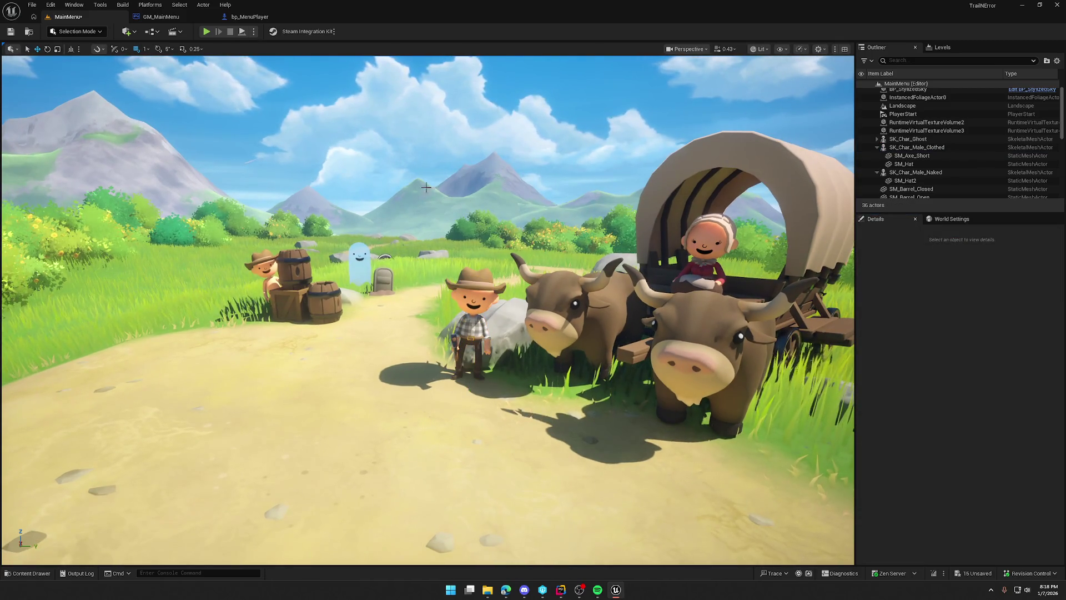
left_click(206, 31)
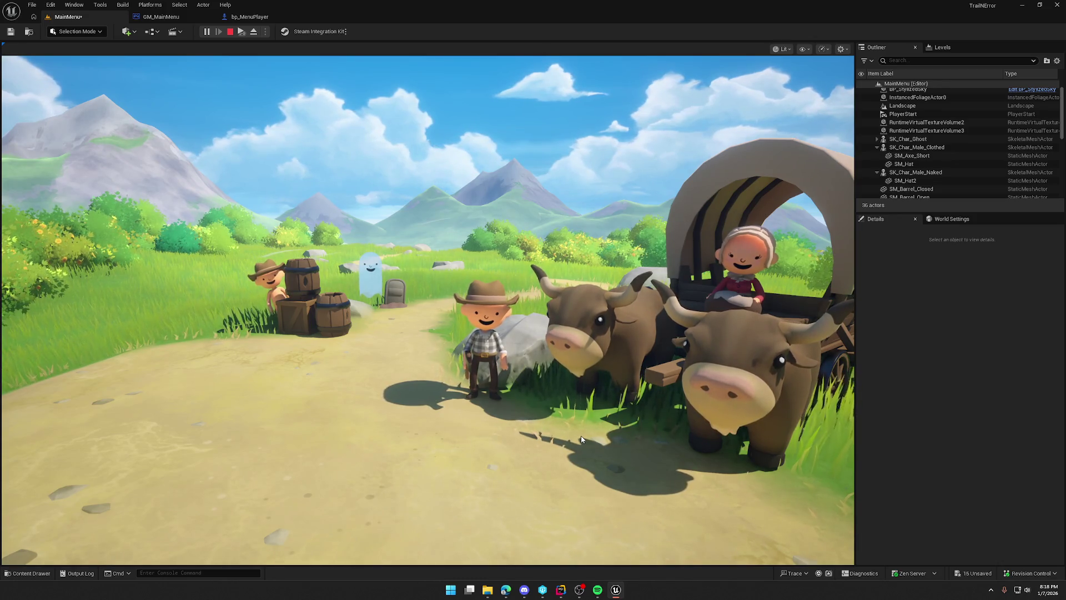
key("Escape")
Set SK_Char_Male_Clothed's Initial Position to 0.25 and play-test the result twice.
left_click(917, 147)
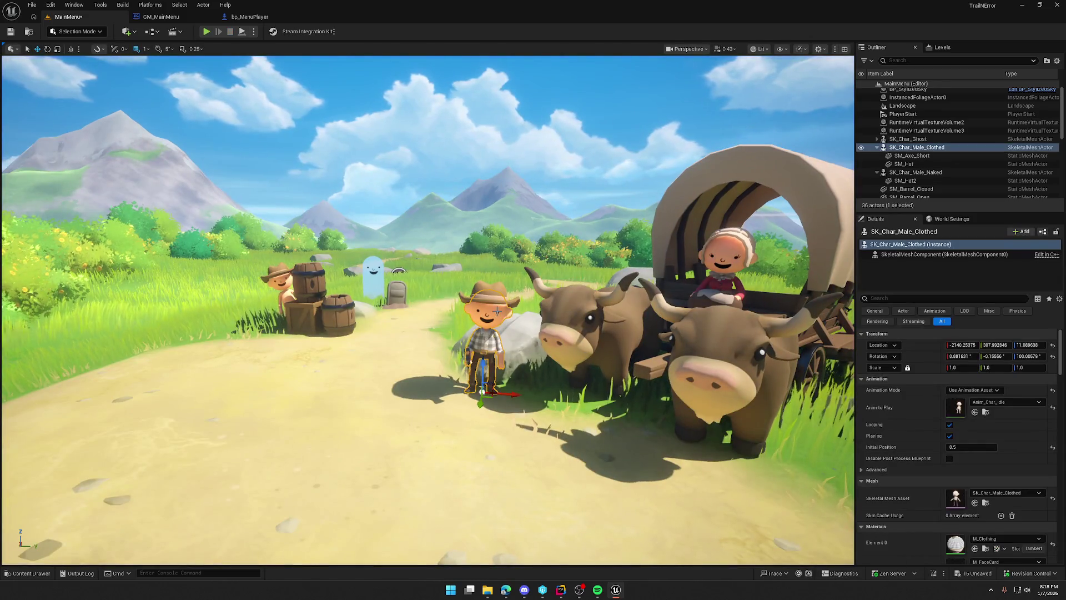
left_click_drag(972, 447, 965, 447)
left_click(967, 447)
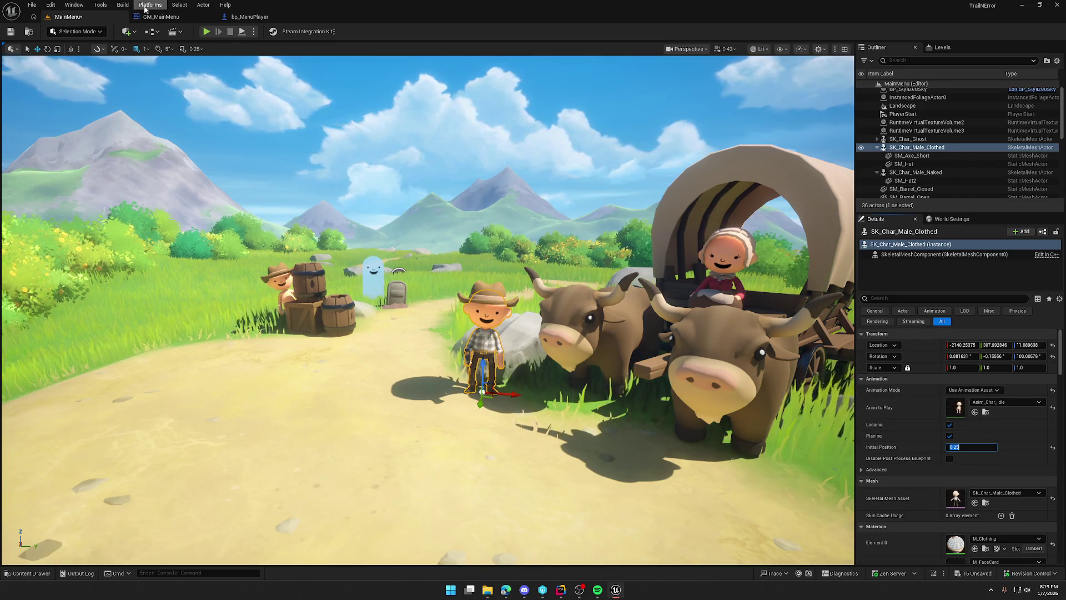
left_click(206, 31)
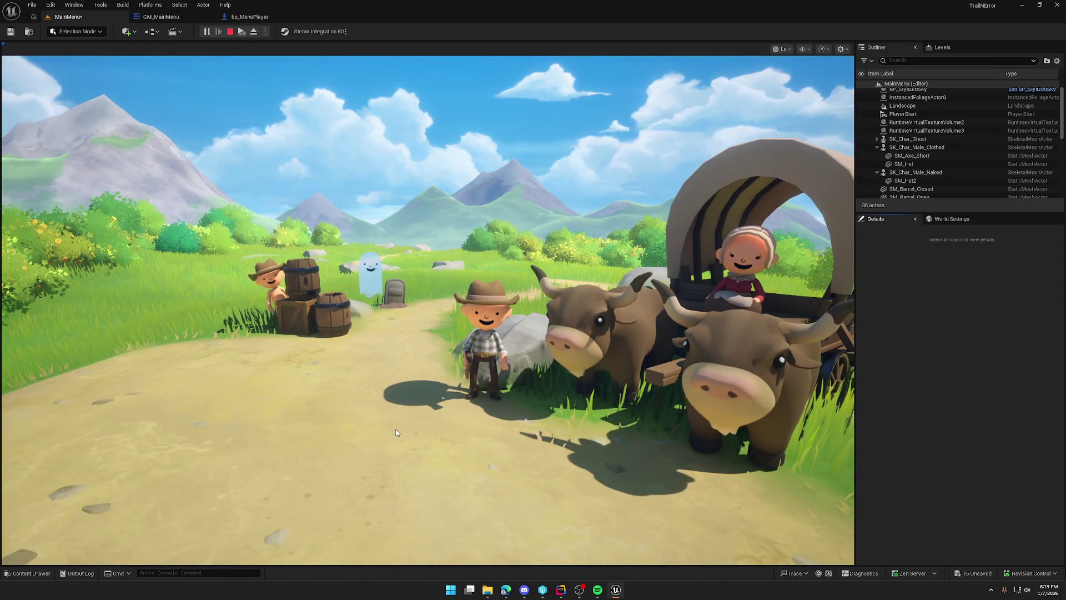
key("Escape")
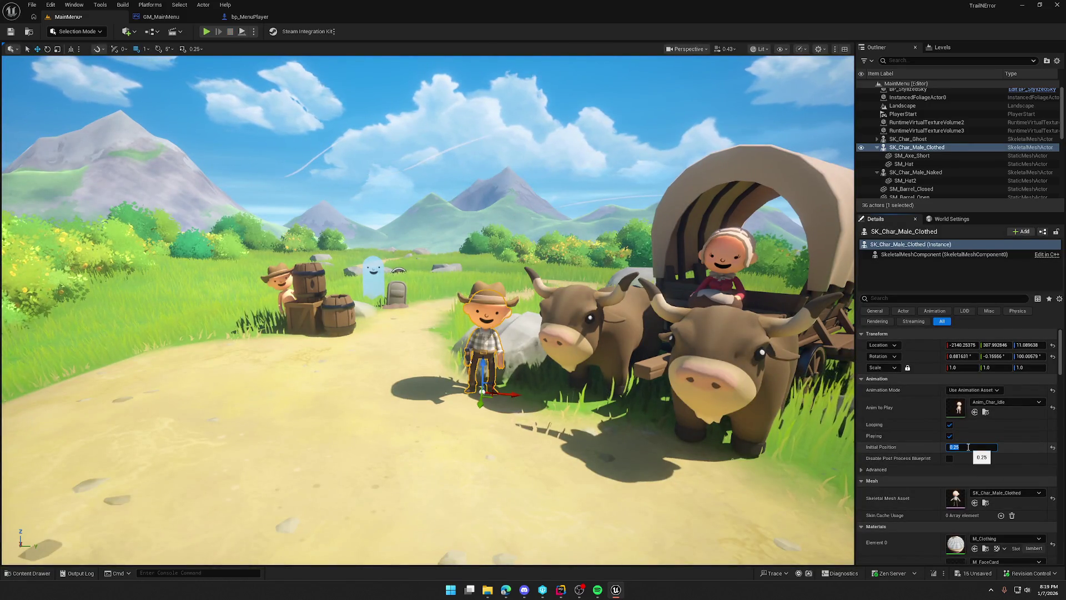
left_click(206, 33)
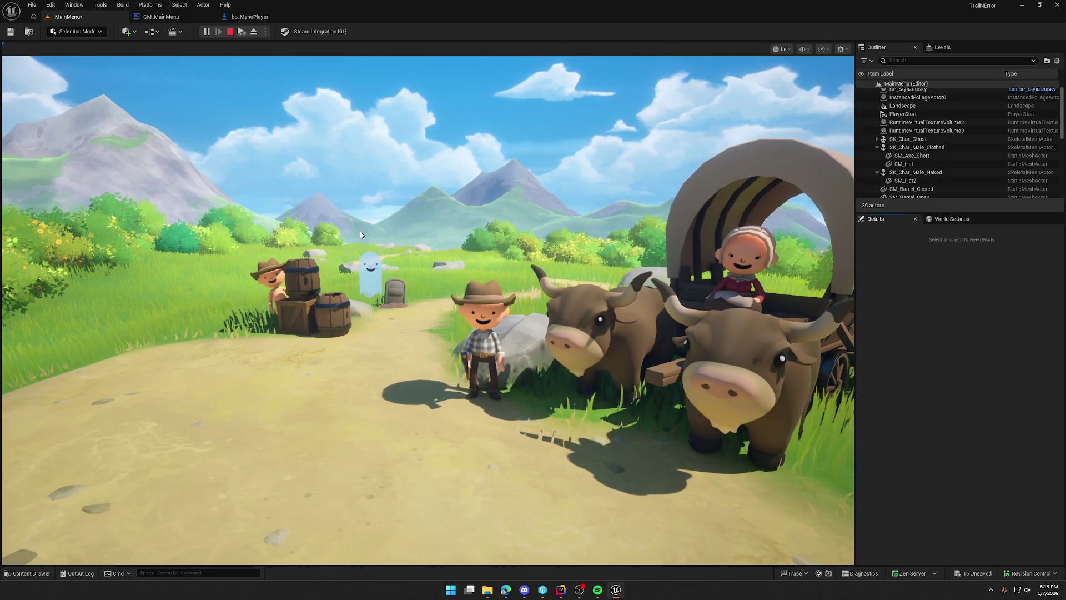
key("Escape")
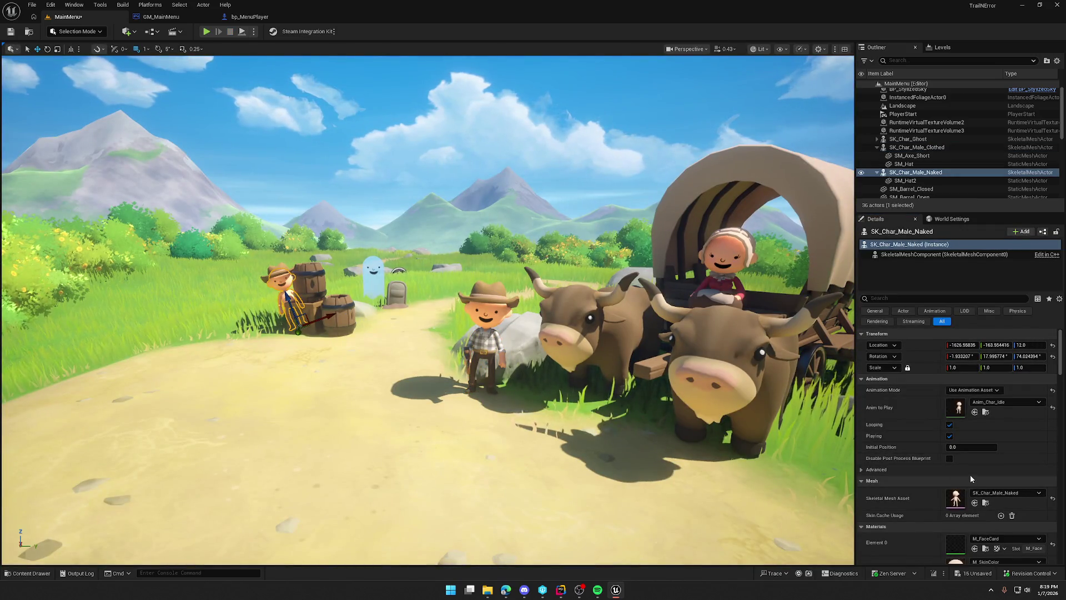
Uncheck Playing on SK_Char_Male_Naked's animation and play-test the frozen pose.
left_click(950, 436)
left_click(206, 31)
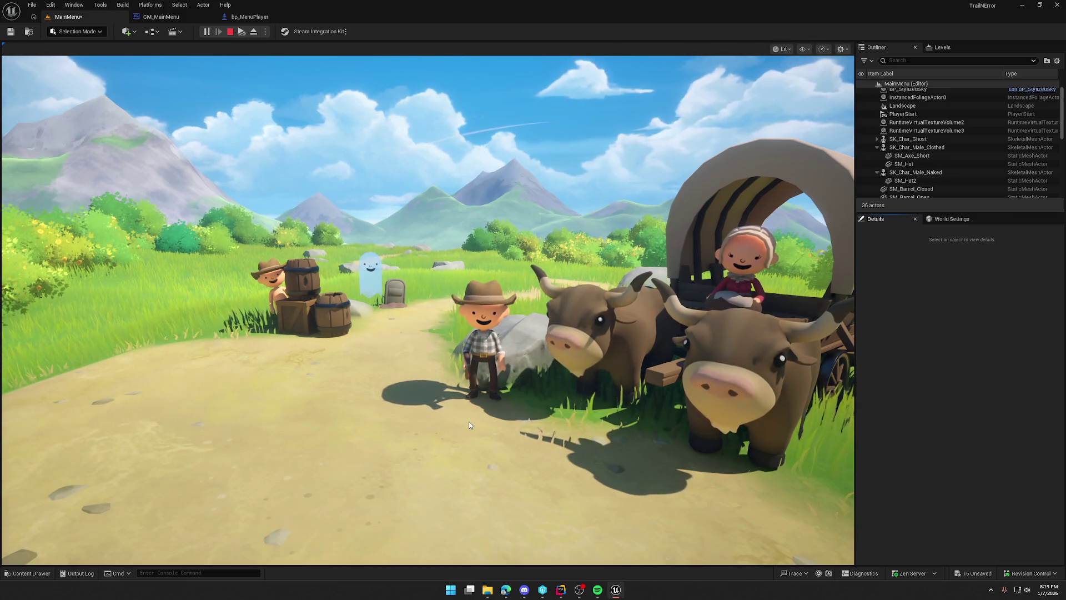
key("Escape")
left_click(77, 31)
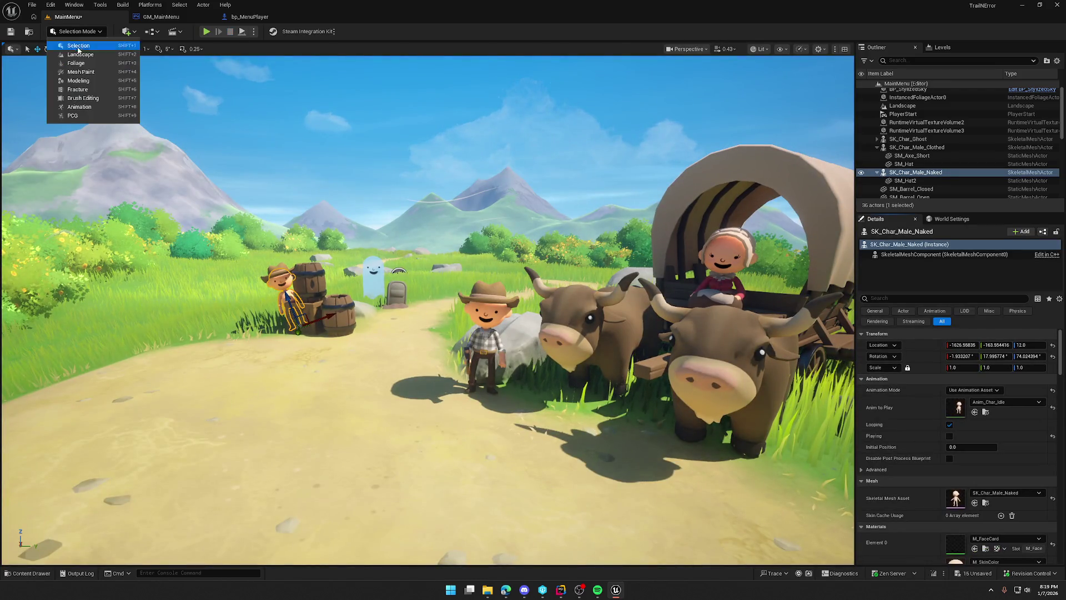
left_click(82, 59)
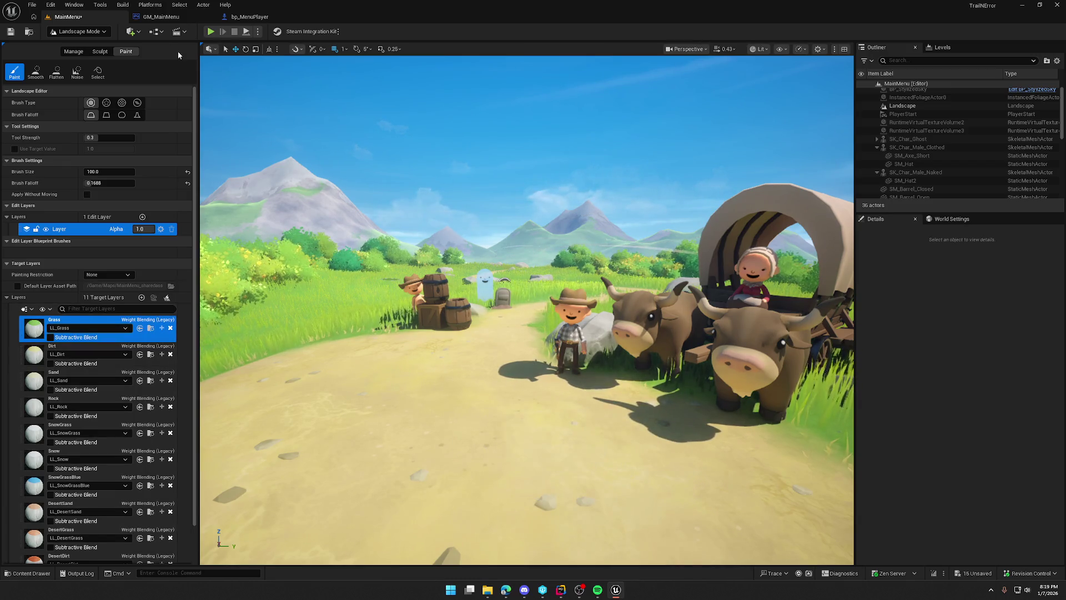
left_click(98, 31)
left_click(75, 45)
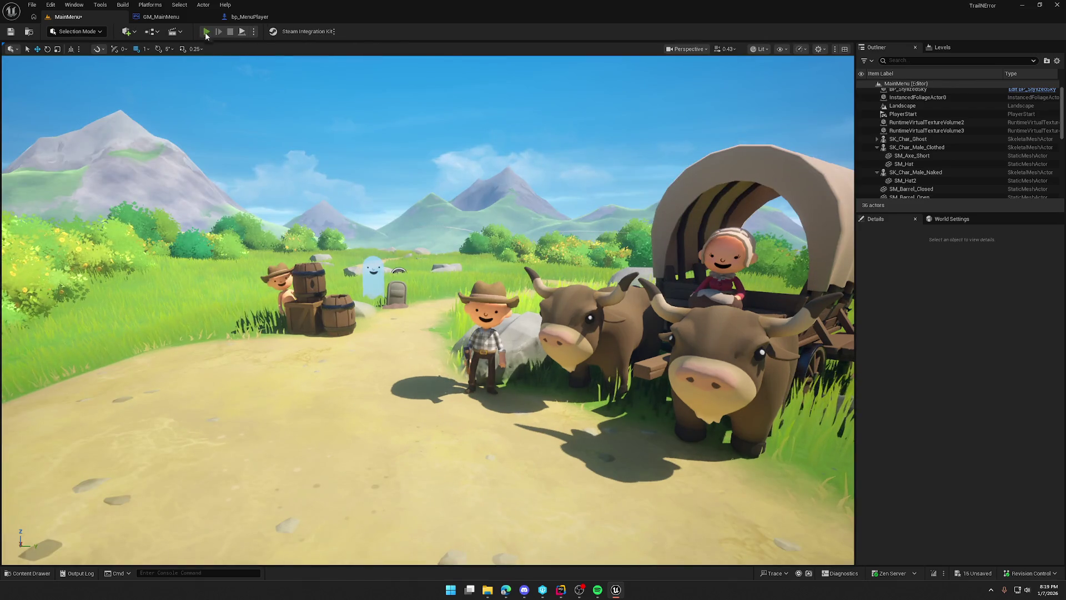
left_click(206, 32)
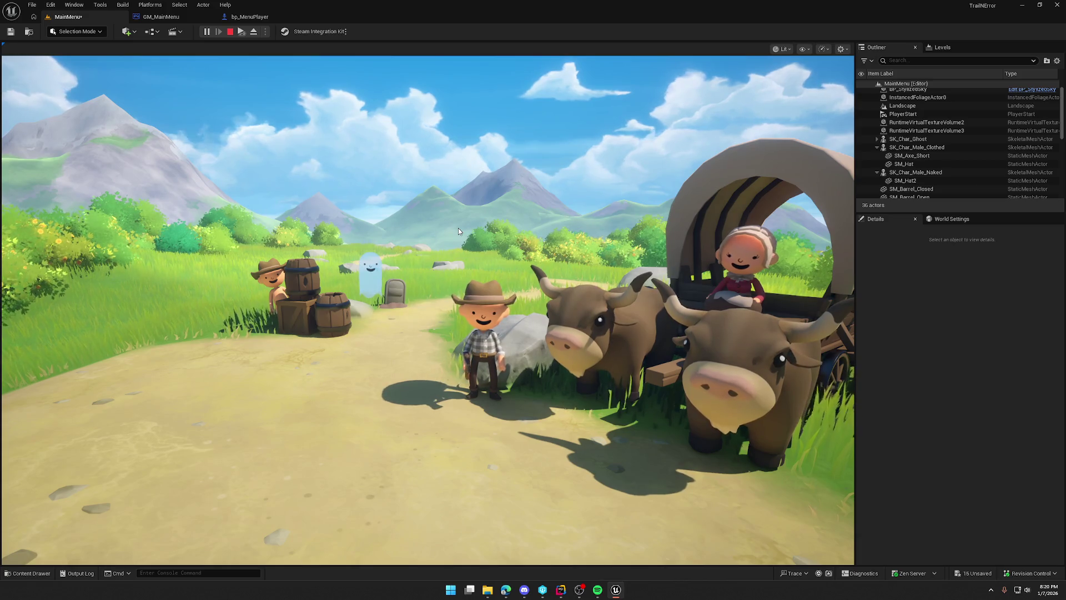
key("Escape")
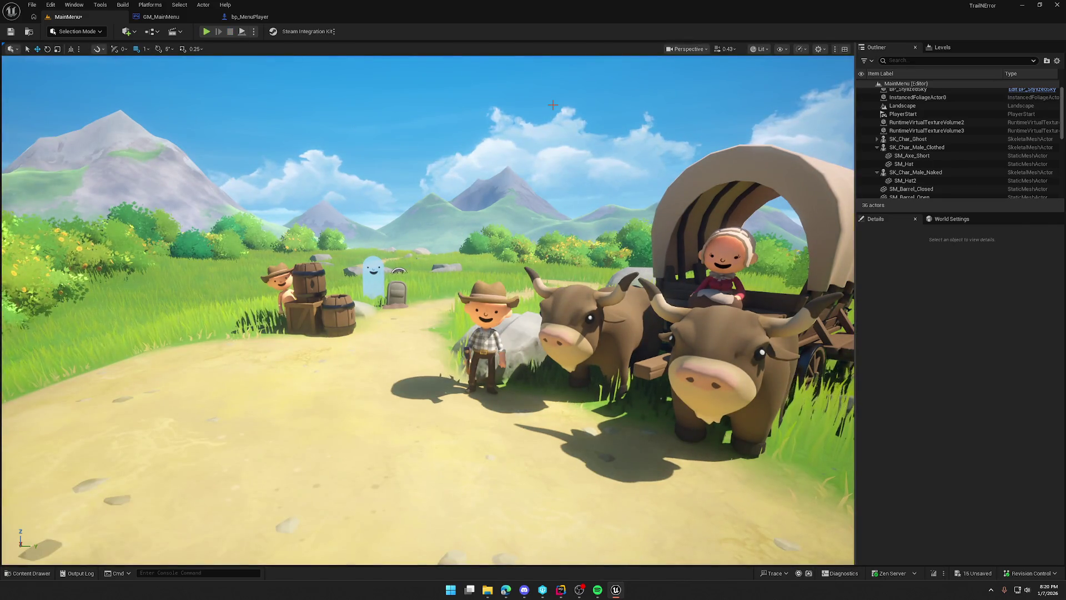
left_click(399, 271)
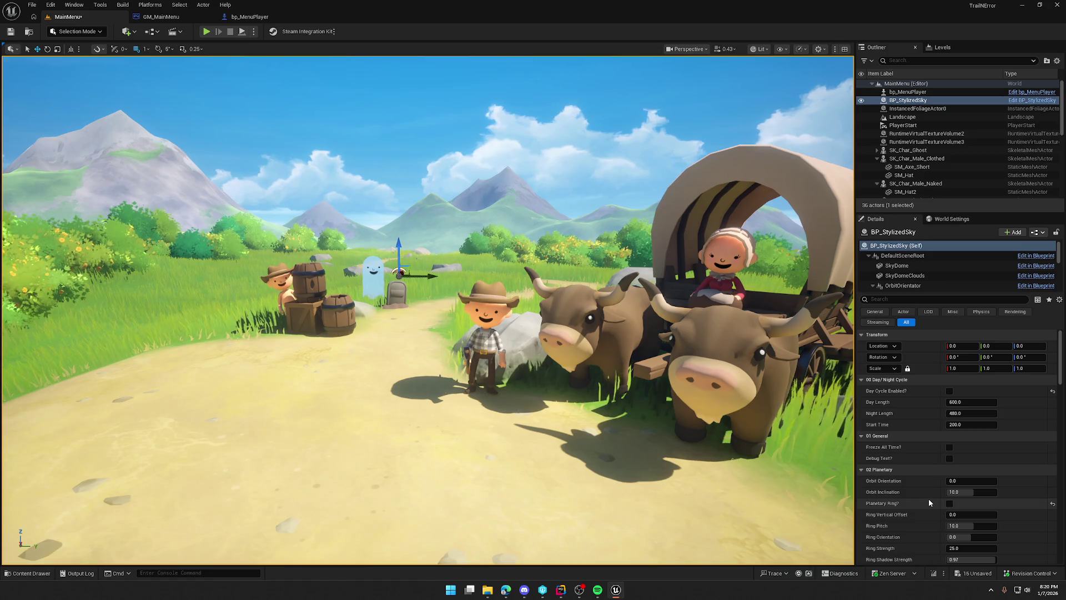
scroll(919, 518, "down", 3)
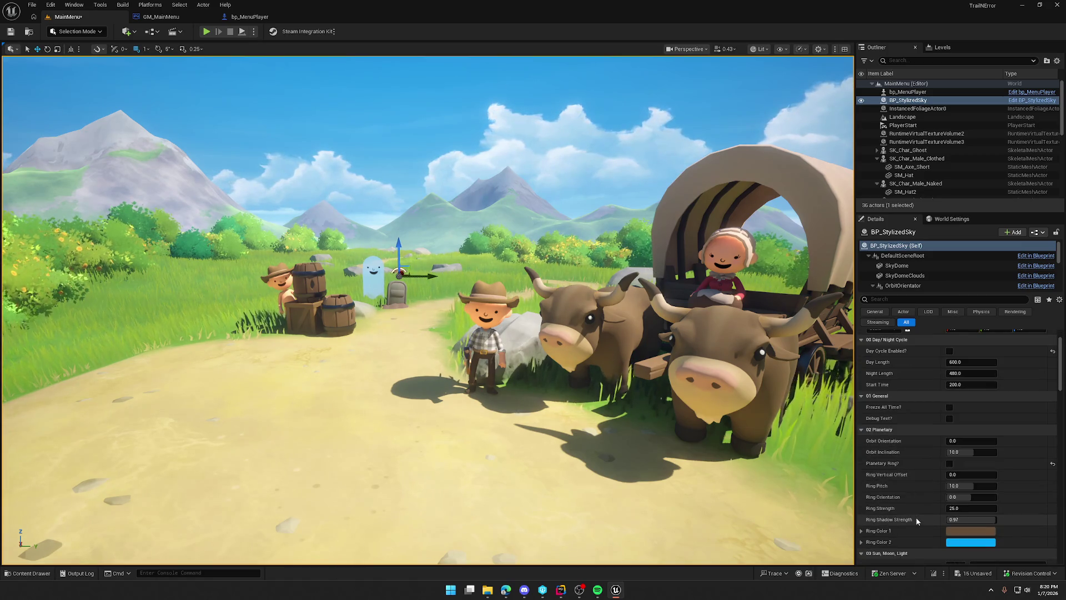
scroll(917, 521, "down", 7)
scroll(917, 521, "down", 3)
scroll(918, 520, "down", 6)
scroll(918, 521, "down", 3)
scroll(918, 520, "down", 18)
scroll(917, 520, "down", 2)
scroll(917, 522, "down", 4)
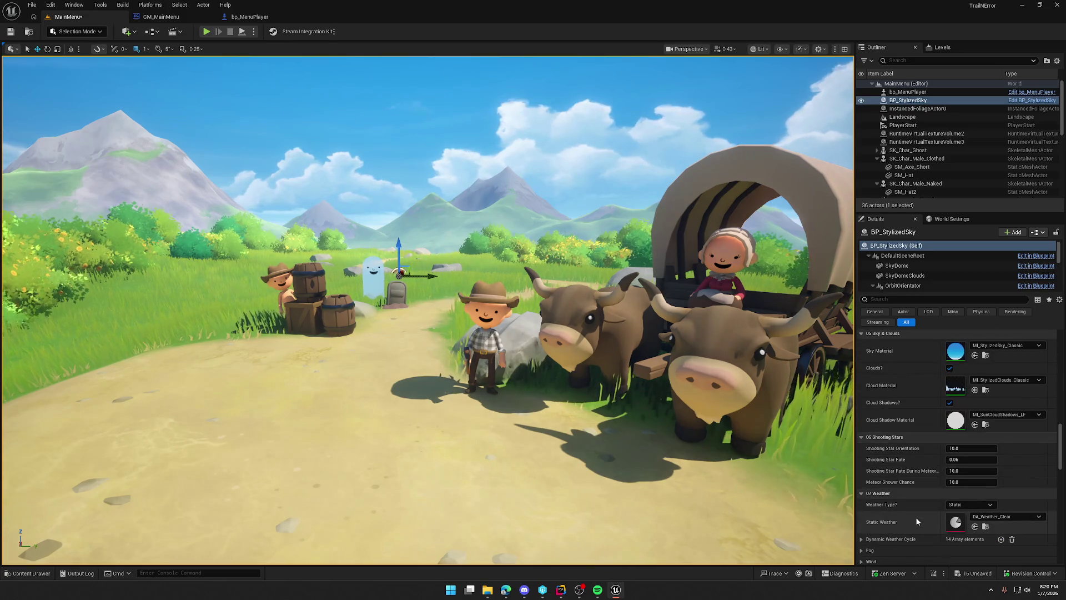
scroll(917, 521, "down", 4)
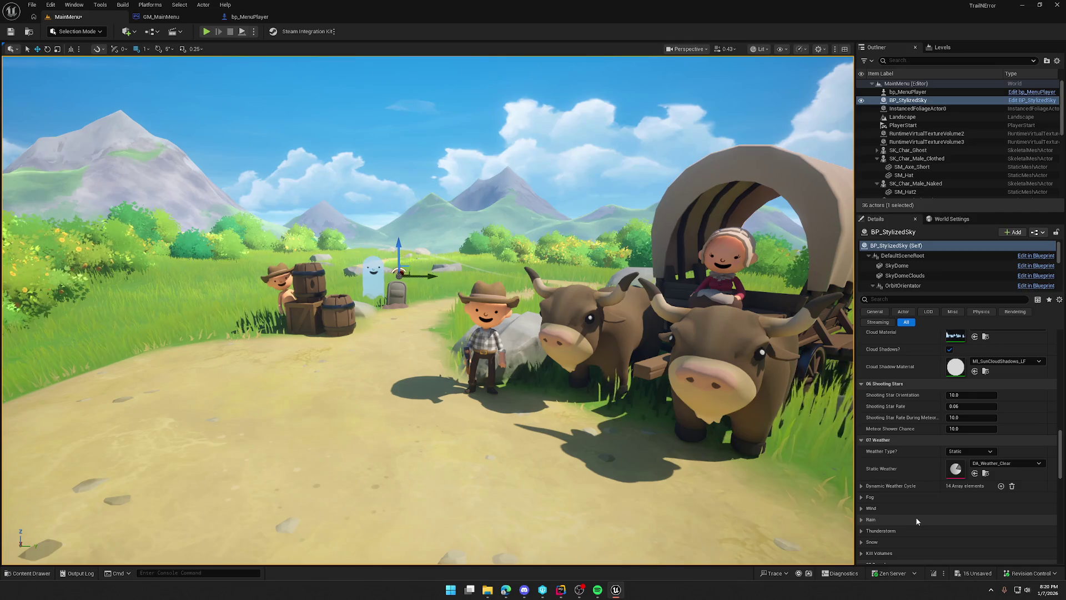
scroll(917, 521, "down", 3)
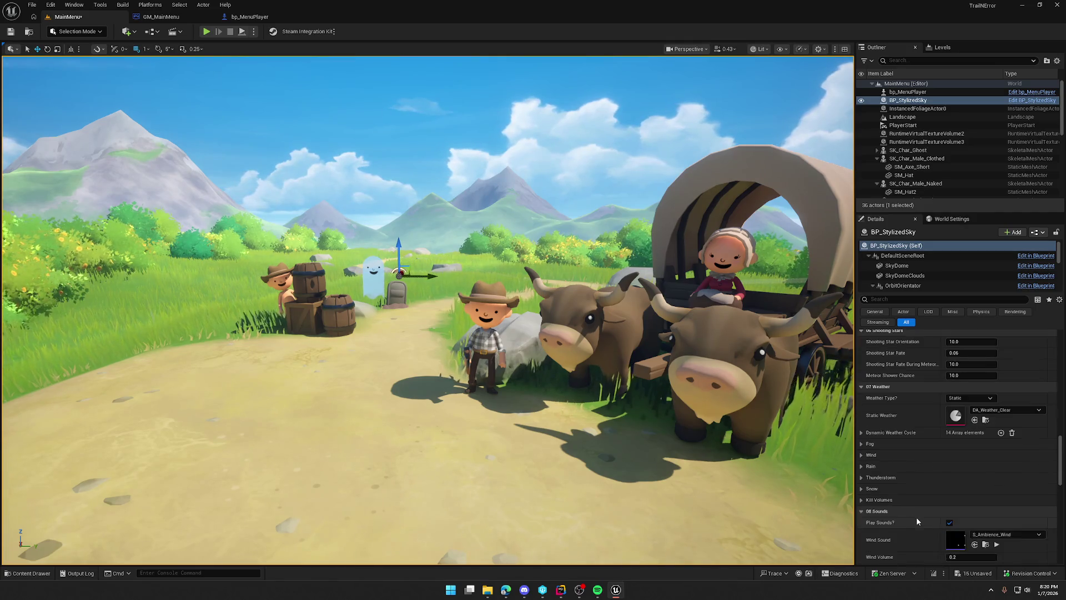
scroll(917, 520, "down", 4)
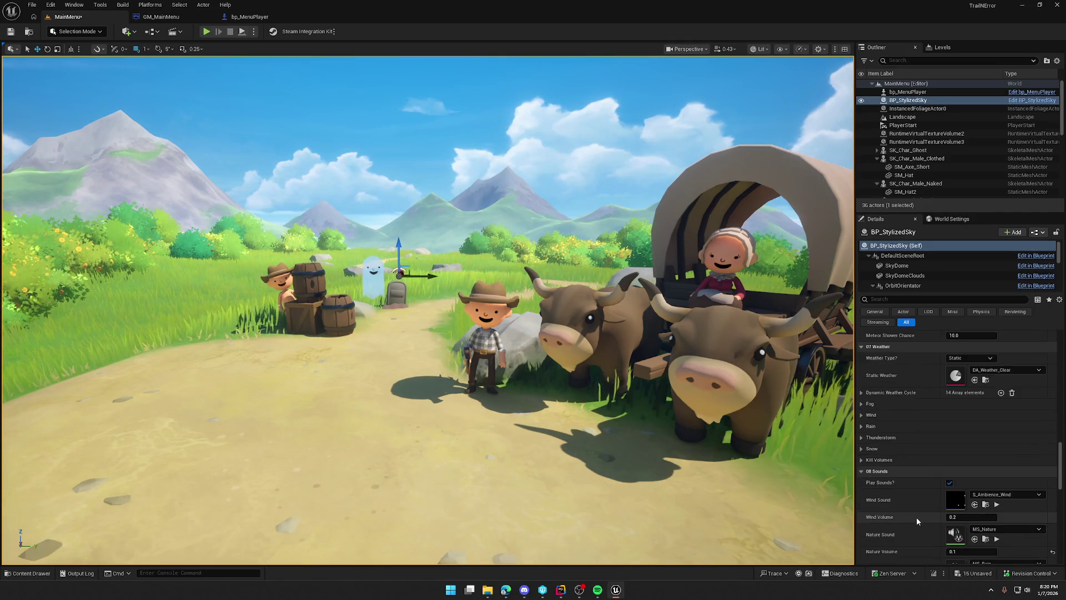
scroll(917, 521, "down", 4)
scroll(917, 521, "down", 4)
scroll(917, 516, "down", 5)
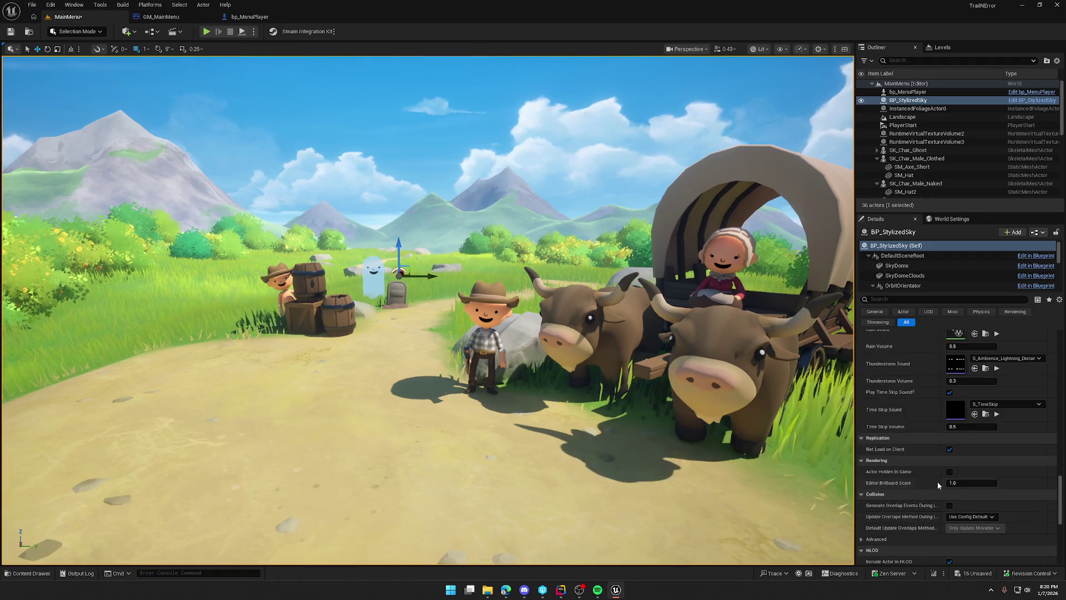
scroll(937, 481, "up", 15)
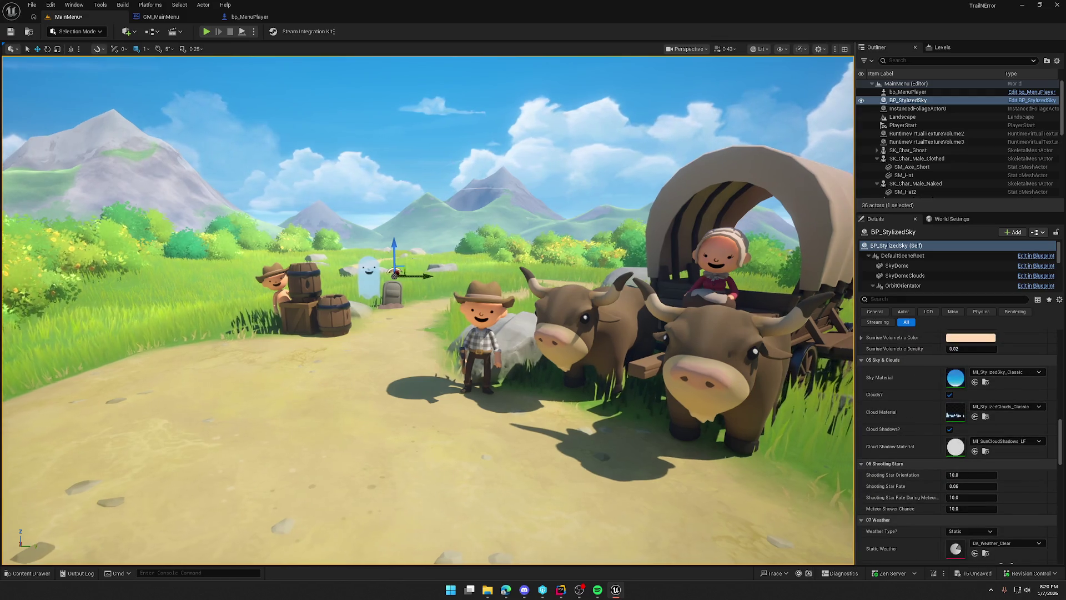
left_click(454, 158)
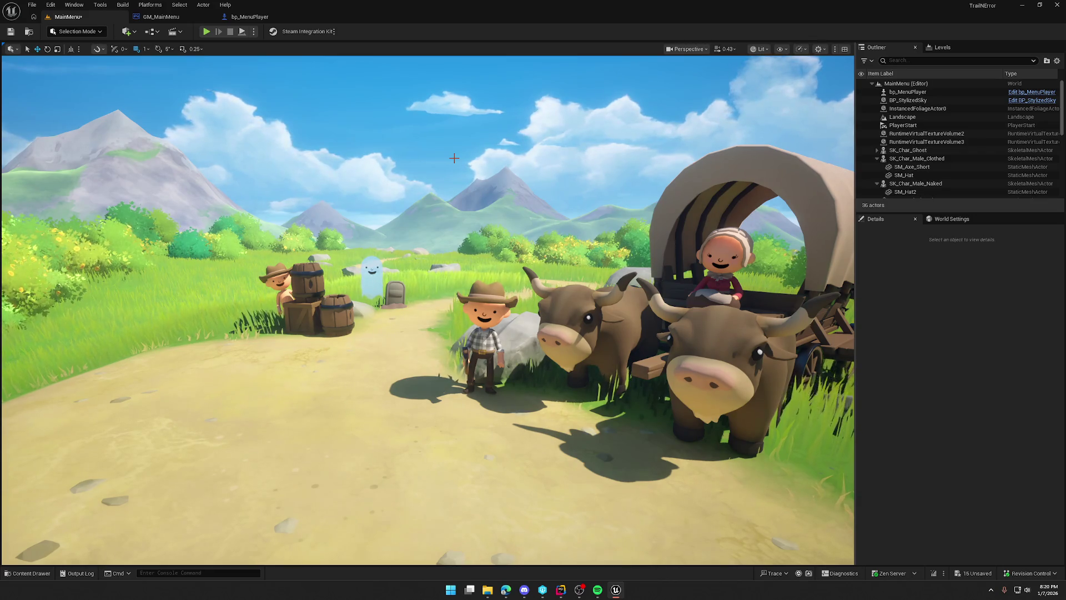
left_click(498, 285)
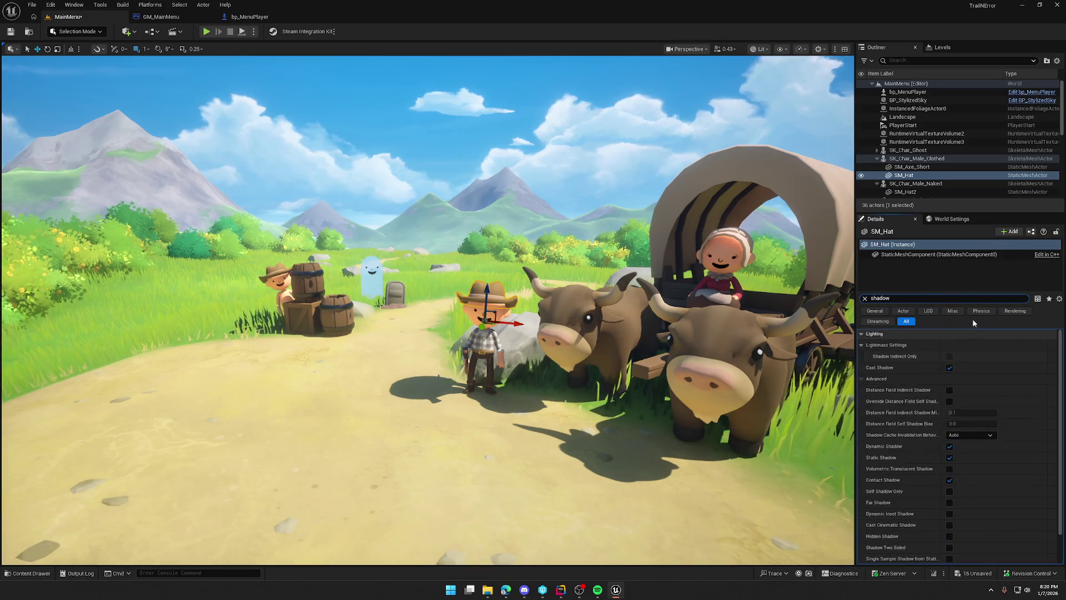
Try SM_Hat's Cast Shadow and Dynamic Shadow toggles, leaving them and Static Shadow enabled.
left_click(949, 368)
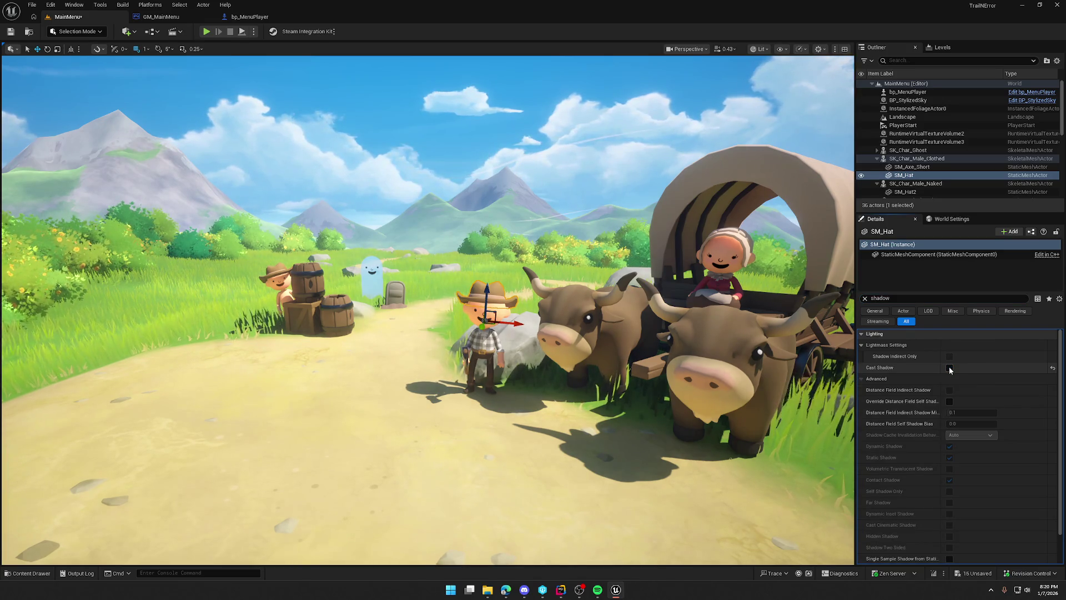
left_click(949, 368)
left_click(950, 368)
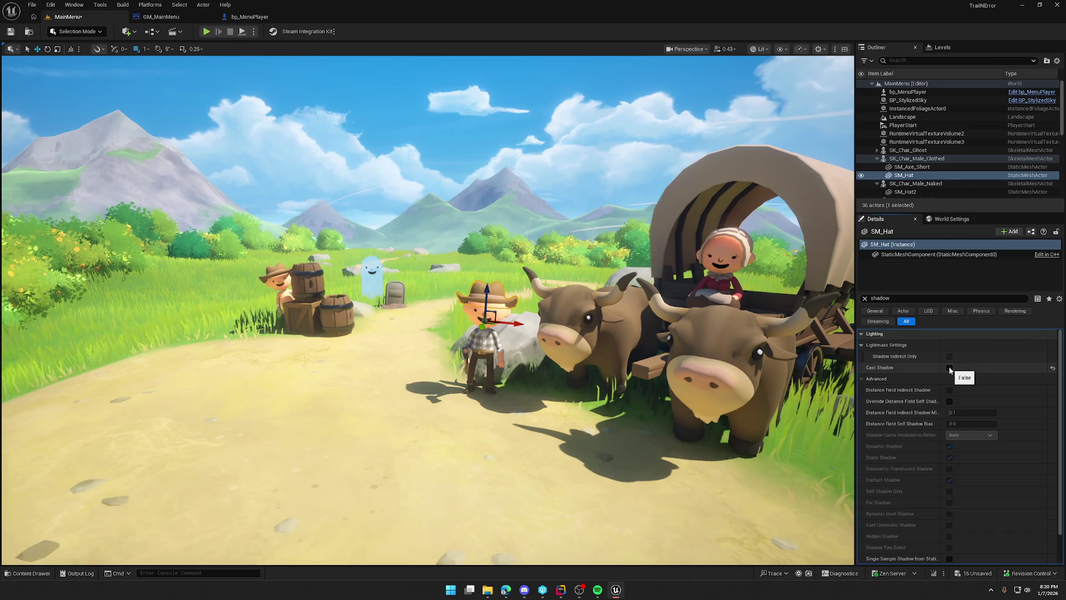
left_click(950, 368)
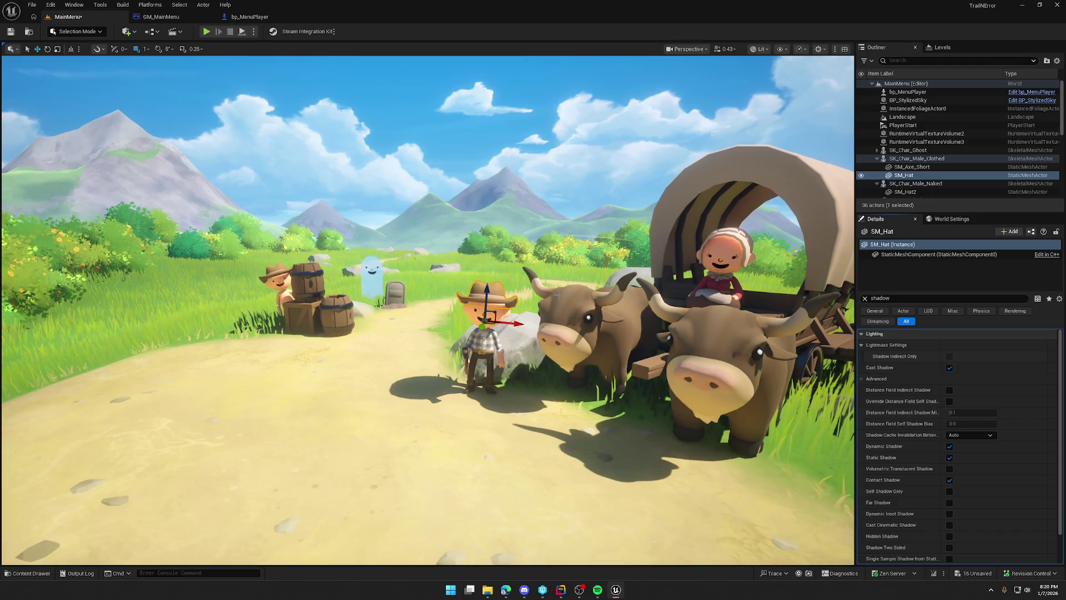
key("f")
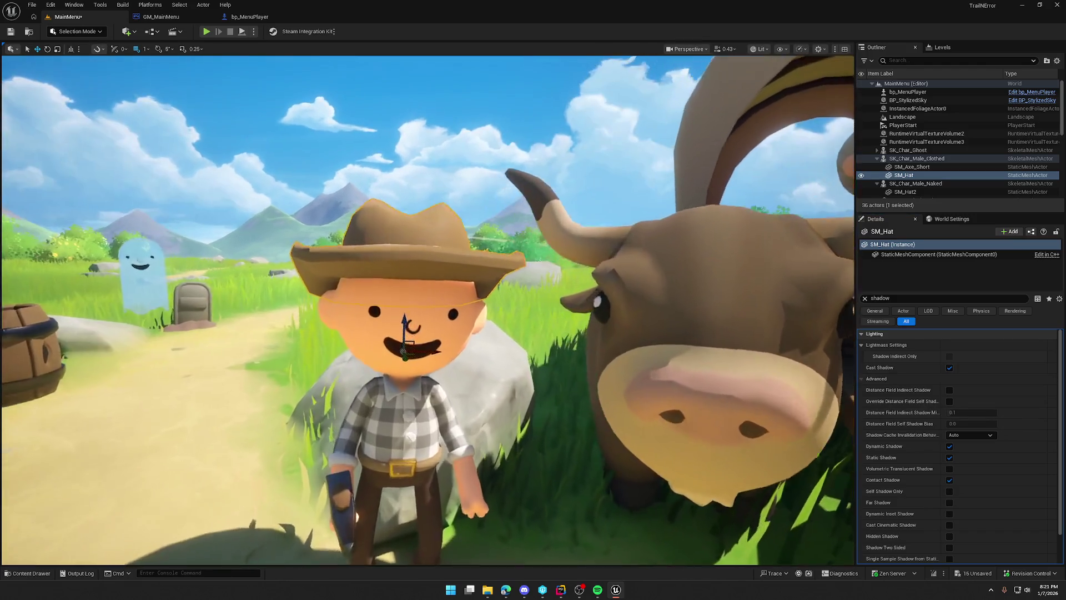
scroll(428, 312, "down", 5)
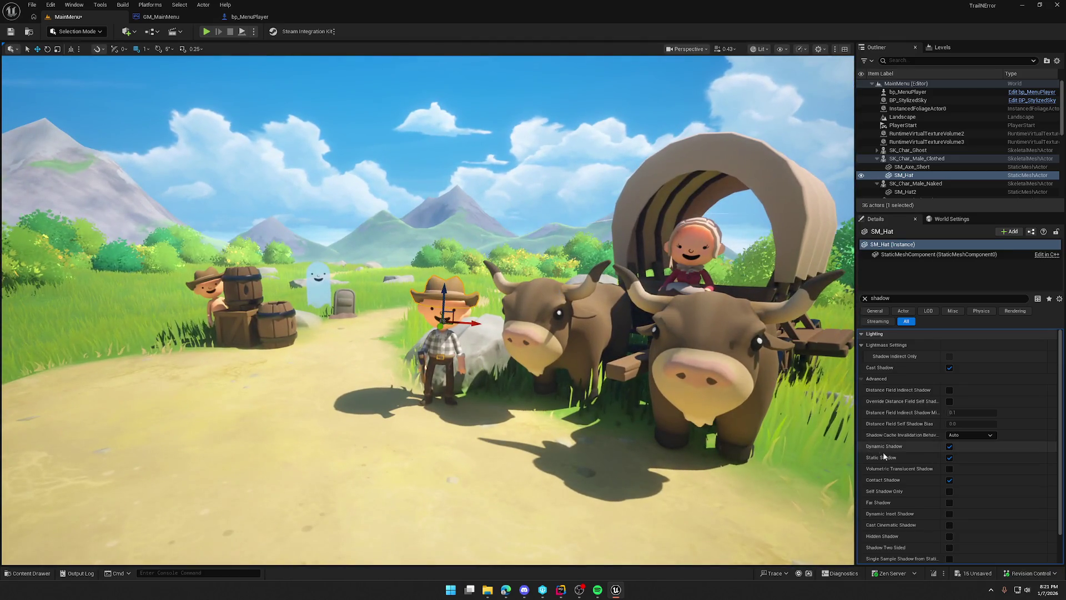
left_click(950, 447)
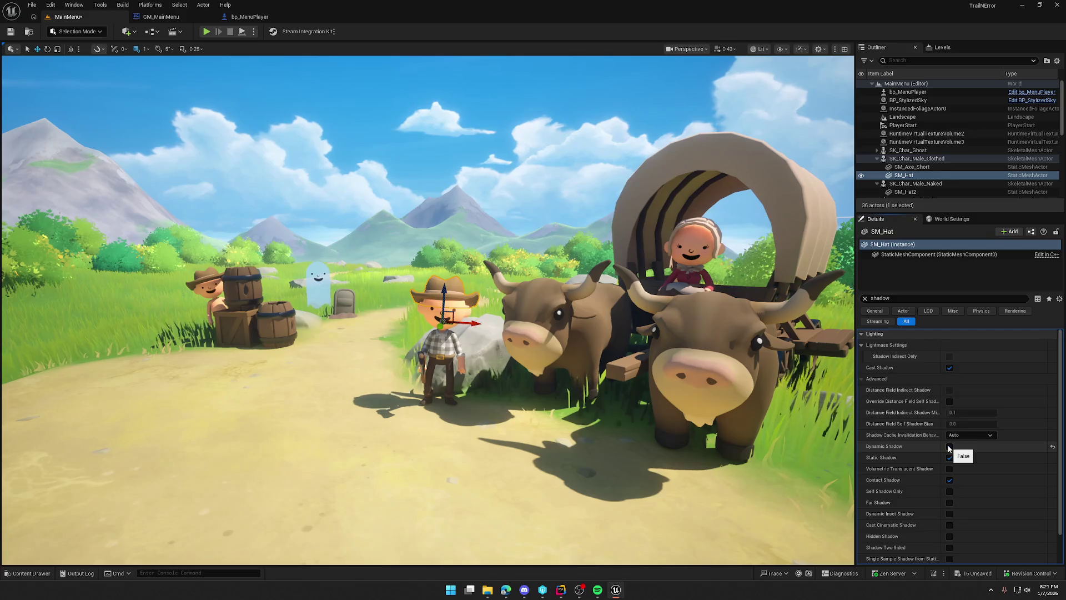
left_click(949, 447)
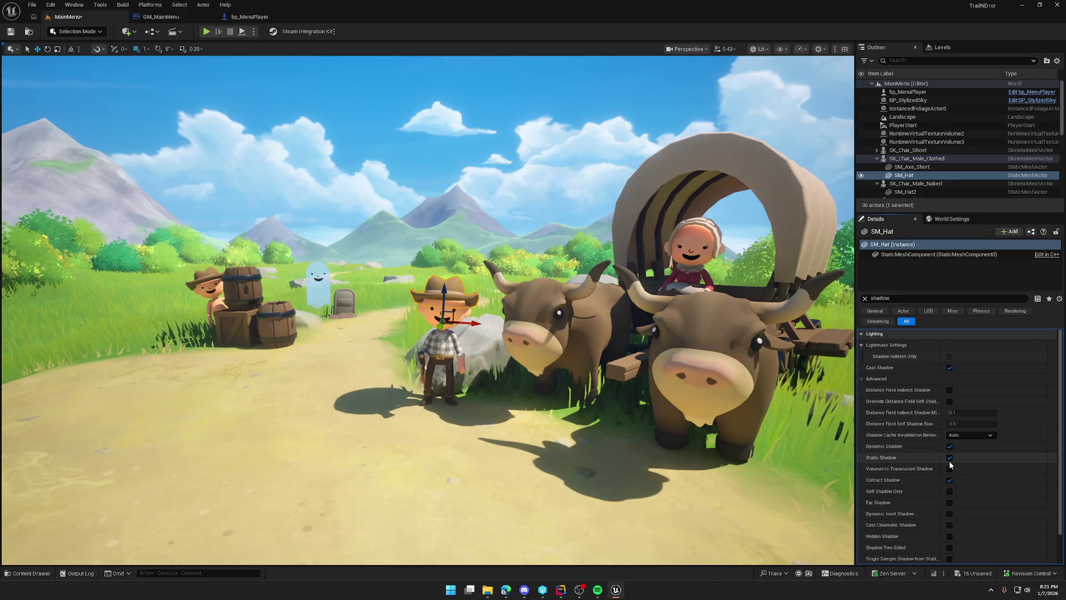
left_click(950, 459)
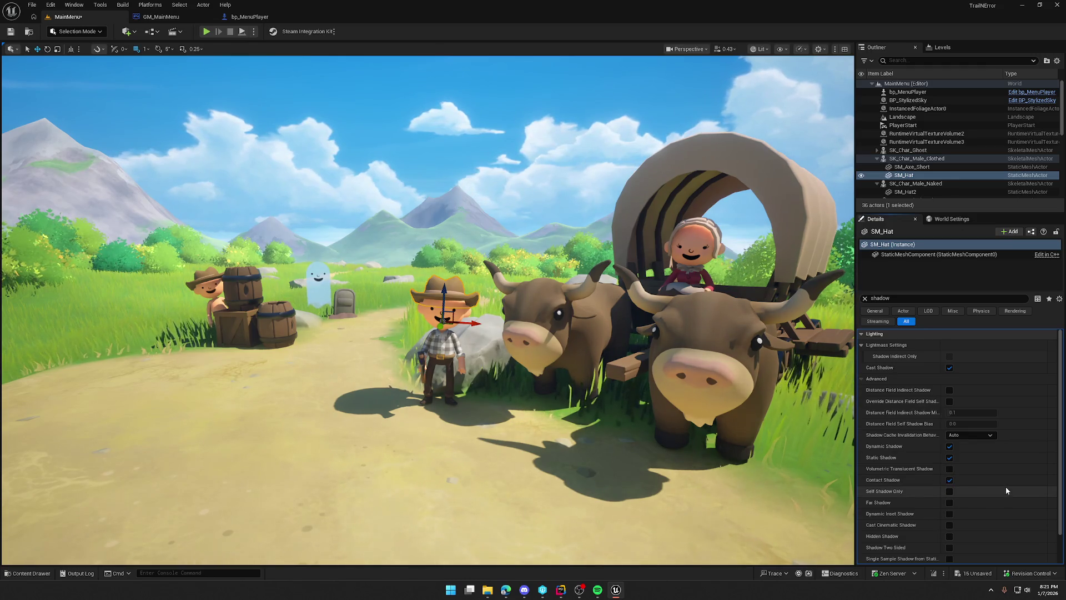
scroll(993, 489, "down", 2)
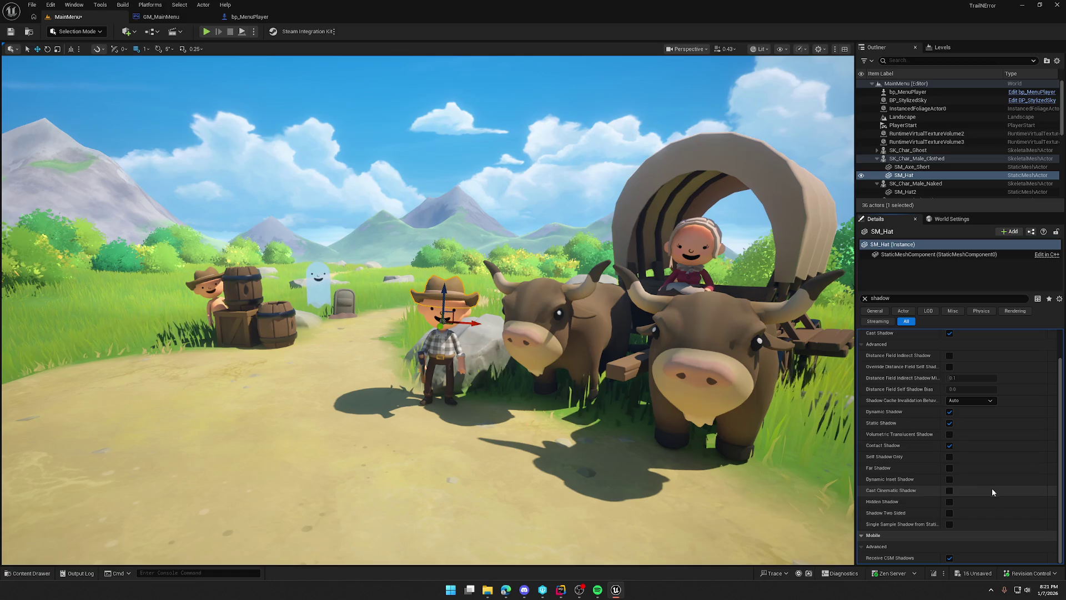
scroll(995, 506, "up", 2)
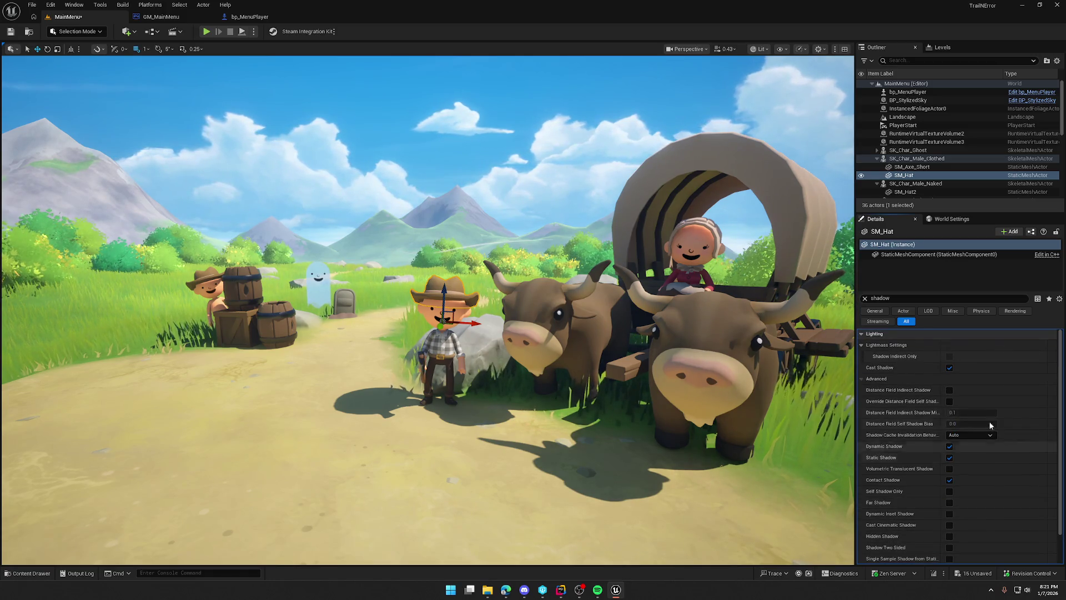
Turn off Cast Shadow on SM_Hat and on SM_Hat2 by the barrels.
left_click(950, 368)
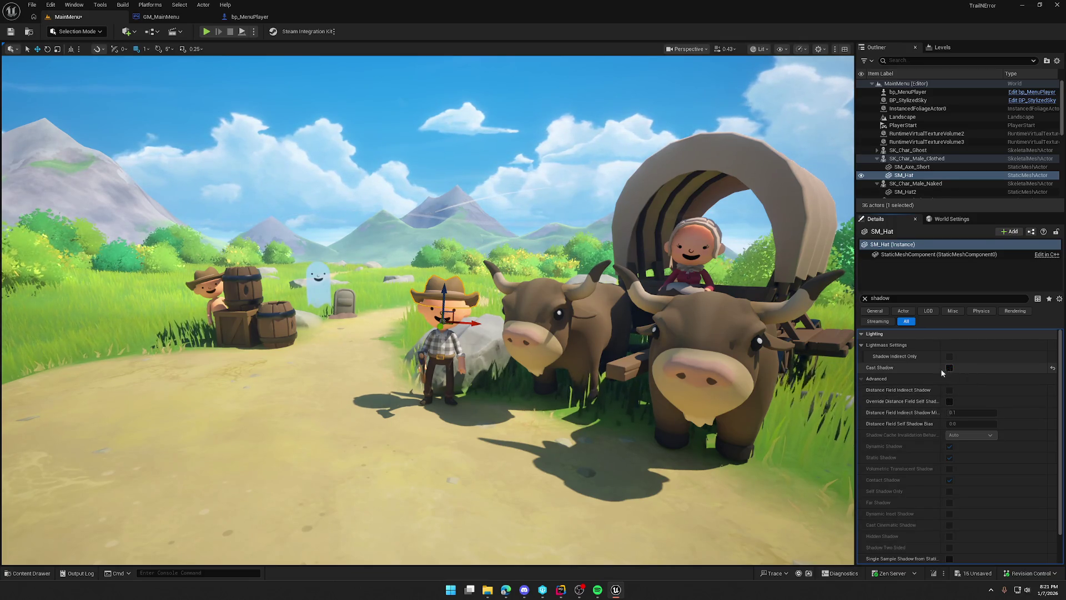
left_click(207, 277)
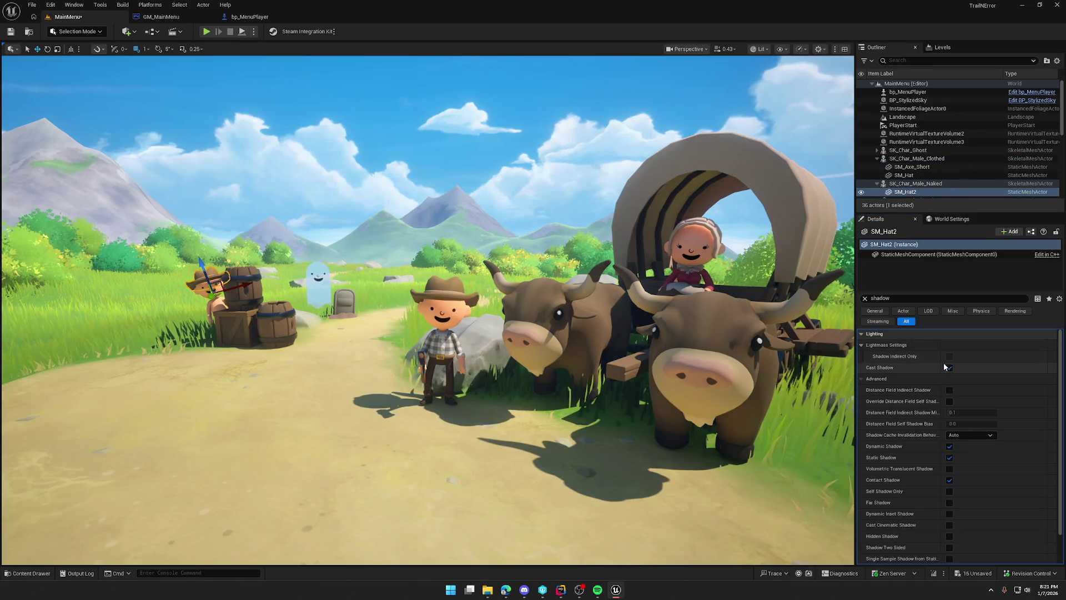
left_click(950, 368)
left_click(695, 228)
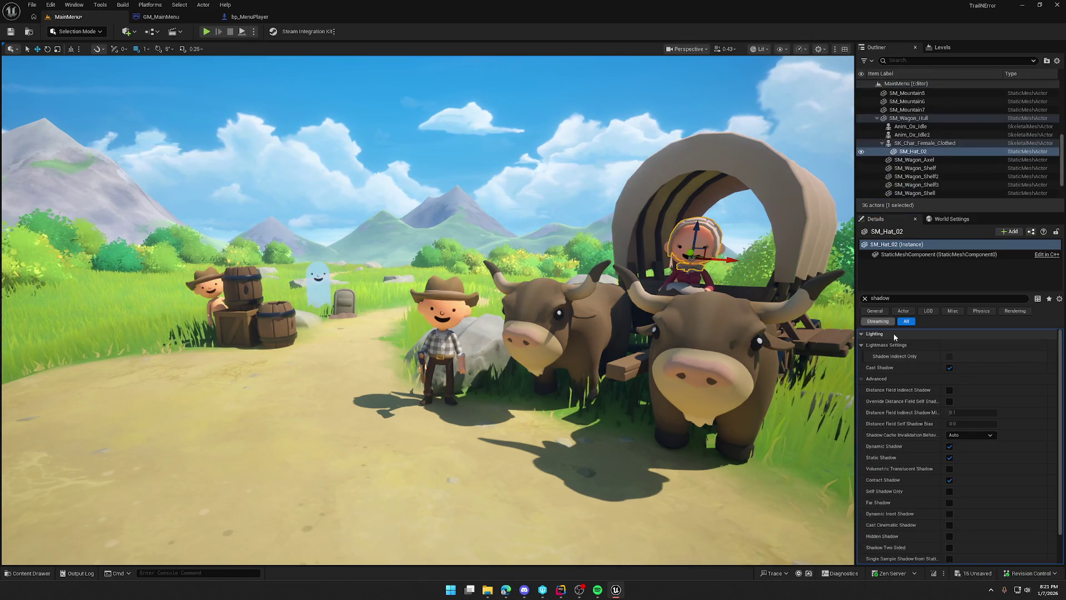
left_click(630, 426)
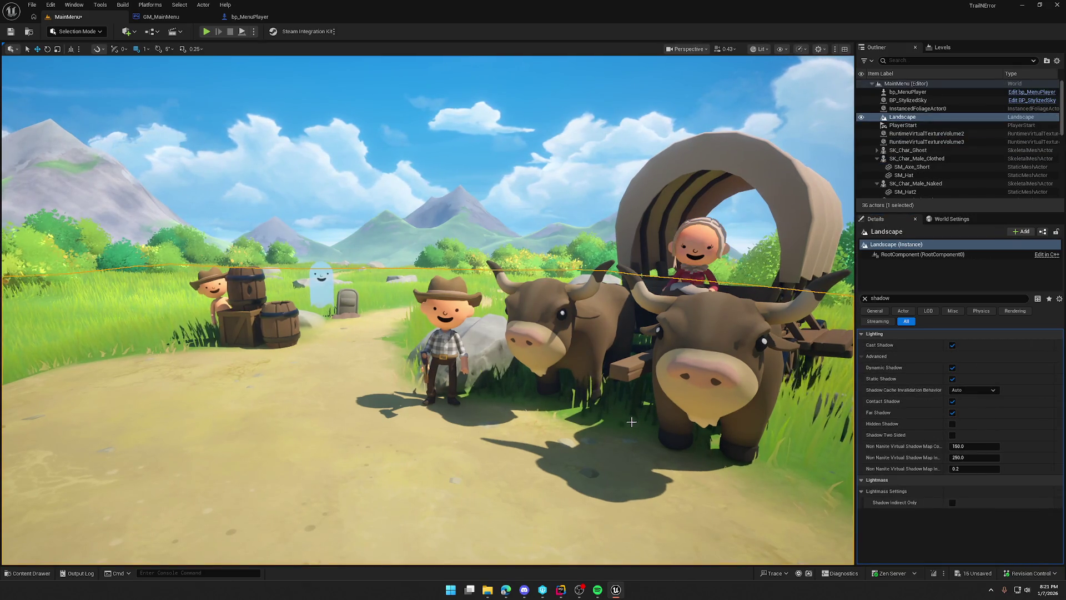
key("Escape")
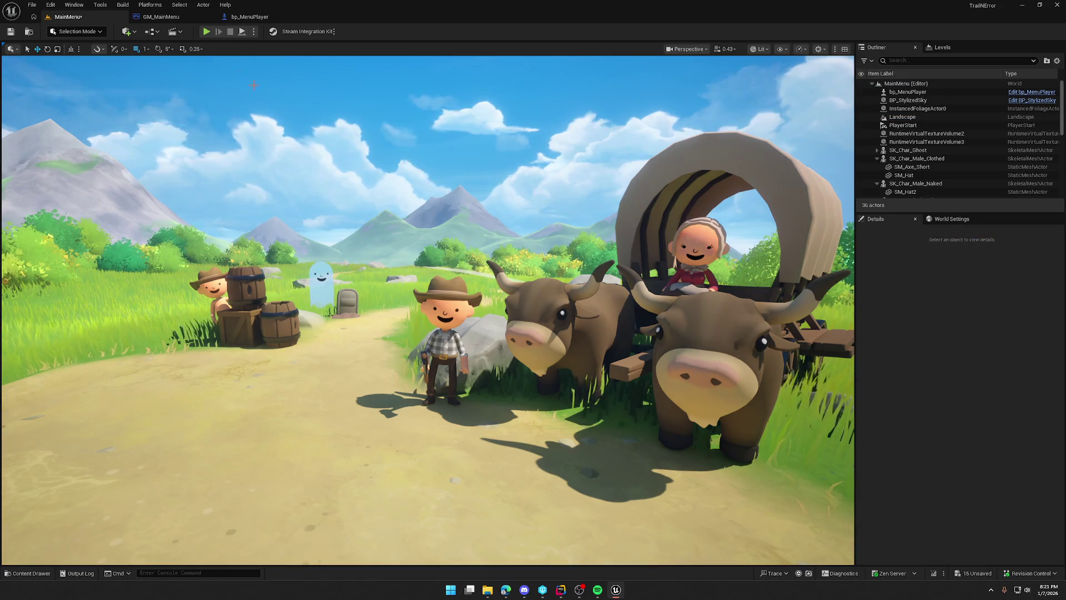
left_click(206, 33)
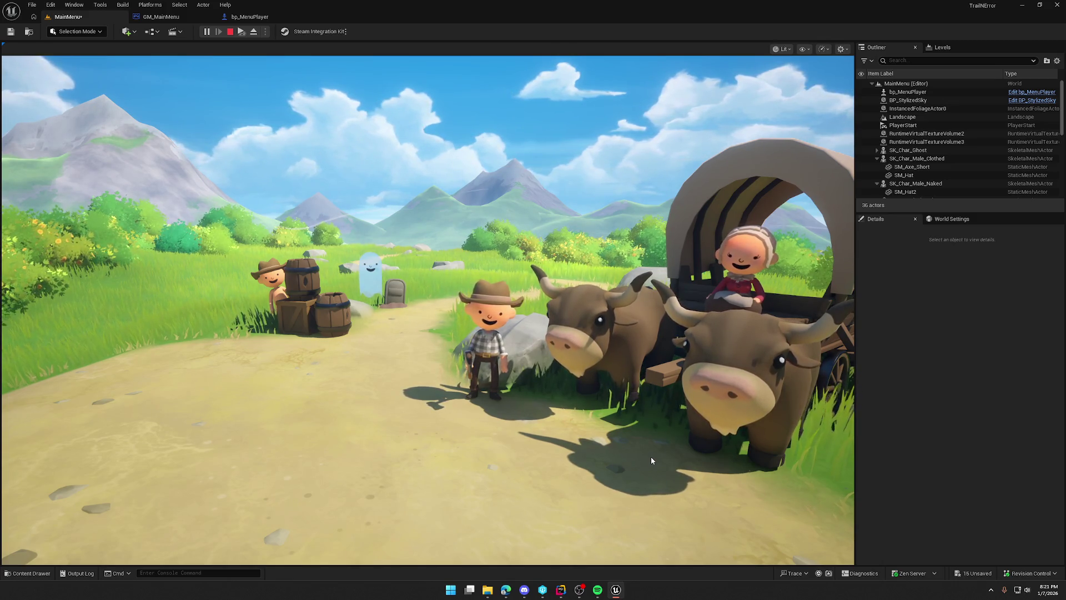
key("Escape")
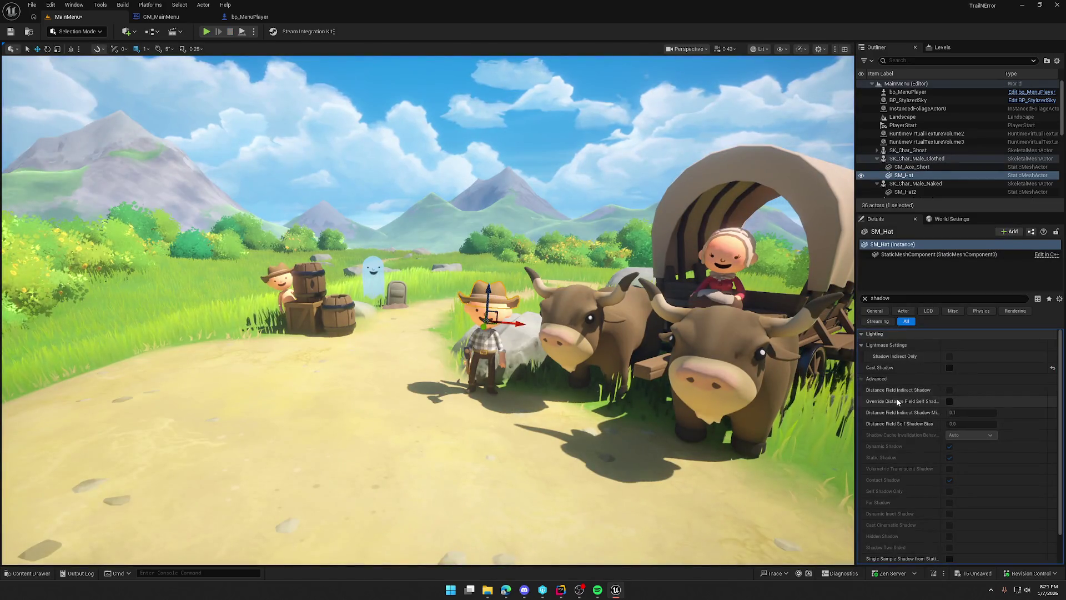
Turn SM_Hat's Cast Shadow back on and toggle its self-shadow-only option.
left_click(950, 368)
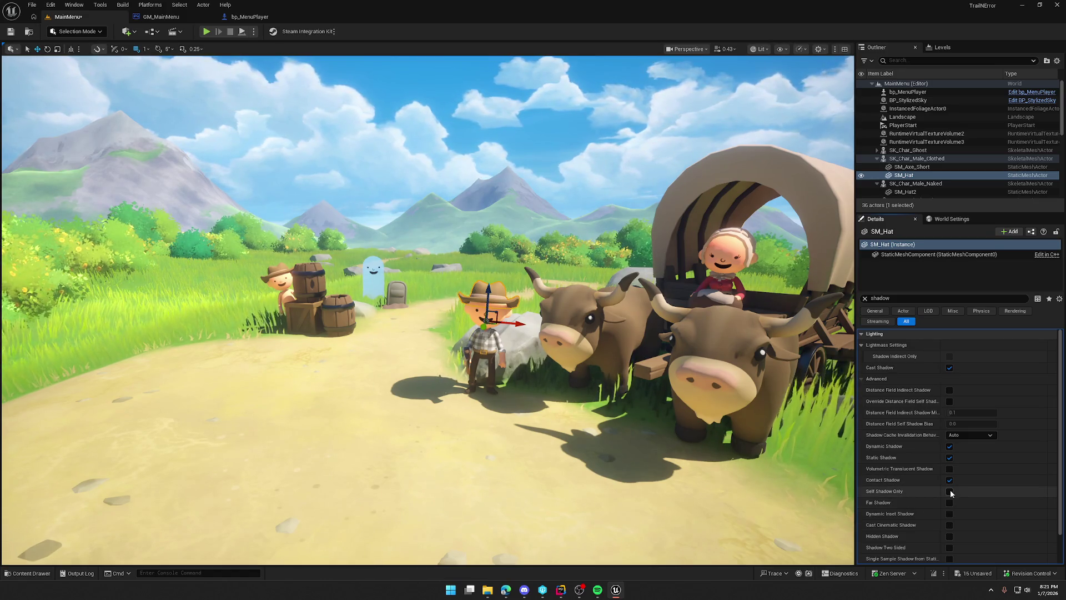
left_click(950, 492)
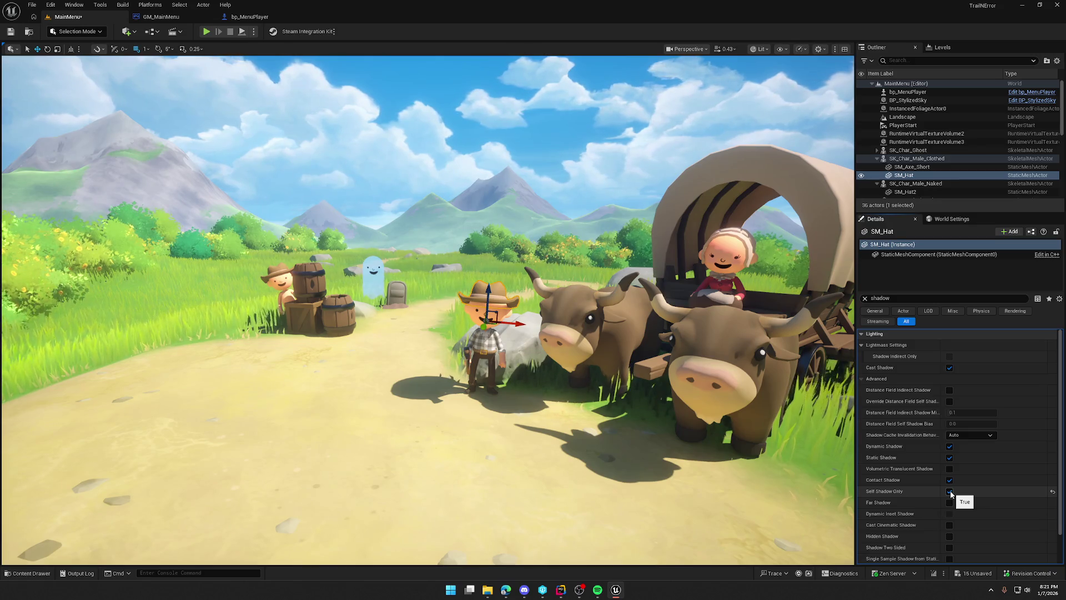
left_click(950, 368)
left_click(950, 368)
left_click(950, 492)
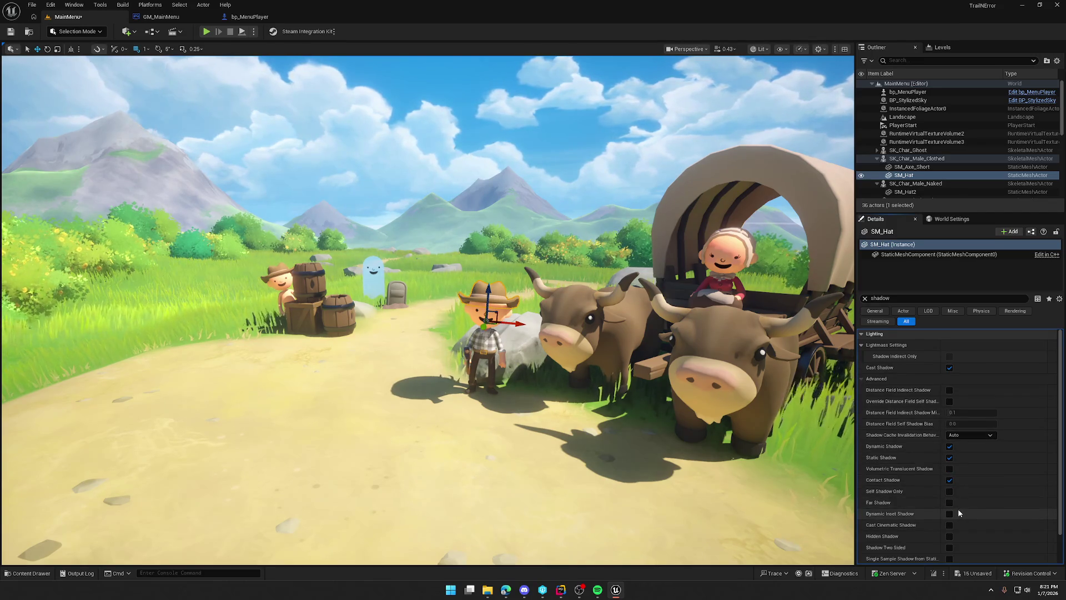
scroll(959, 506, "down", 2)
Enable Far Shadow; turn off cinematic, hidden, two-sided and single-sample shadows; toggle CSM receiving.
left_click(950, 468)
left_click(950, 479)
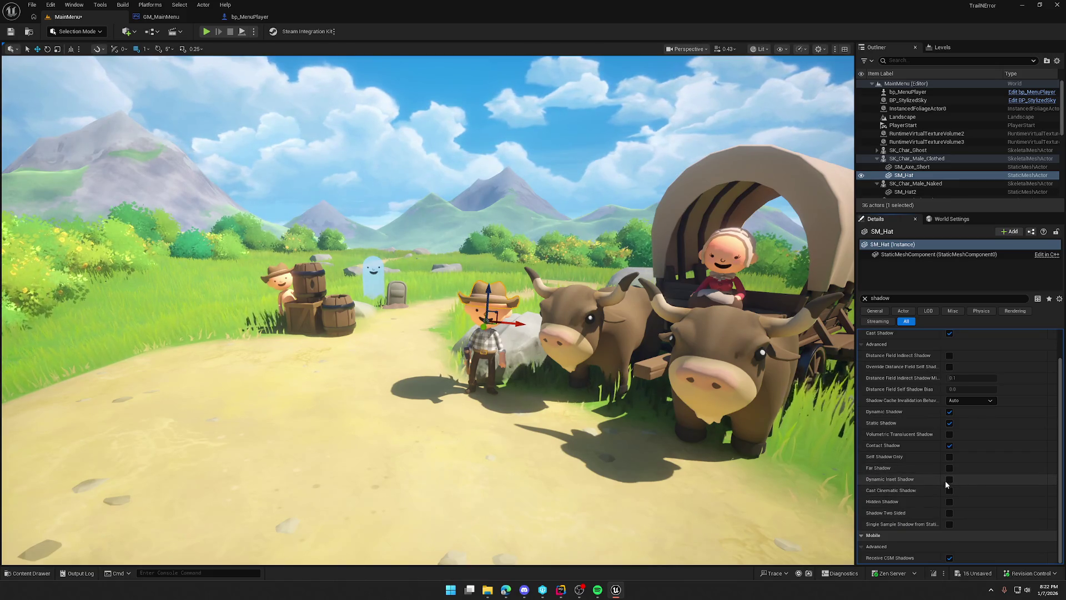
left_click(950, 480)
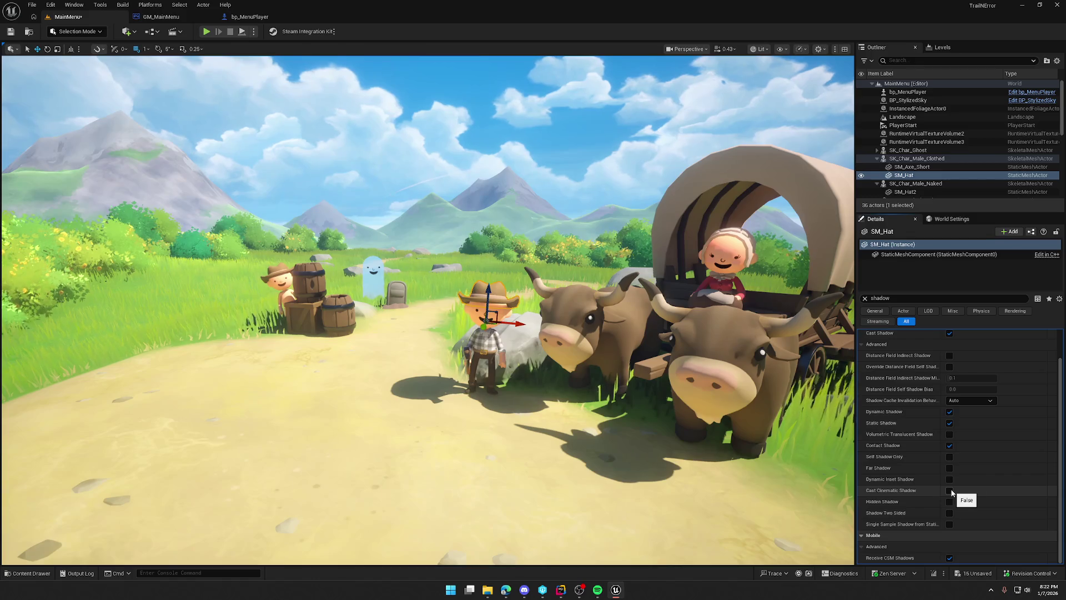
left_click(950, 491)
left_click(950, 502)
left_click(950, 514)
left_click(949, 525)
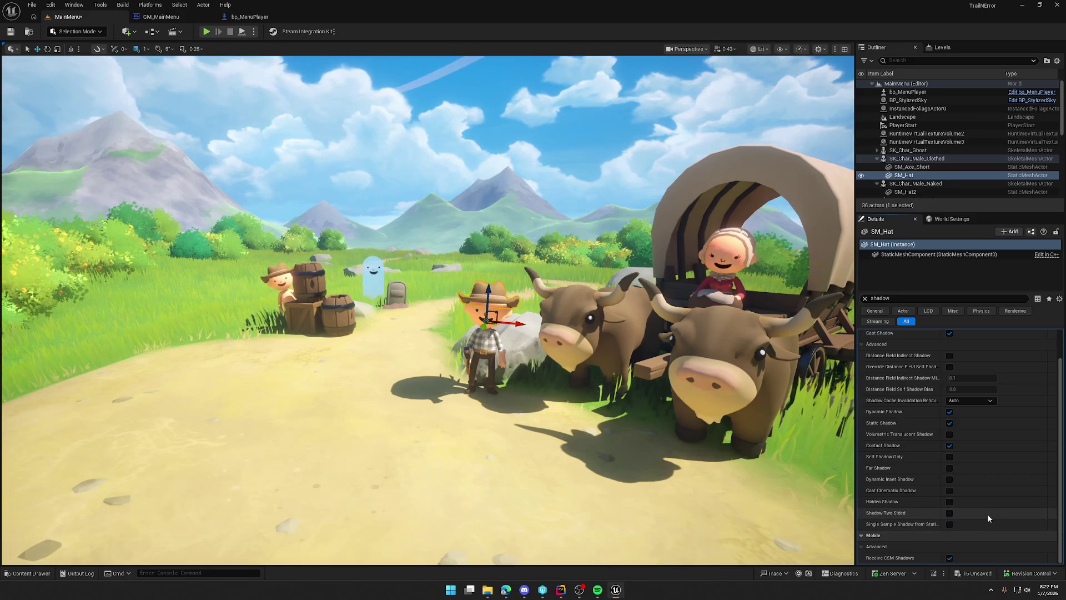
left_click(949, 558)
Leave distance field indirect shadow off, disable the self shadow override, keep Cast Shadow on.
scroll(975, 509, "up", 1)
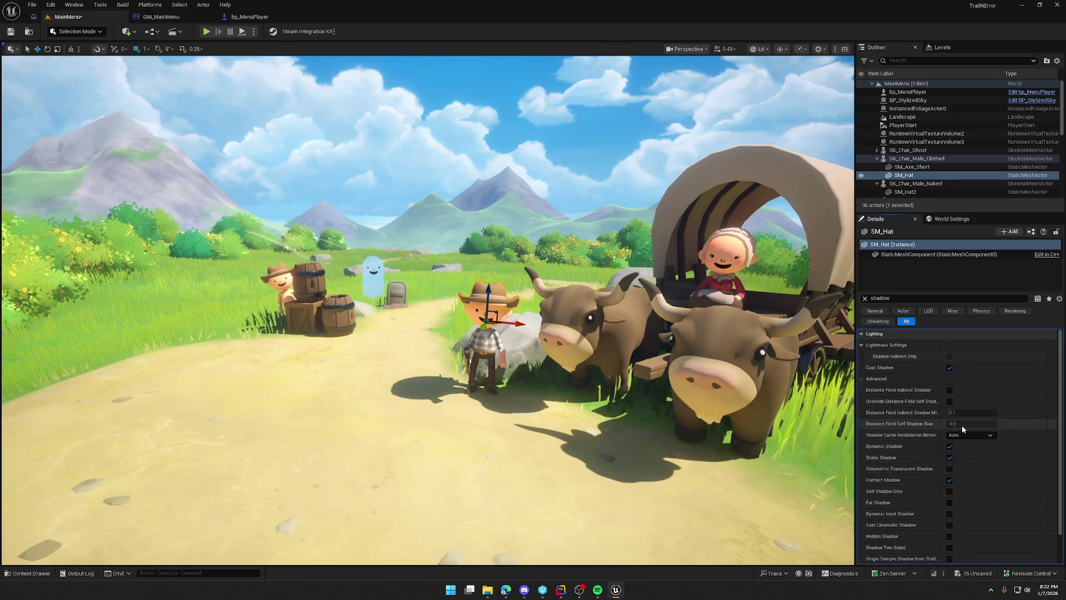
left_click(950, 390)
left_click(950, 390)
left_click(950, 401)
left_click(950, 367)
left_click(950, 369)
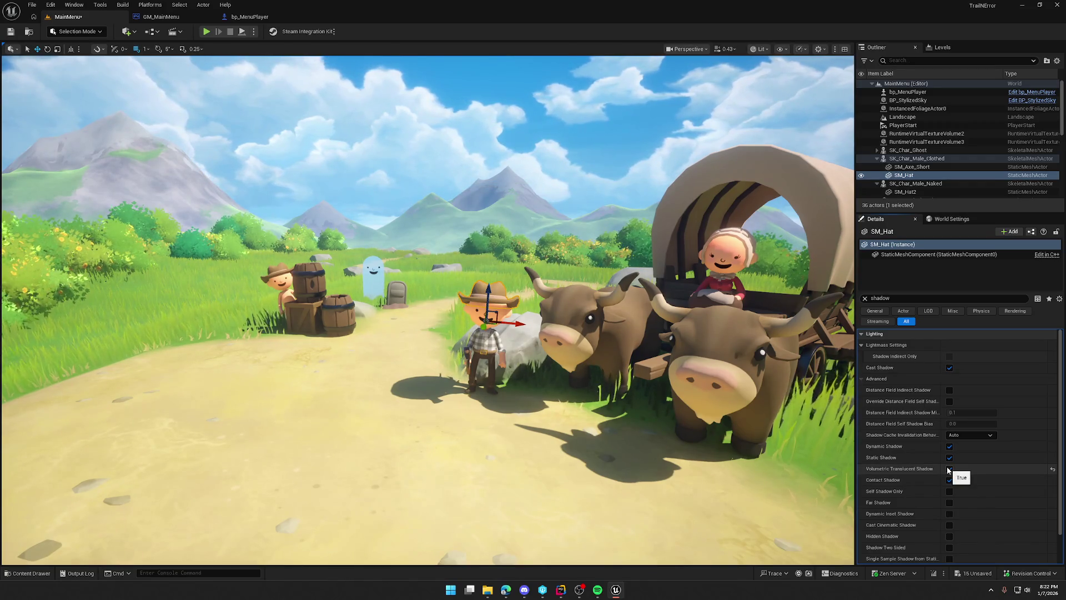
Set Shadow Cache Invalidation Behavior to Auto, then turn Cast Shadow off on the hat.
left_click(961, 435)
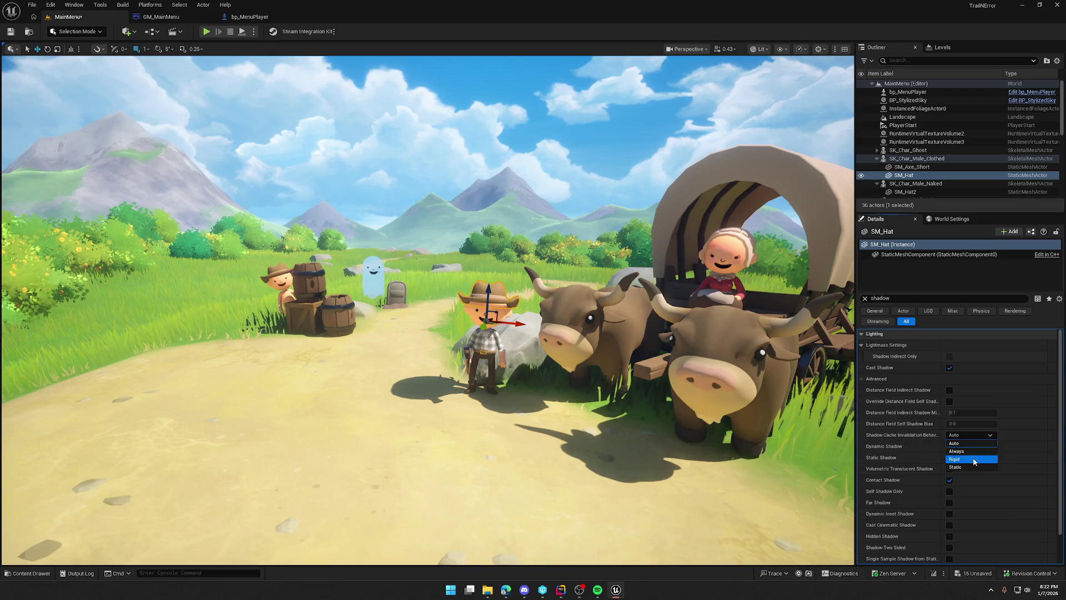
left_click(968, 435)
left_click(968, 443)
left_click(968, 470)
left_click(967, 435)
left_click(967, 442)
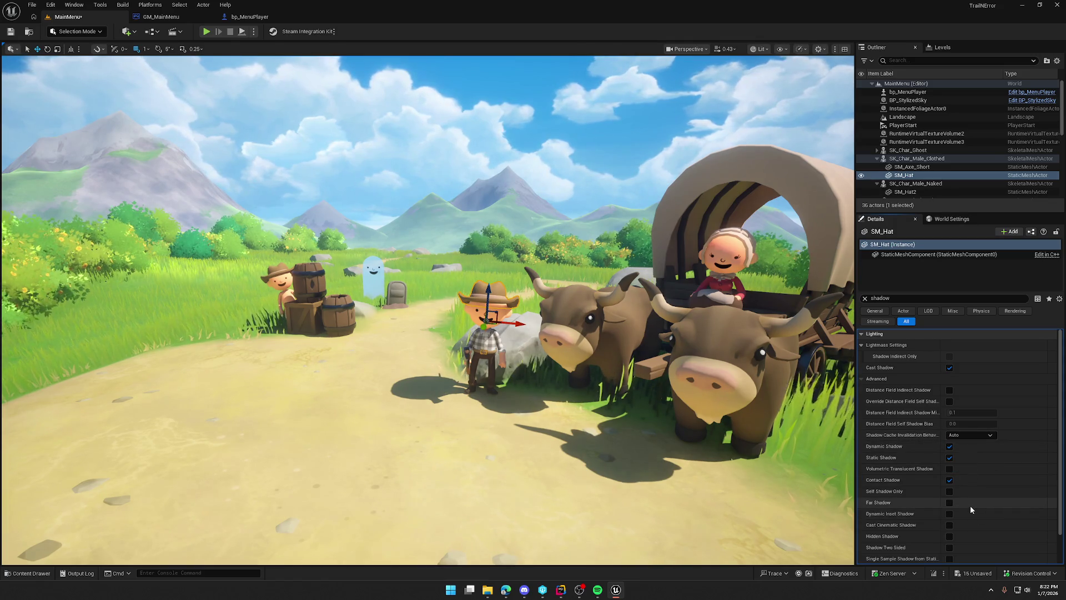
scroll(970, 505, "down", 2)
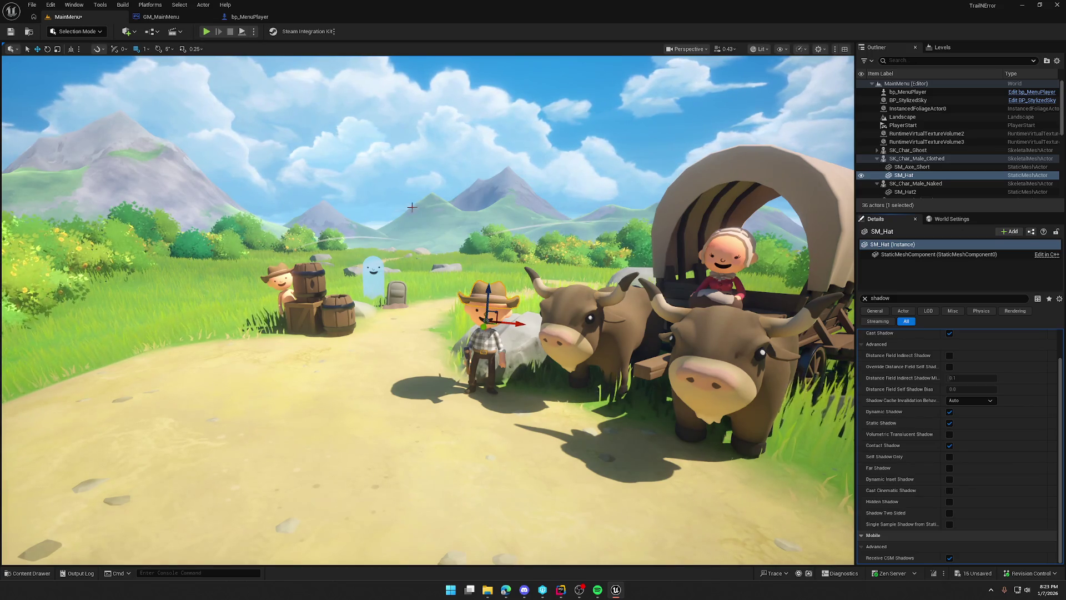
left_click(950, 333)
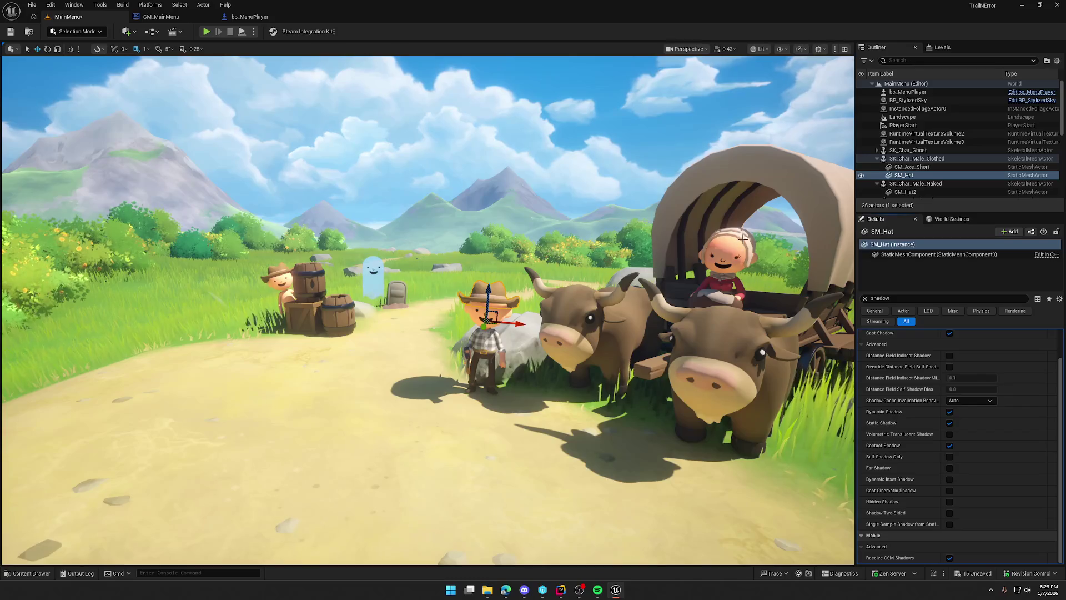
left_click(743, 235)
key("ctrl+z")
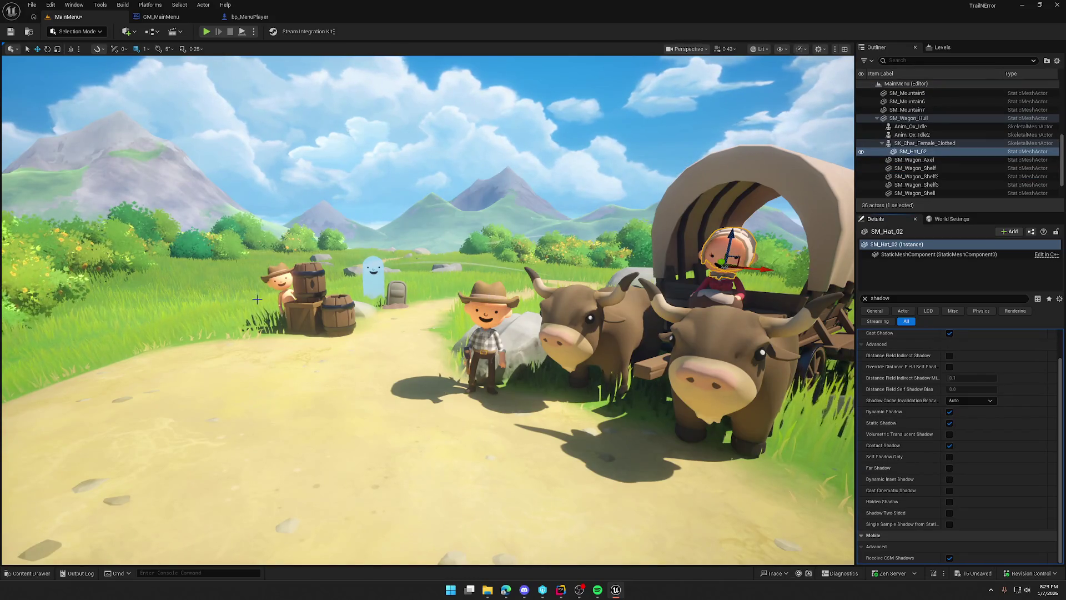
left_click(278, 270)
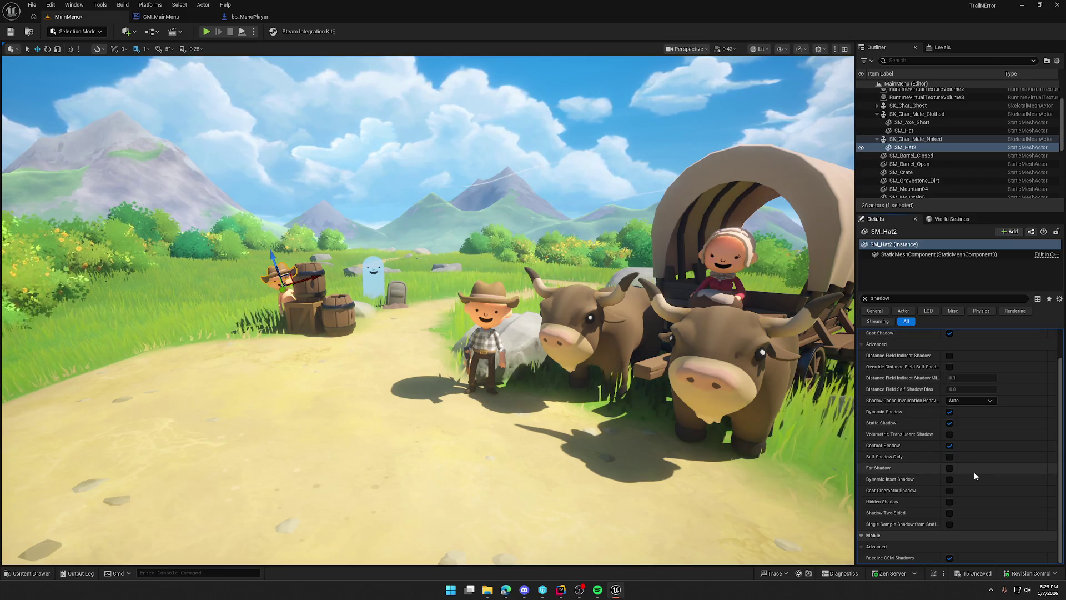
left_click(475, 310)
left_click(952, 345)
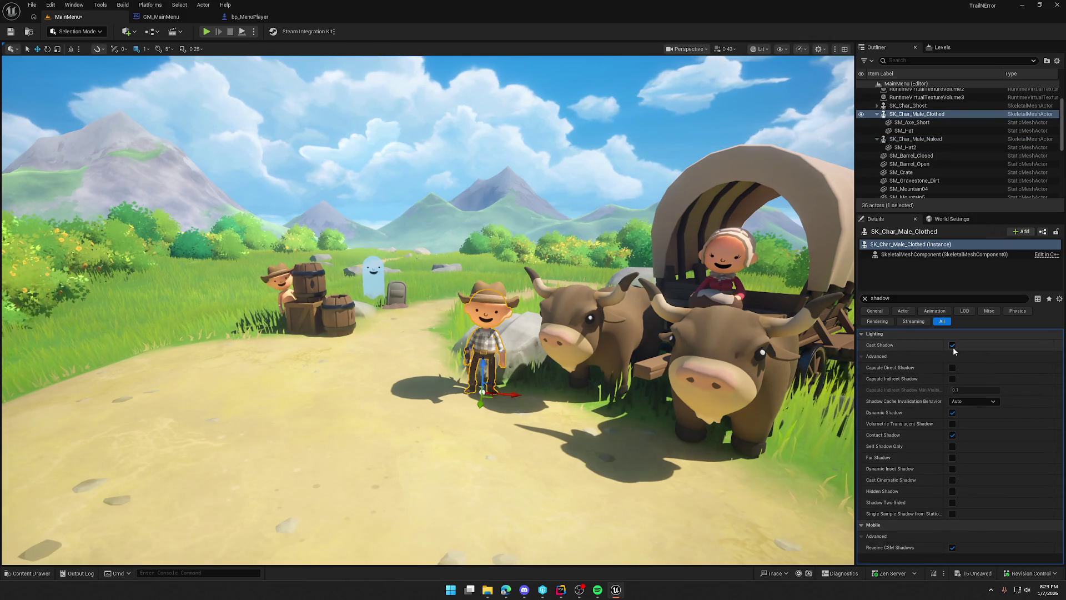
left_click(953, 345)
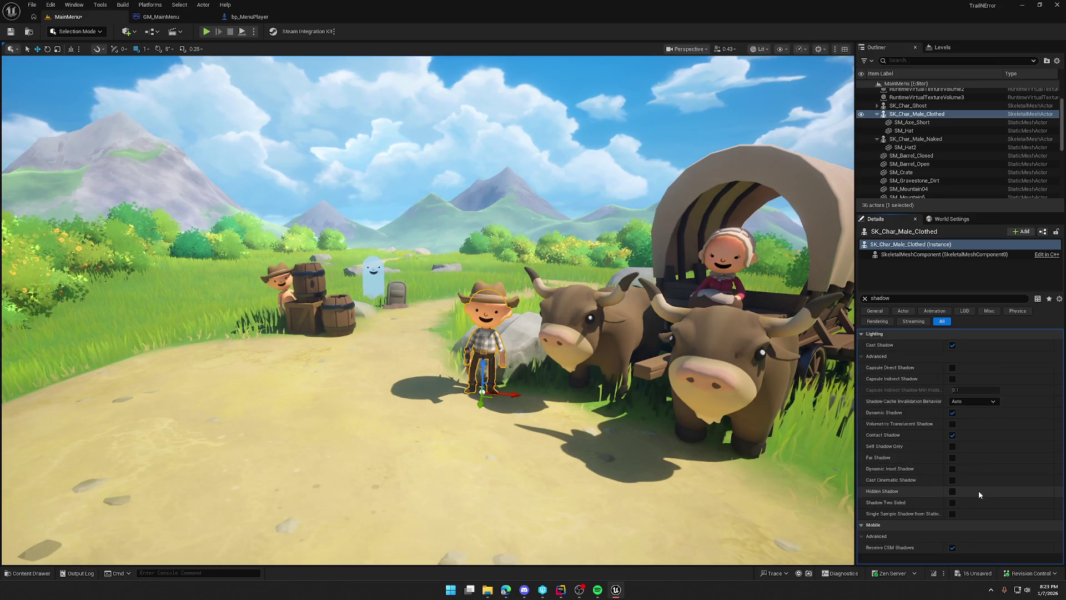
left_click(864, 298)
key("Escape")
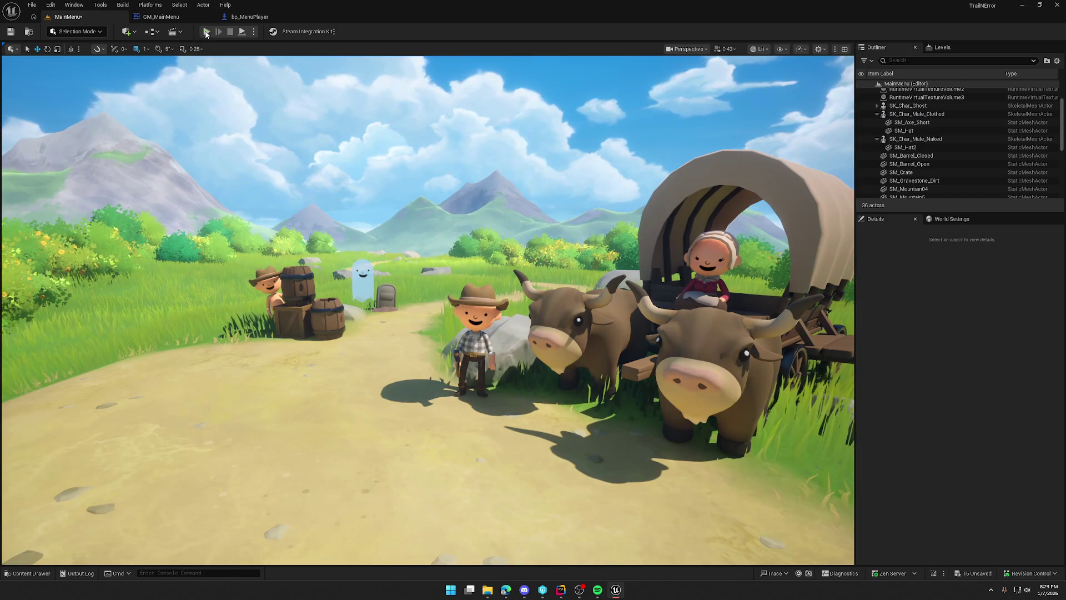
left_click(205, 33)
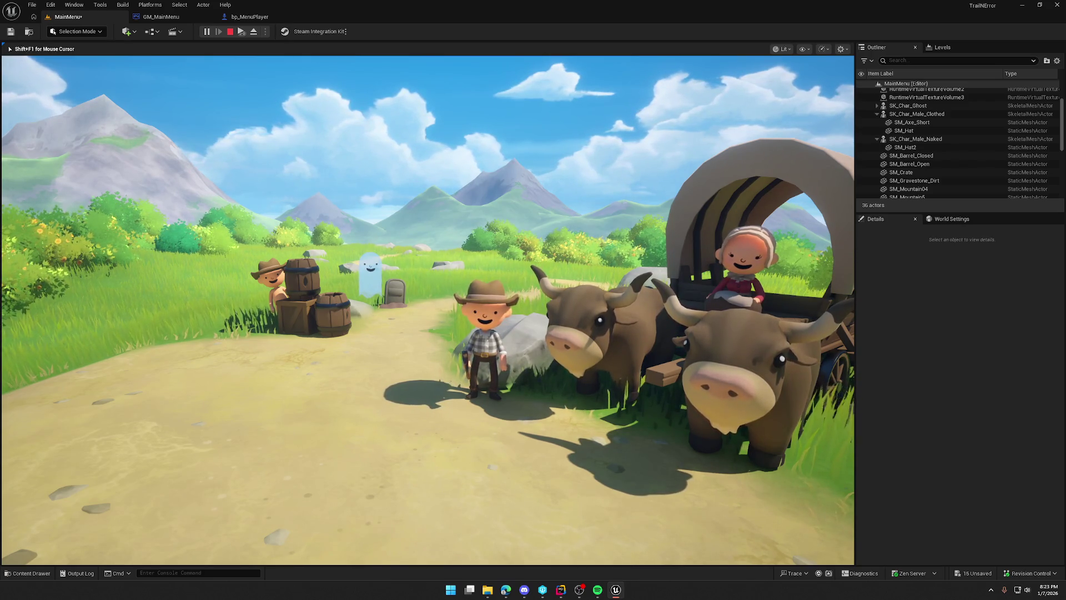
key("Escape")
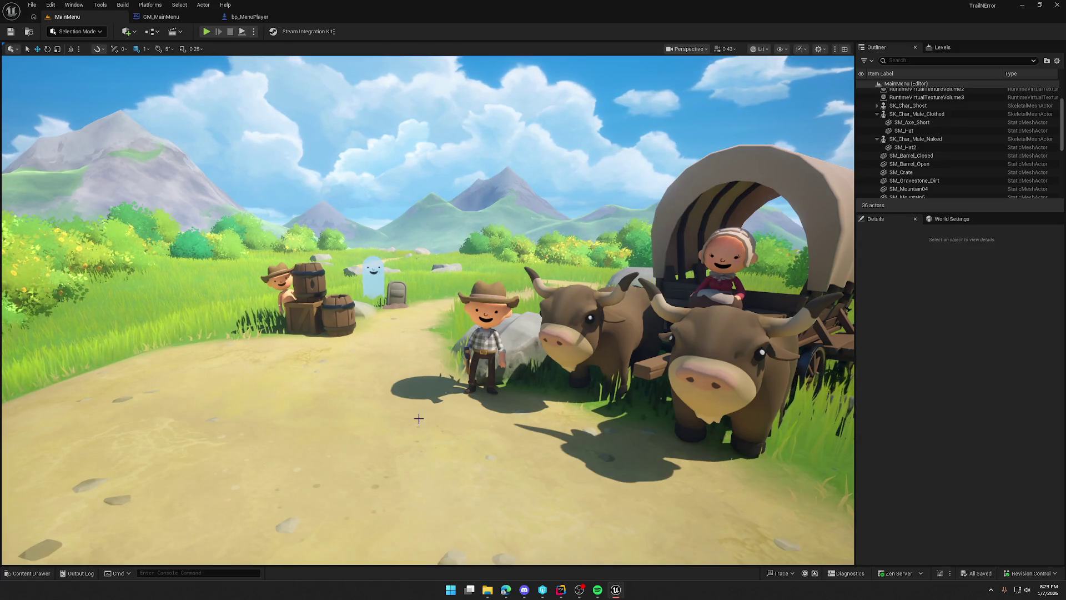
left_click(78, 31)
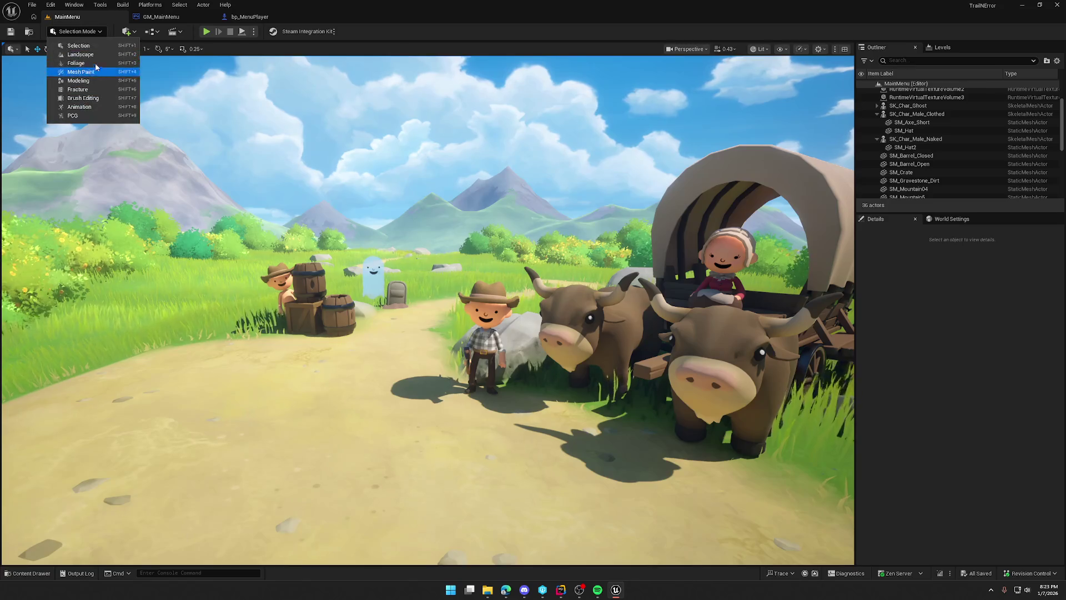
Paint Dirt and Grass layers along the path edge by the rock, then return to Select mode.
left_click(80, 54)
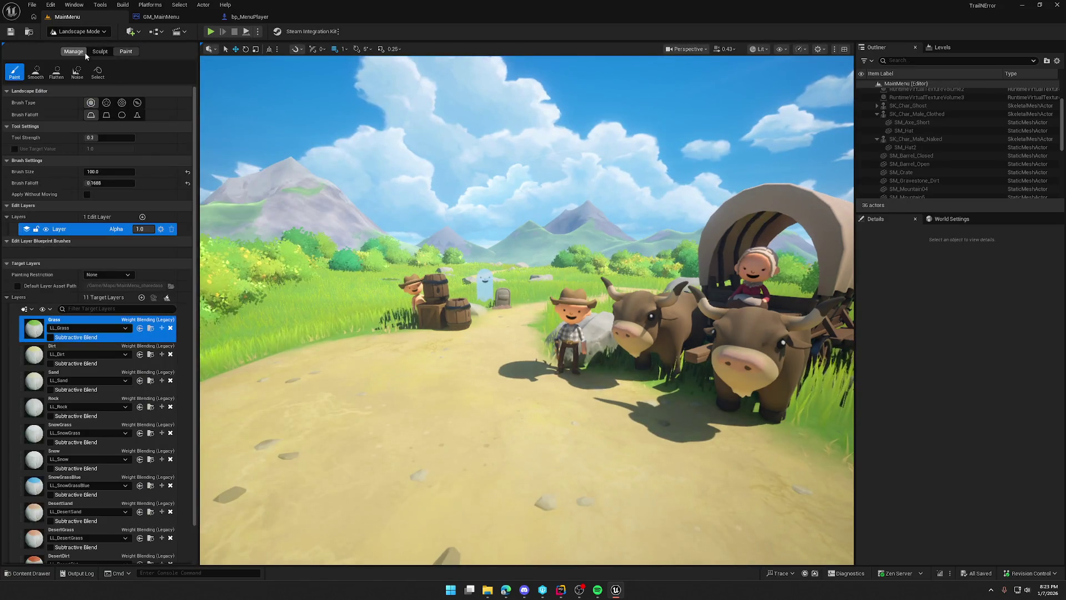
mouse_move(528, 311)
left_mouse_down()
mouse_move(472, 333)
mouse_move(464, 231)
left_mouse_up()
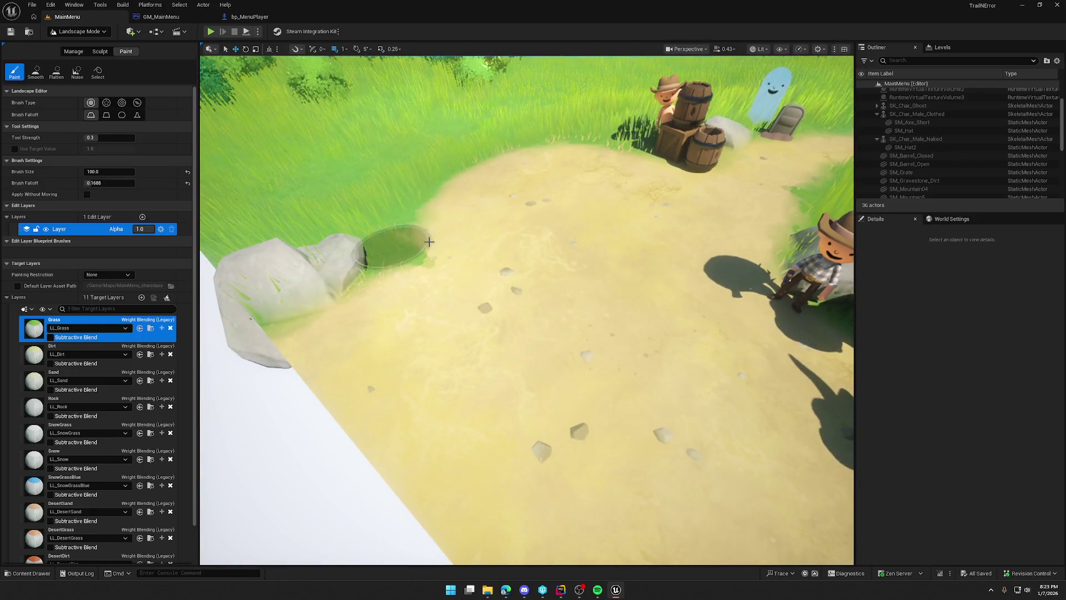
left_click(83, 350)
mouse_move(430, 218)
left_mouse_down()
mouse_move(574, 157)
mouse_move(455, 218)
mouse_move(436, 253)
mouse_move(456, 218)
mouse_move(572, 157)
mouse_move(581, 169)
mouse_move(456, 230)
mouse_move(556, 147)
mouse_move(496, 196)
mouse_move(611, 169)
mouse_move(465, 210)
mouse_move(507, 239)
mouse_move(429, 295)
mouse_move(277, 304)
left_mouse_up()
left_click(84, 321)
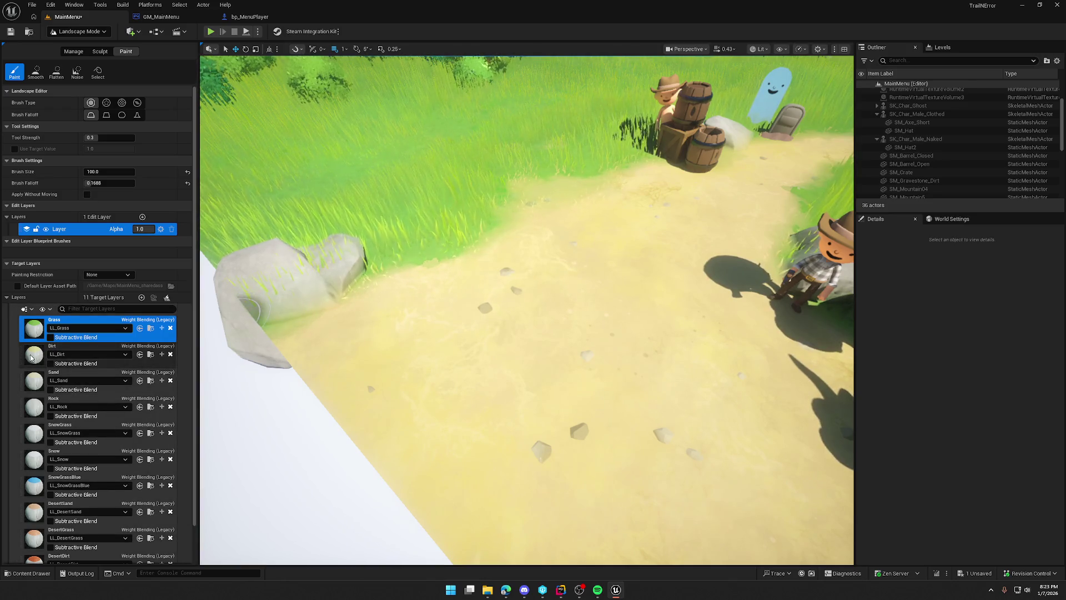
left_click(29, 358)
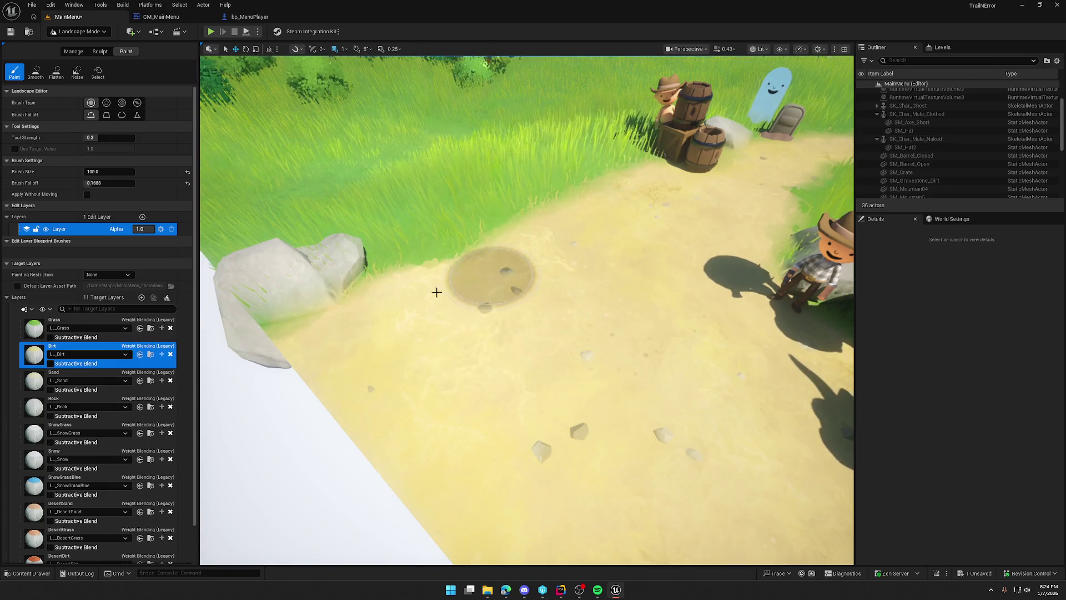
left_click(29, 329)
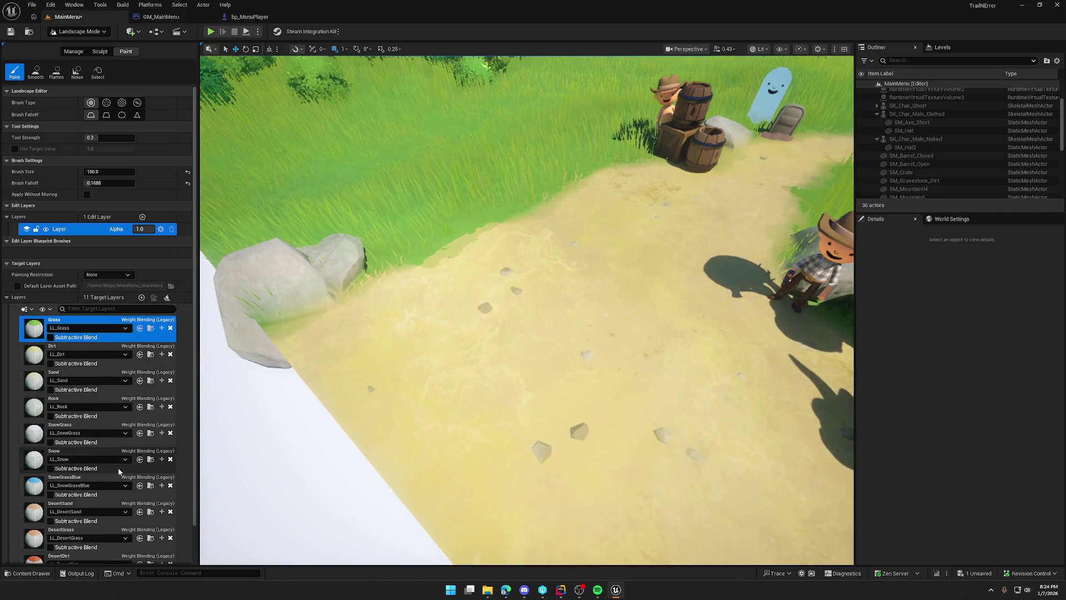
scroll(124, 499, "down", 2)
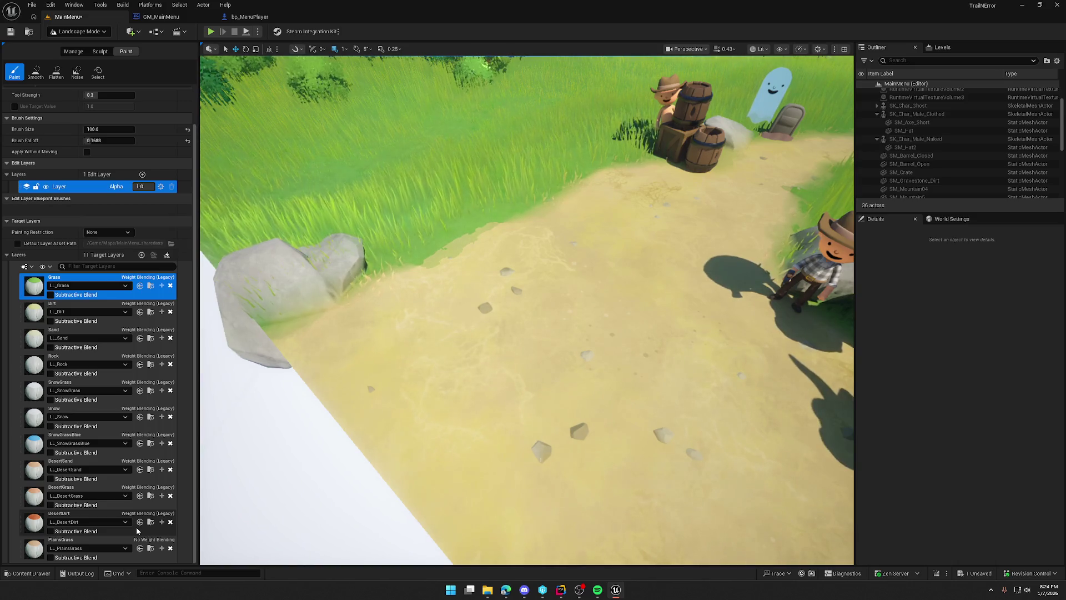
scroll(137, 530, "up", 2)
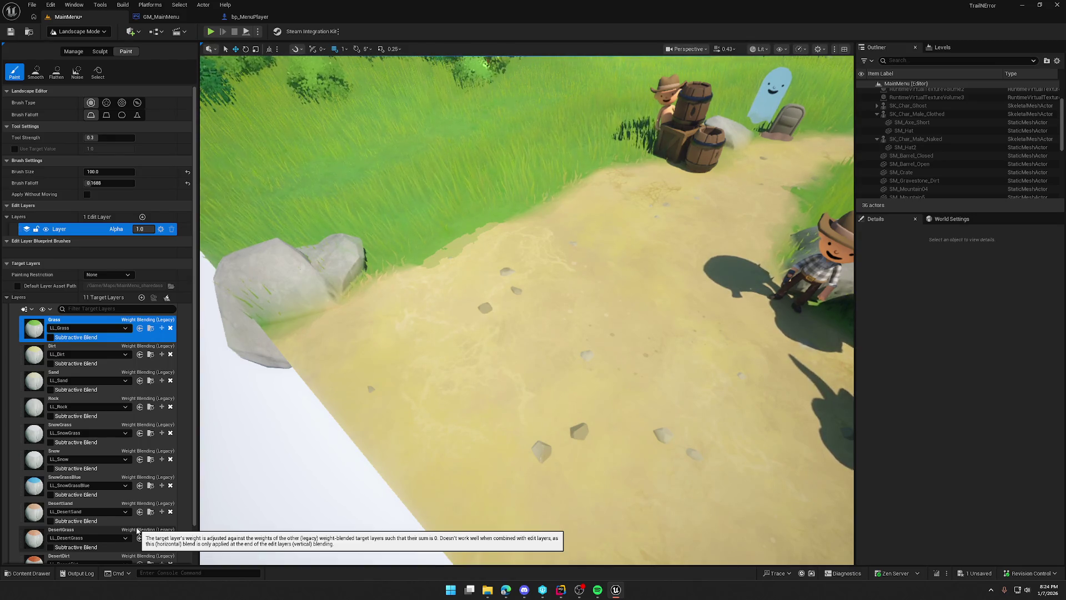
left_click(88, 33)
left_click(66, 43)
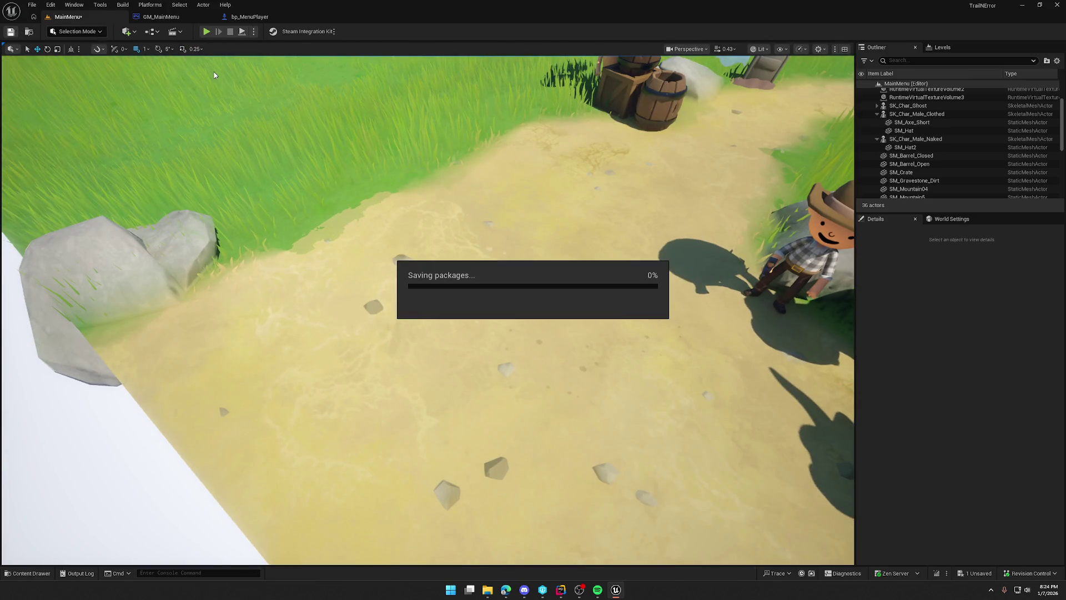
Play-test the level, confirm the GM_MainMenu game mode override in World Settings, then open the Content Drawer.
left_click(207, 31)
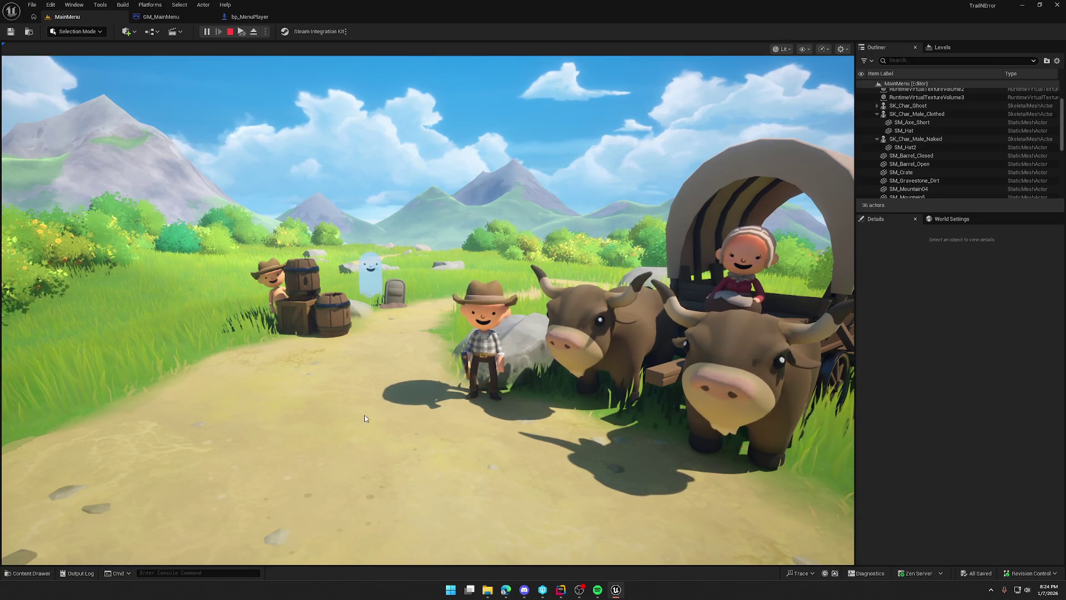
key("Escape")
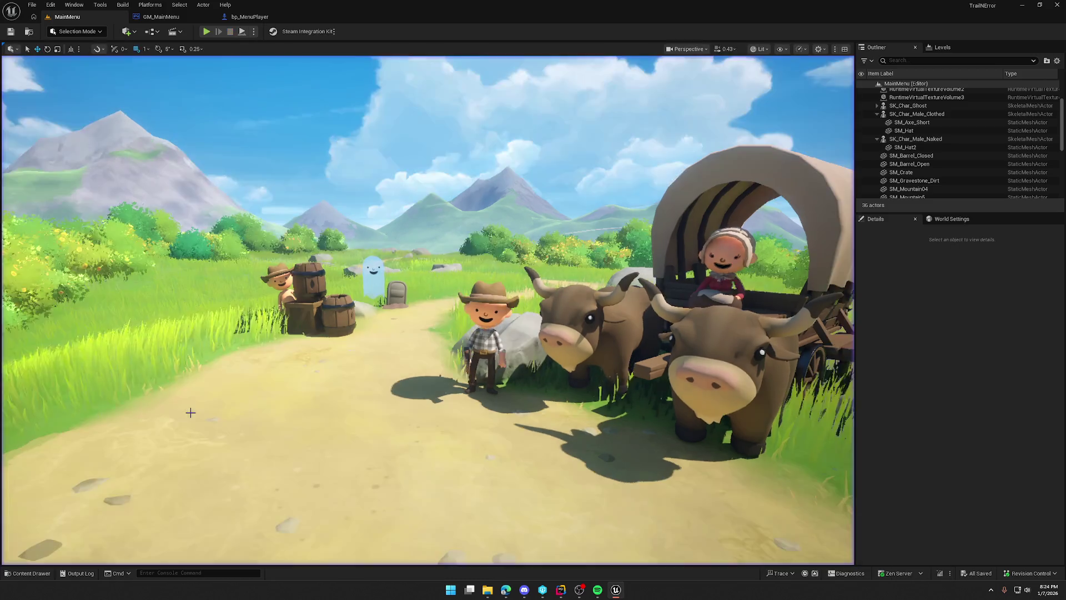
left_click(941, 221)
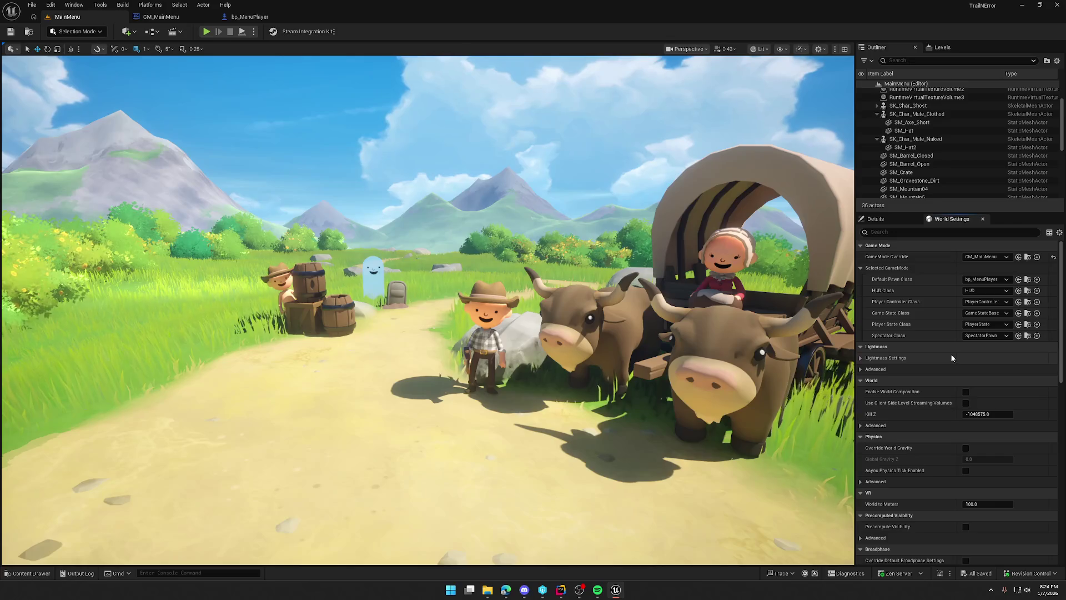
key("ctrl+space")
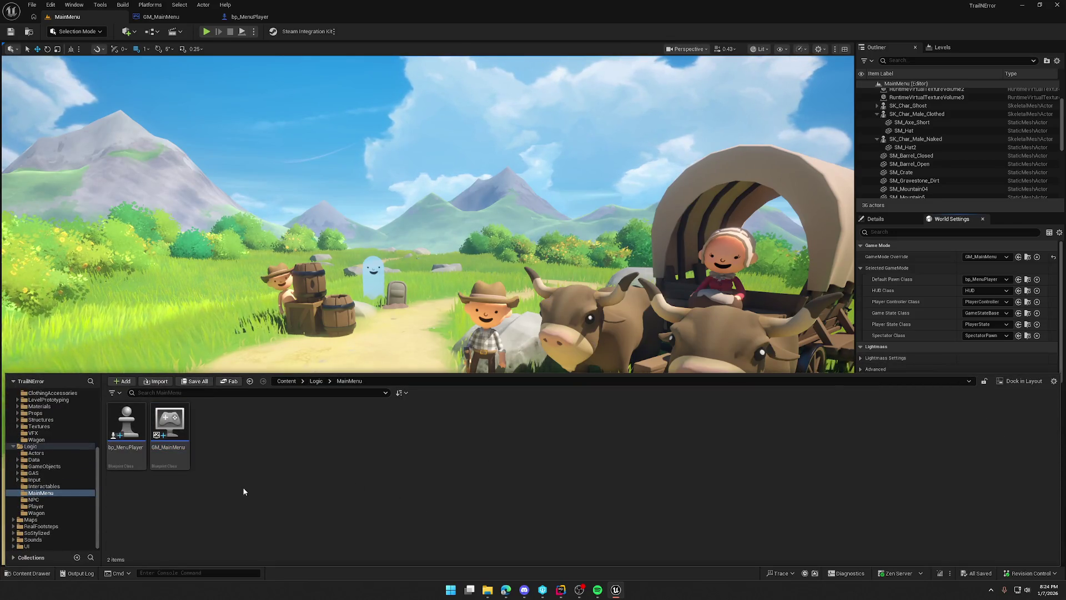
Create a Blueprint class PC_MainMenu based on PlayerControllerMain in the MainMenu folder.
right_click(228, 429)
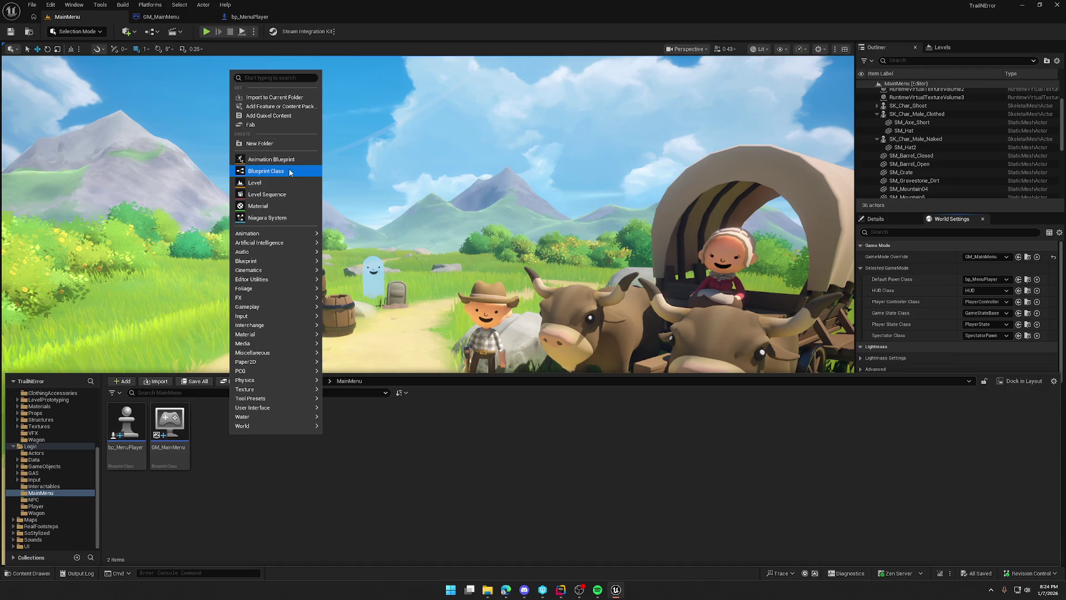
left_click(261, 172)
type("playercontro")
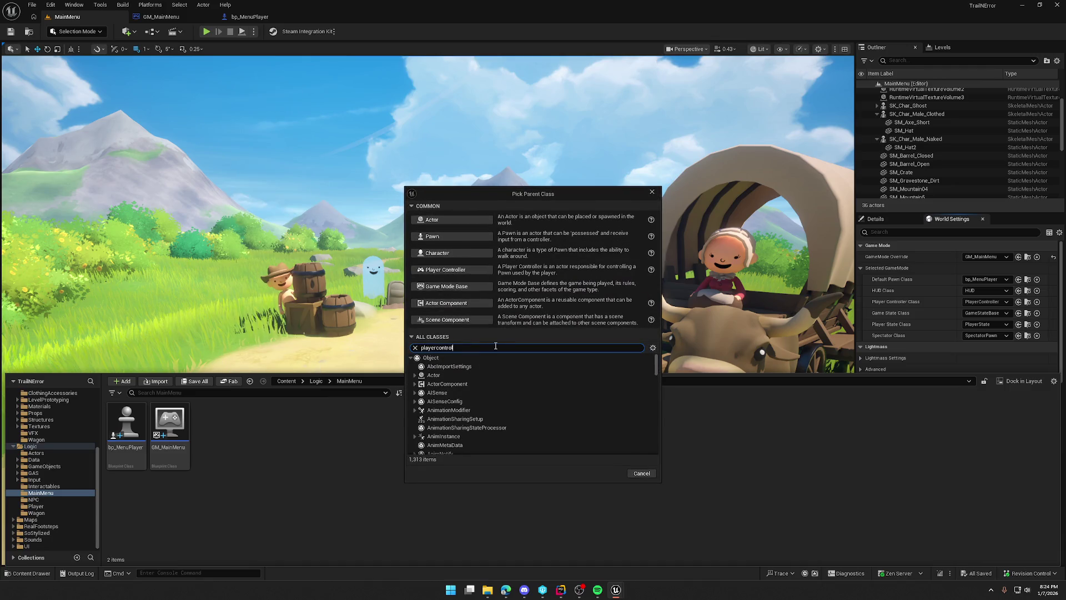
type("ler")
left_click(509, 401)
left_click(609, 424)
type("PC_MainMenu")
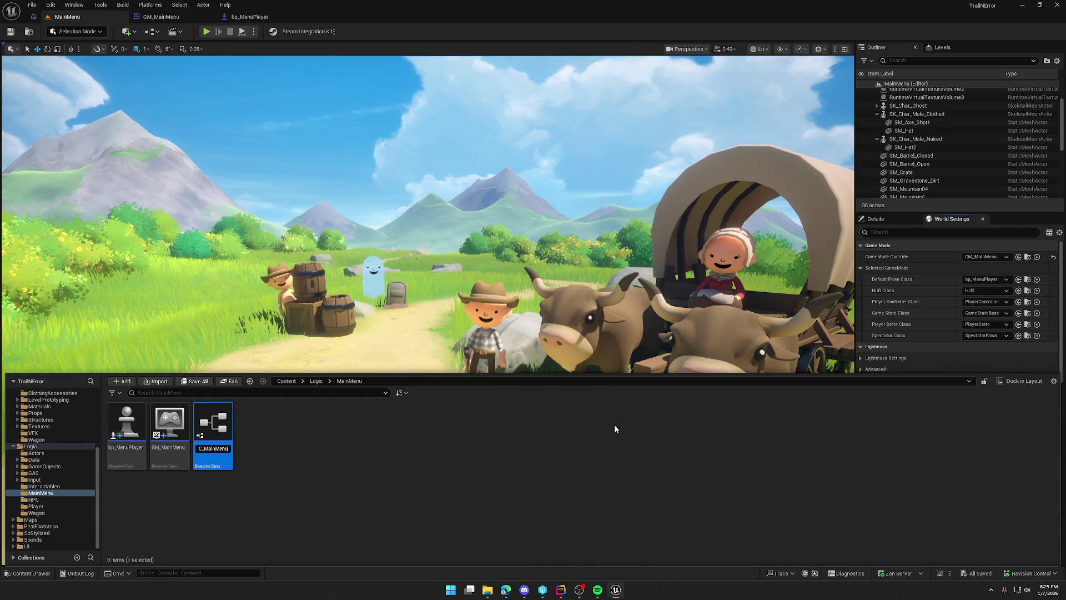
key("Return")
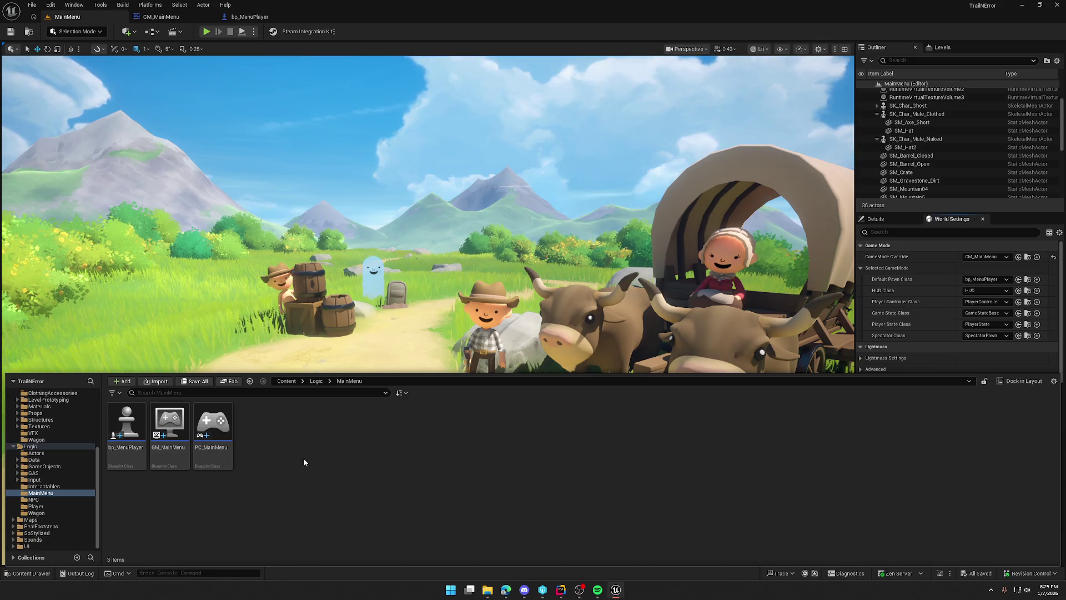
Open PC_MainMenu and view its parent class source code in Rider.
double_click(213, 433)
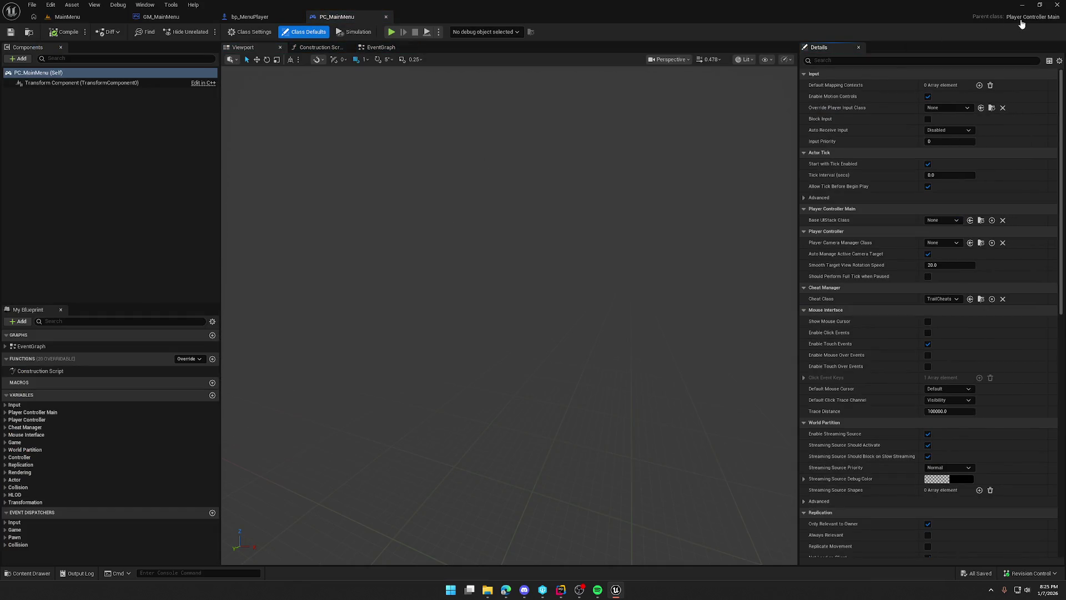
left_click(1021, 23)
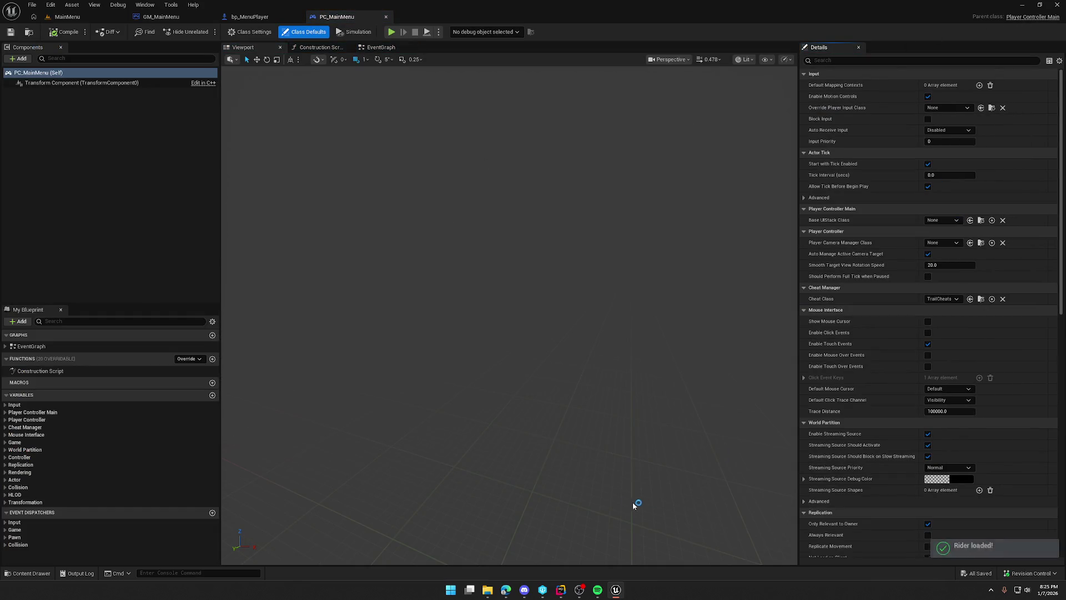
left_click(562, 589)
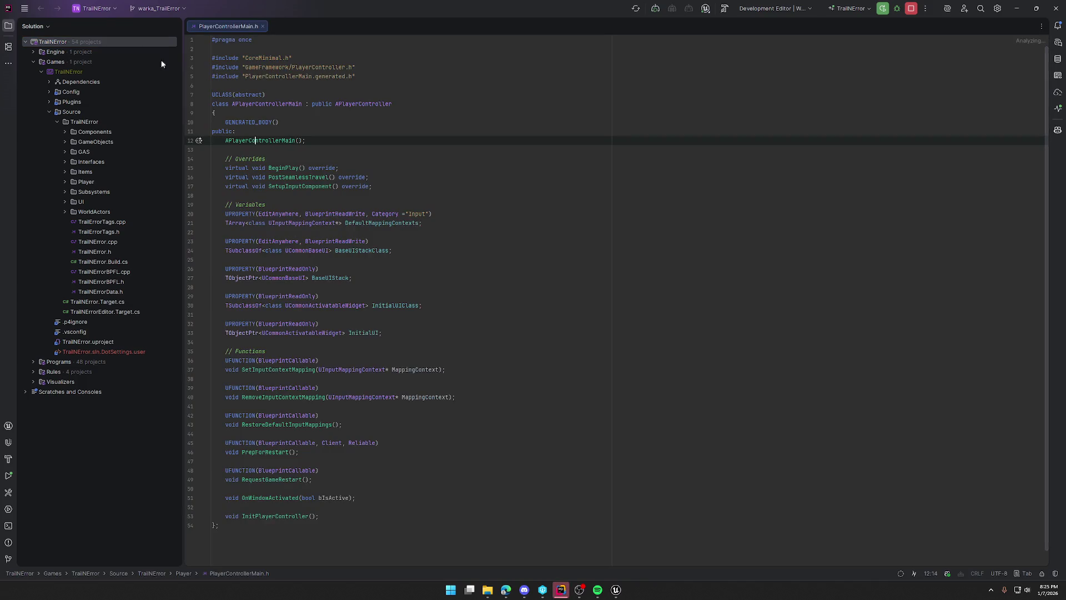
Jump from the BeginPlay override declaration to its implementation.
left_click(7, 28)
left_click(121, 168)
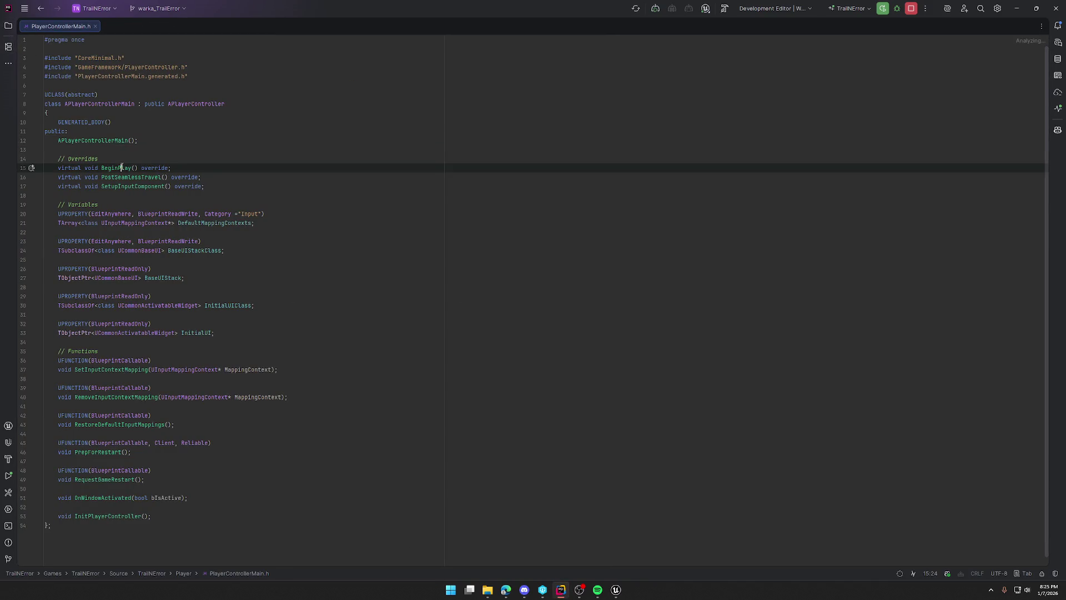
key("ctrl+b")
Open PlayerCharacterMain.cpp in a right-hand split, then open PlayerControllerMain.cpp at BeginPlay.
left_click(8, 26)
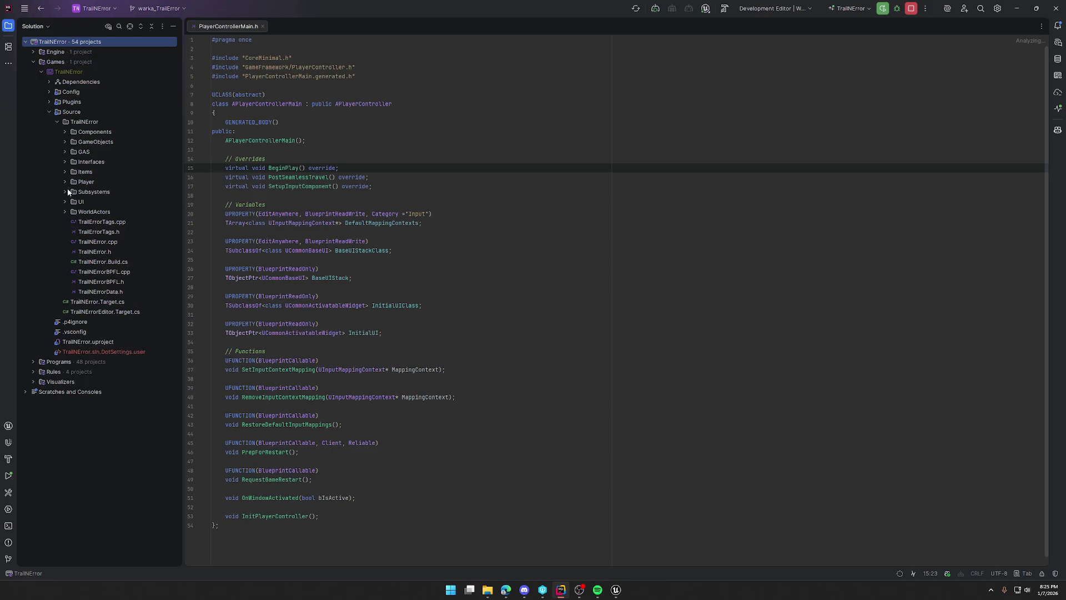
left_click(65, 182)
double_click(119, 213)
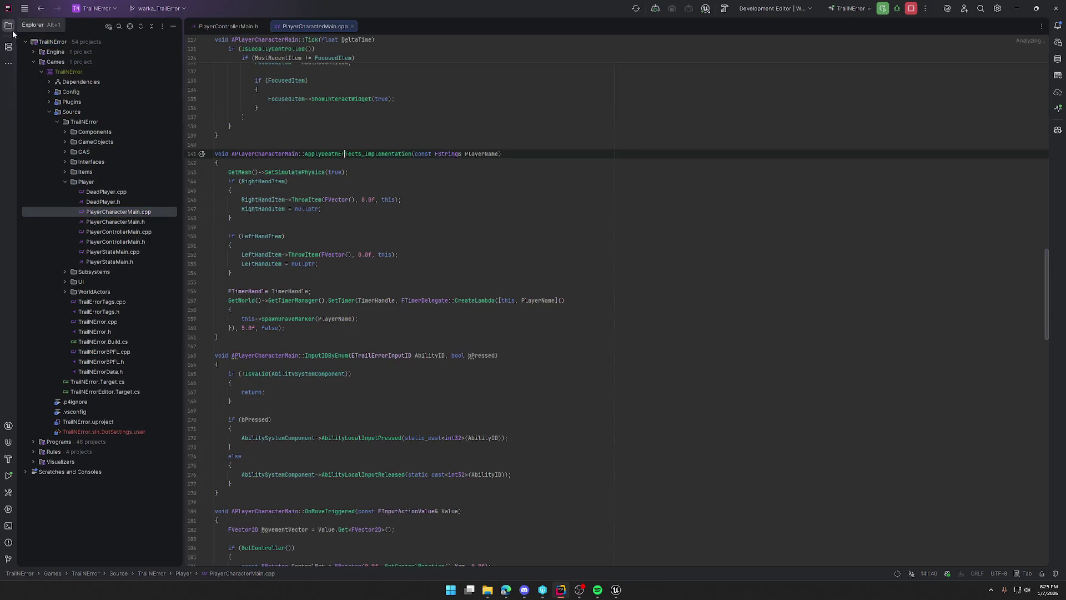
mouse_move(142, 28)
left_mouse_down()
mouse_move(889, 136)
mouse_move(889, 215)
left_mouse_up()
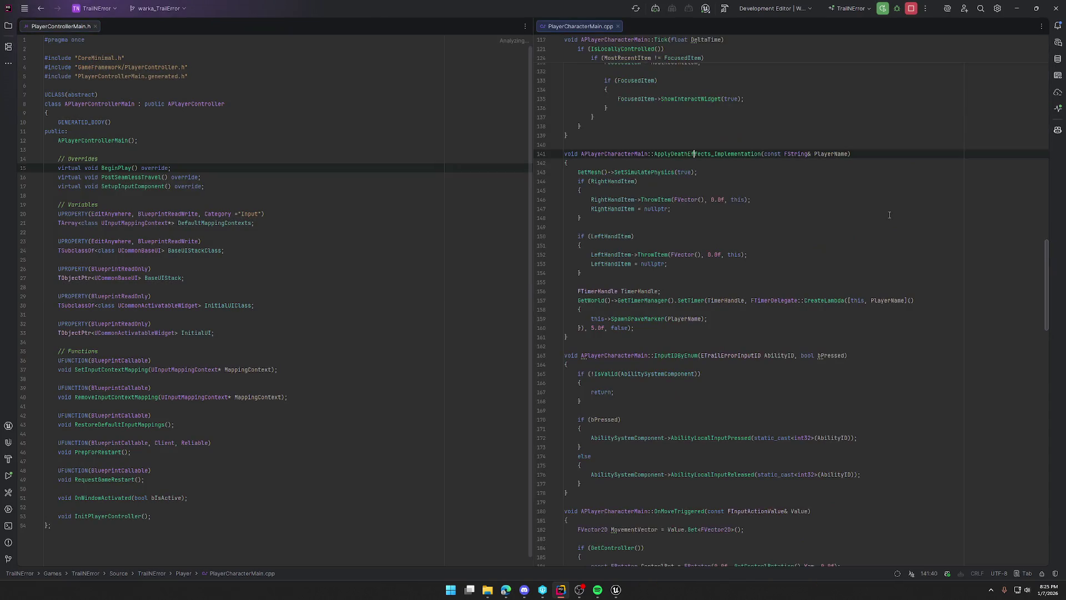
key("ctrl+Home")
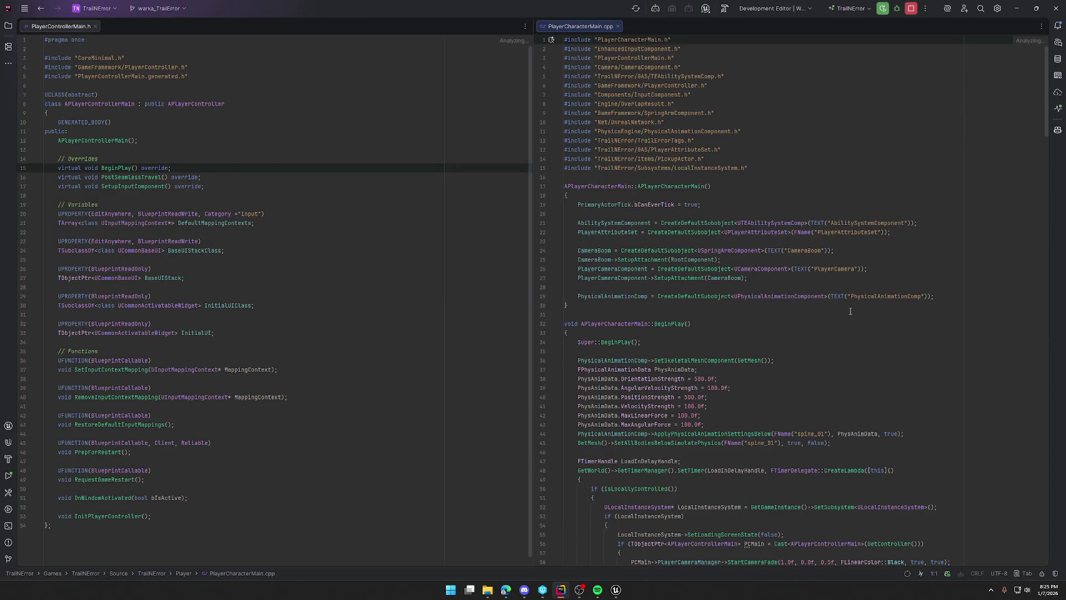
key("ctrl+b")
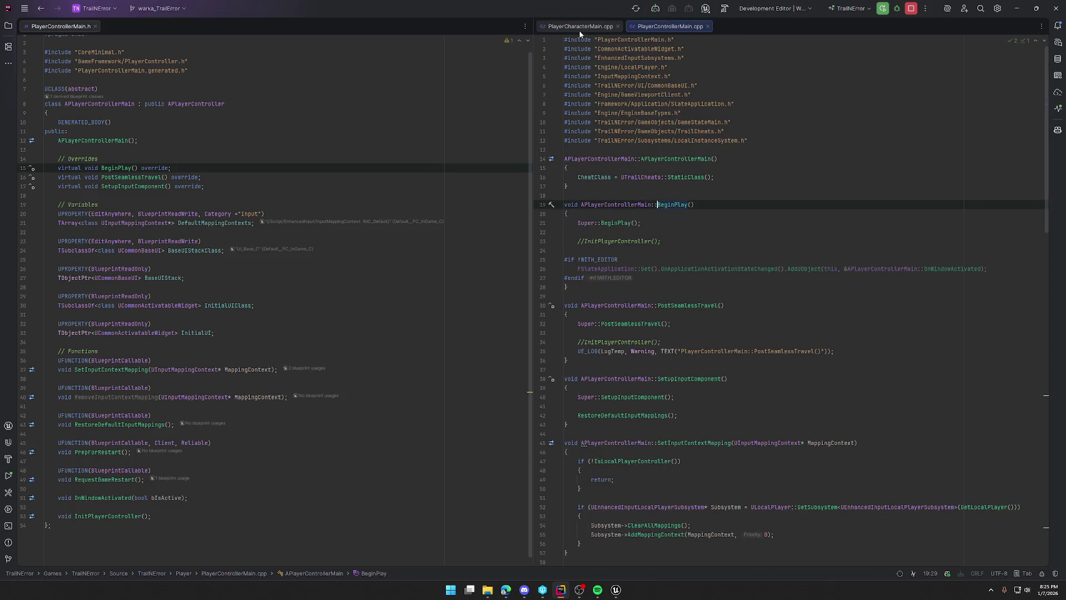
Close PlayerCharacterMain.cpp and scroll through PlayerControllerMain.cpp's implementation.
middle_click(578, 28)
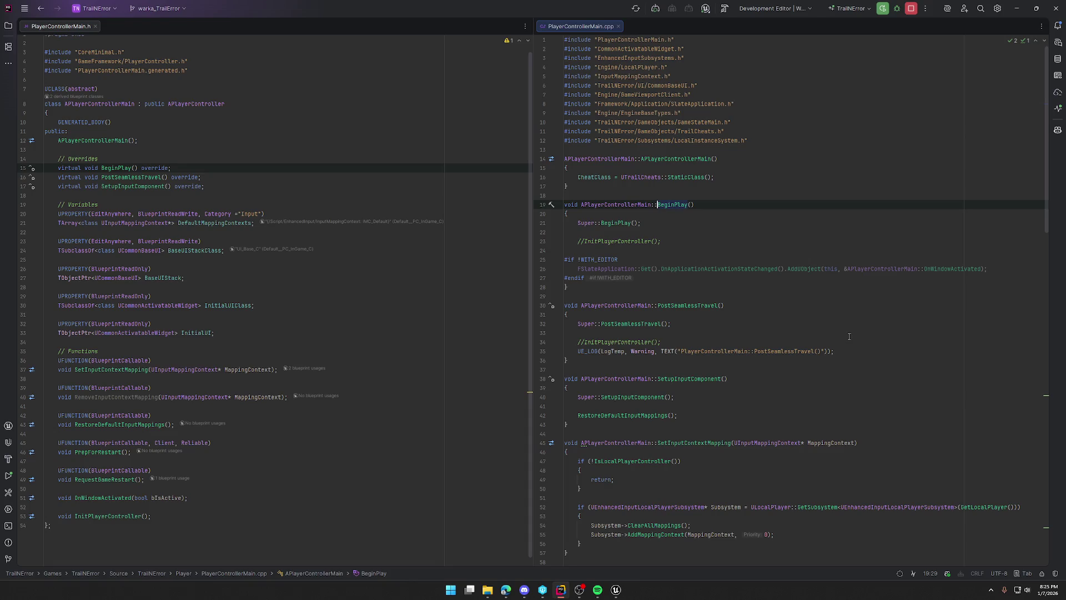
scroll(849, 336, "down", 1)
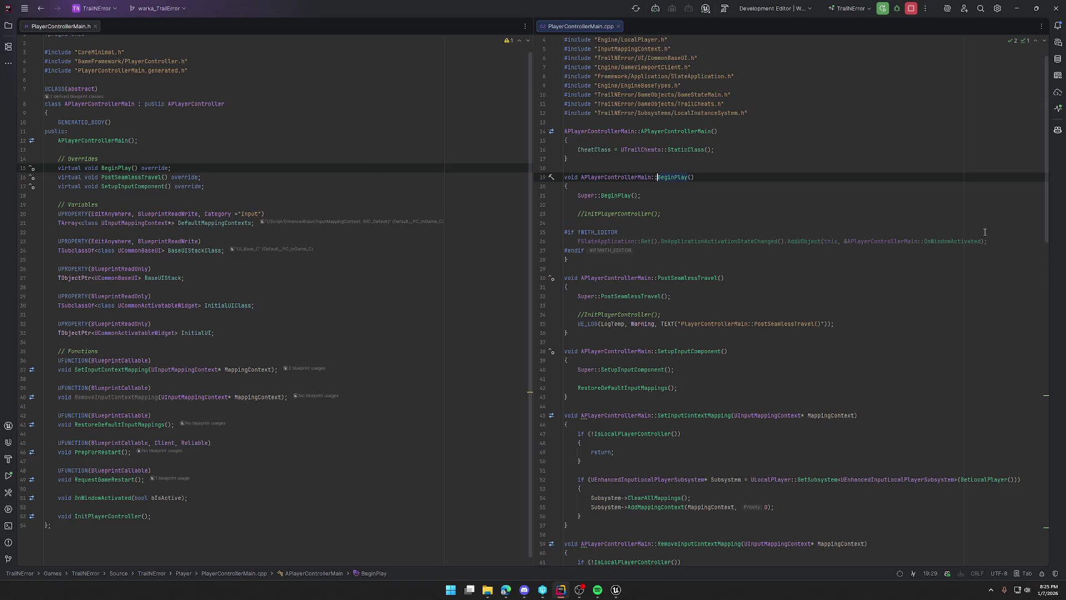
scroll(844, 302, "down", 2)
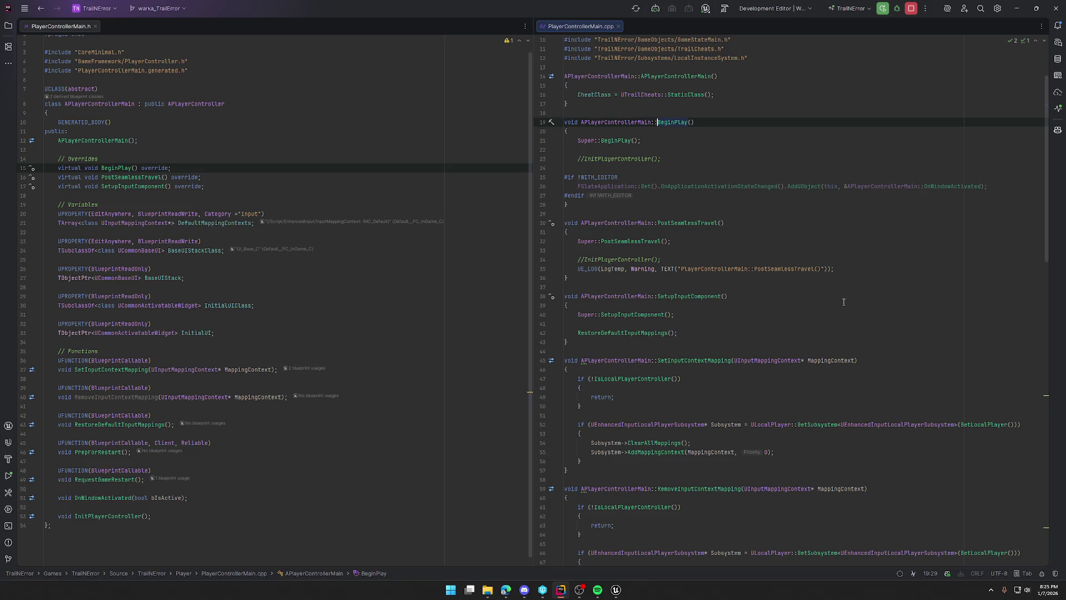
scroll(843, 301, "down", 1)
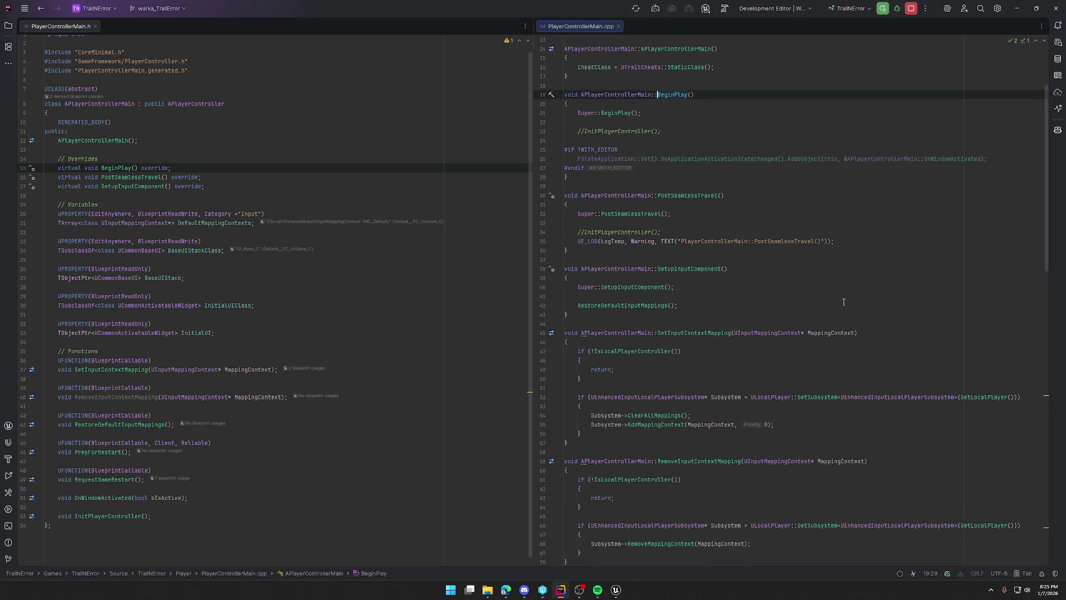
scroll(844, 301, "down", 4)
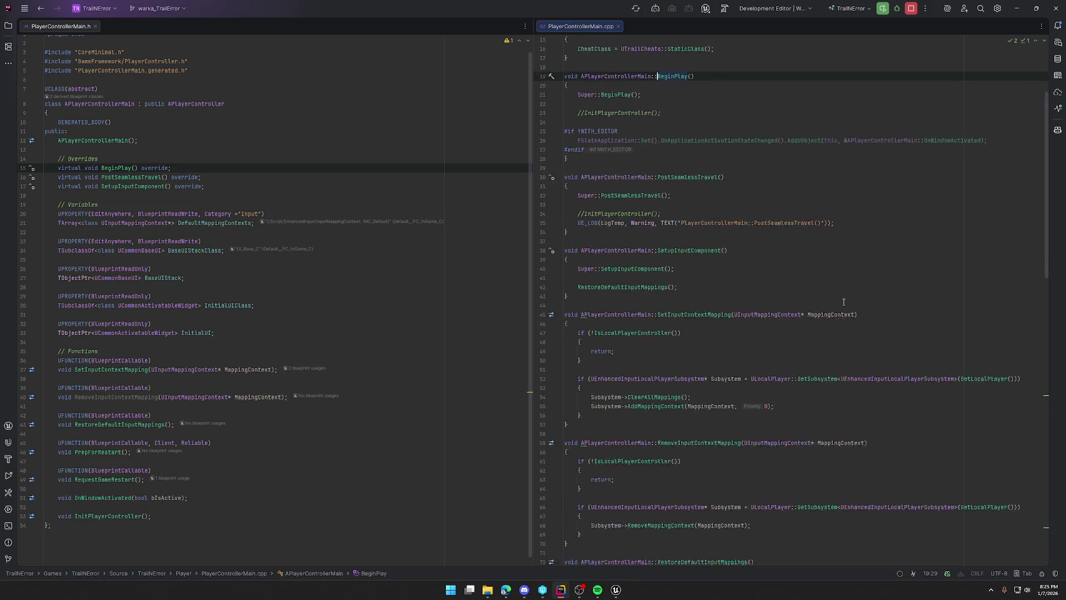
scroll(843, 302, "down", 4)
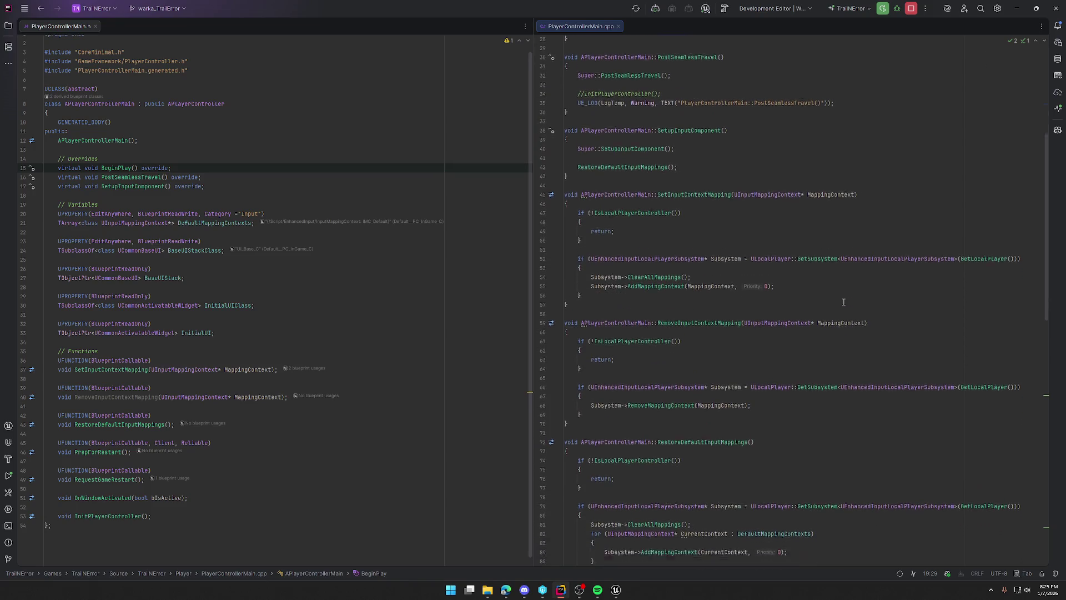
scroll(844, 301, "down", 9)
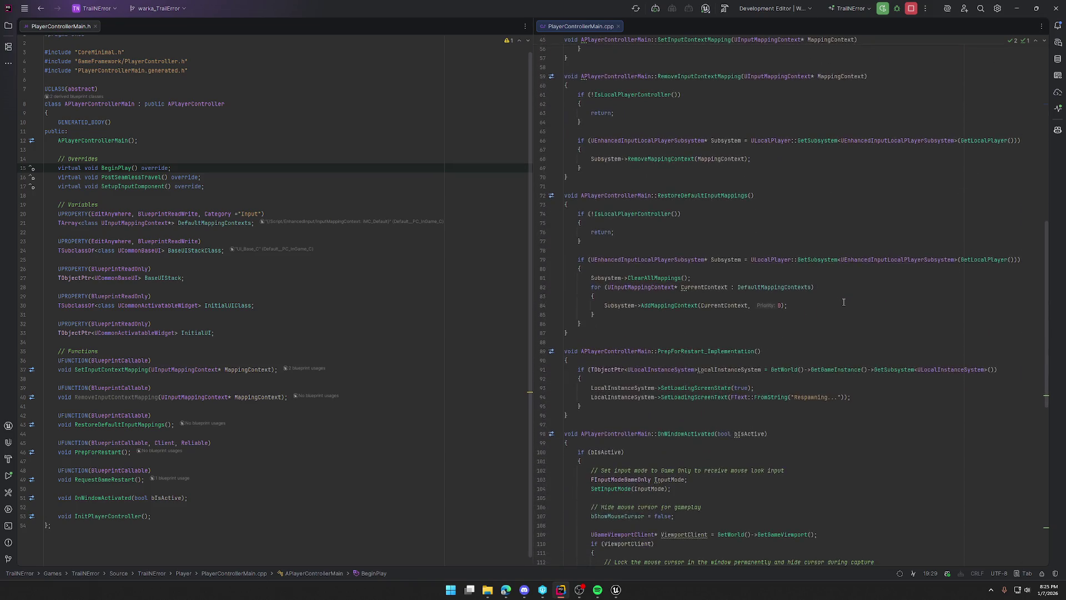
Finish reviewing the controller code and return to the PC_MainMenu blueprint in Unreal.
scroll(843, 301, "down", 7)
scroll(844, 301, "down", 4)
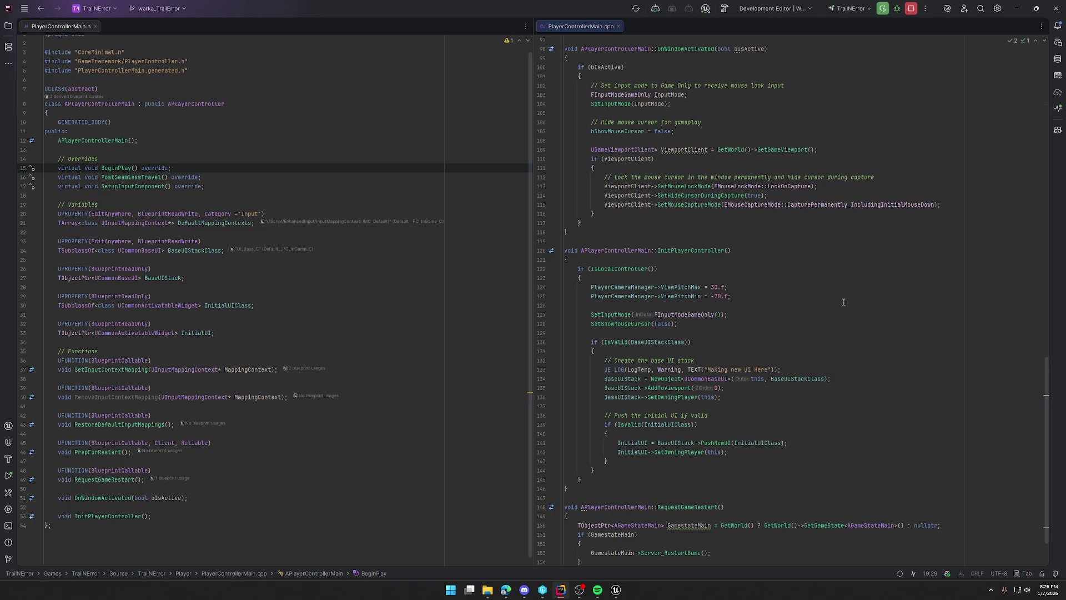
scroll(844, 302, "down", 2)
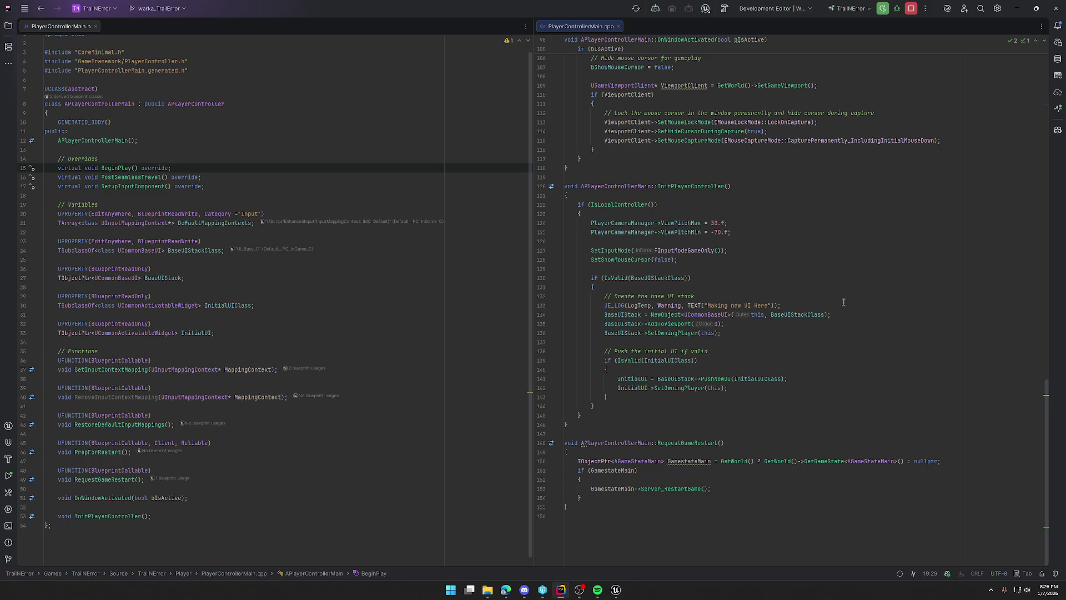
scroll(844, 302, "up", 15)
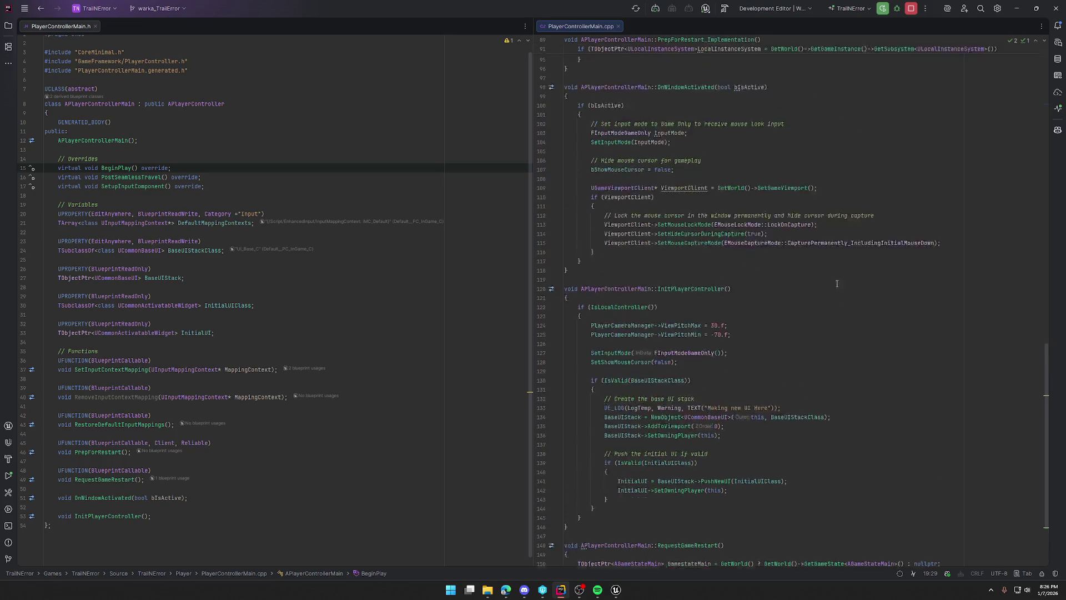
scroll(848, 339, "down", 15)
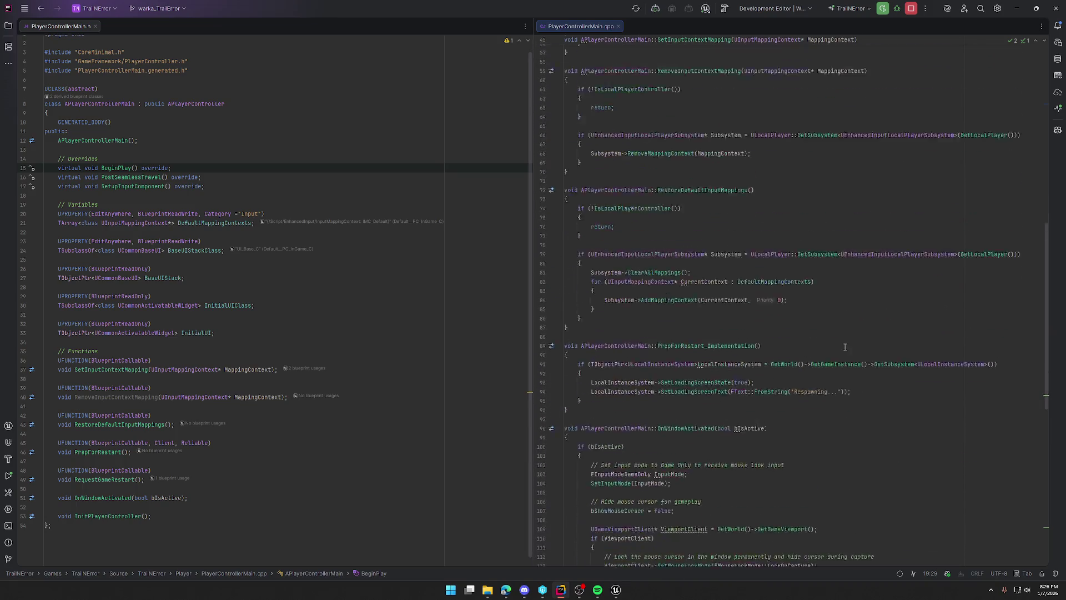
scroll(847, 345, "down", 1)
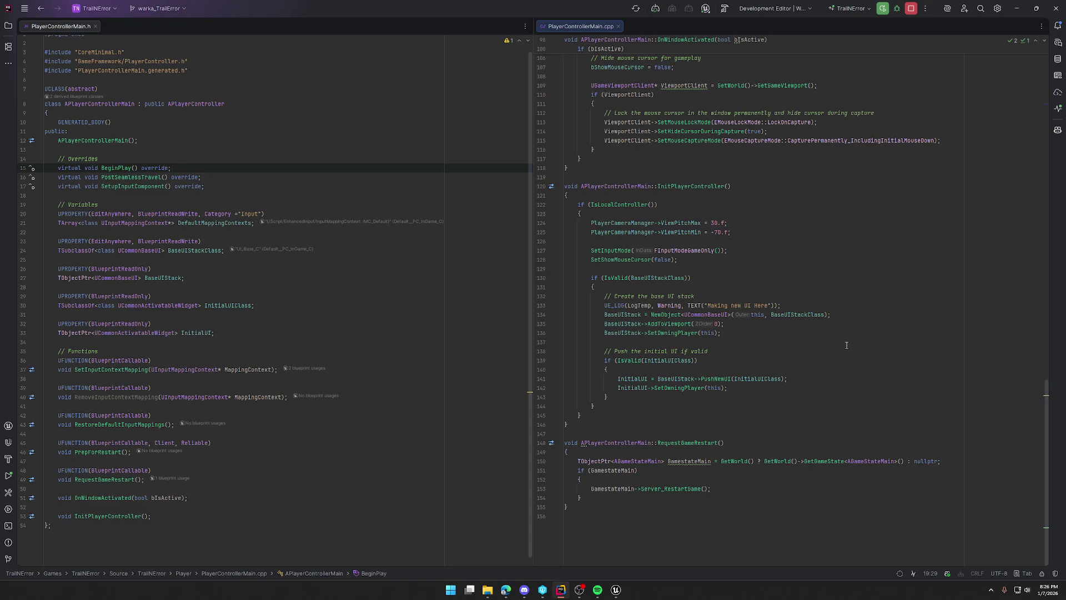
left_click(616, 589)
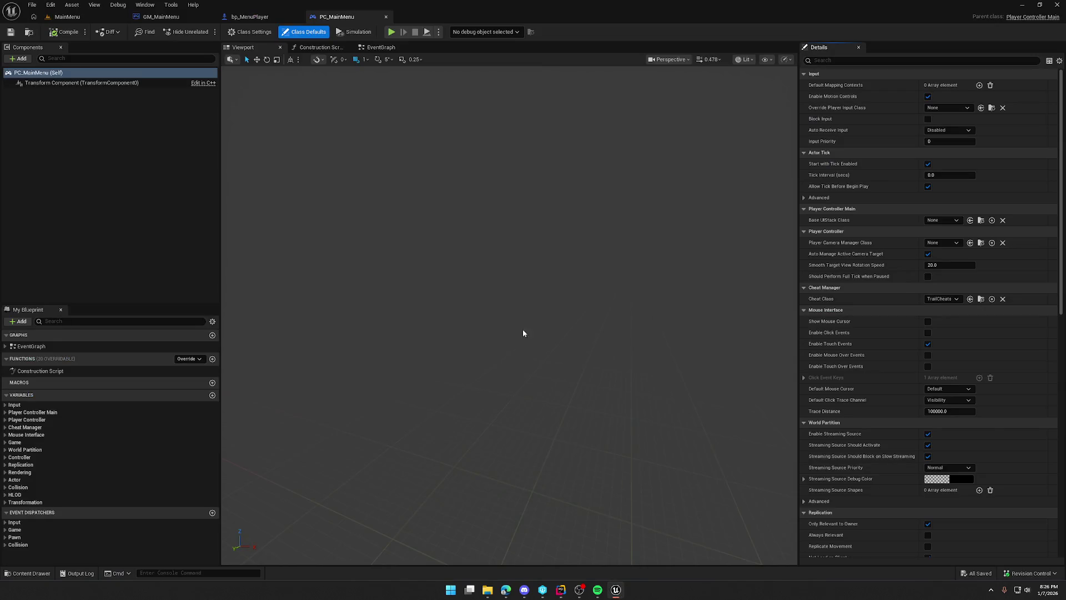
Reparent PC_MainMenu from PlayerControllerMain to PlayerController in Class Settings.
left_click(250, 32)
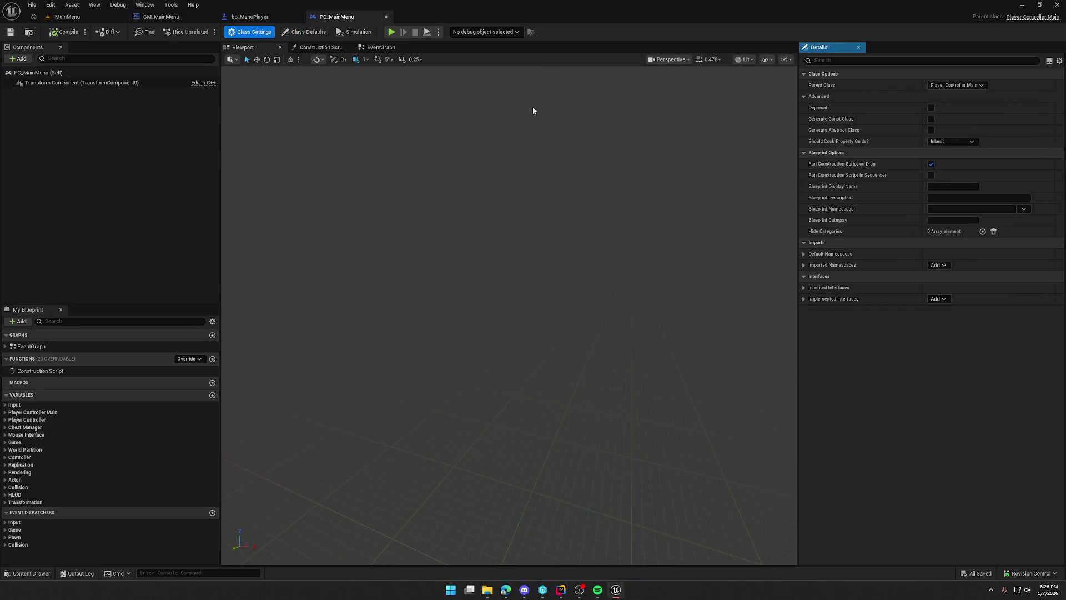
left_click(958, 85)
type("playercont")
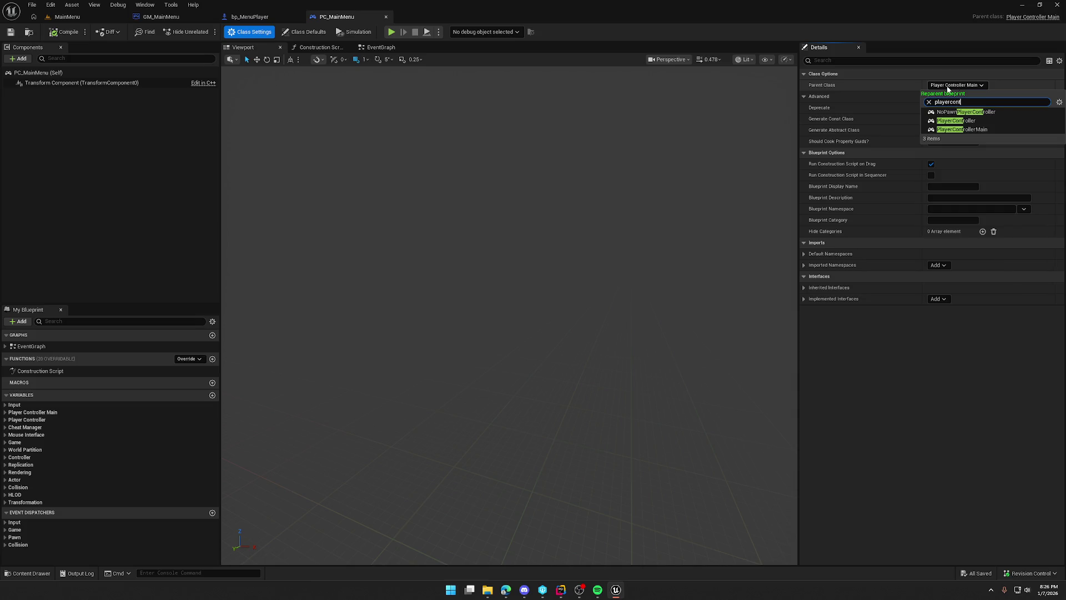
left_click(958, 121)
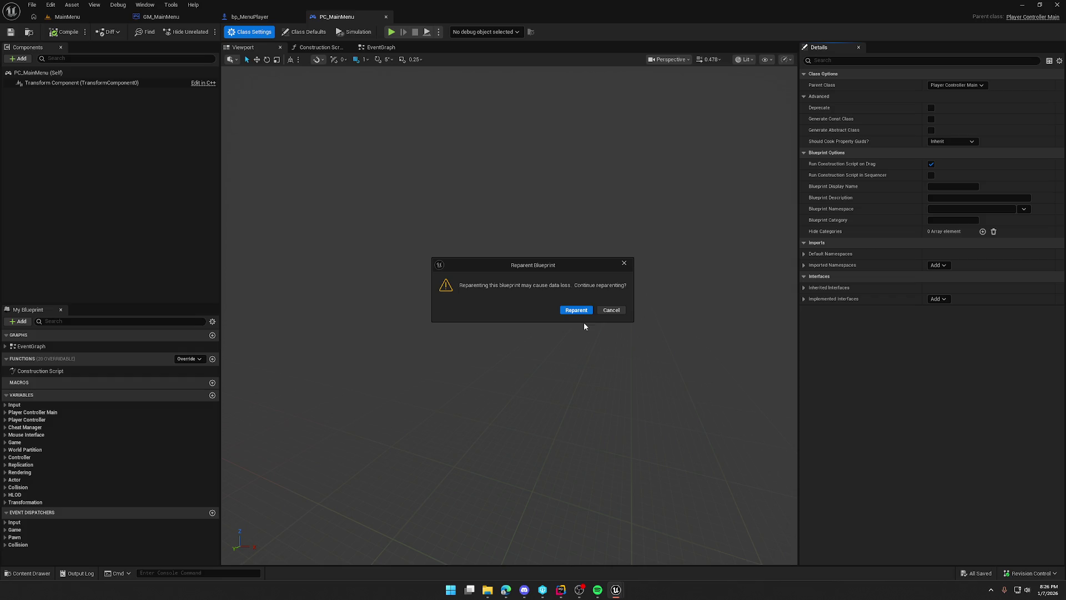
left_click(576, 310)
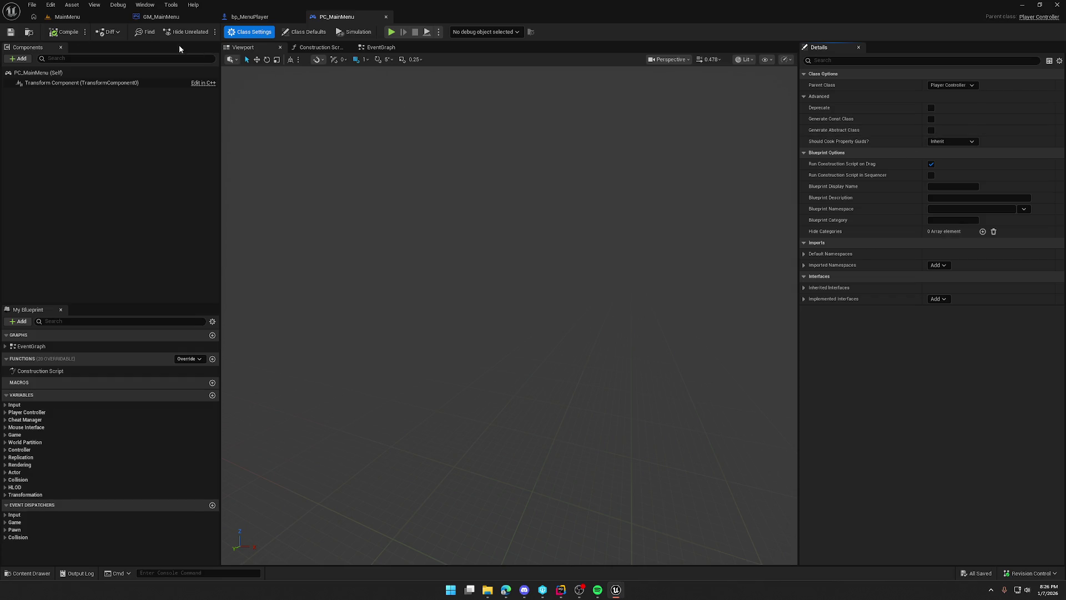
key("alt+Tab")
left_click(381, 48)
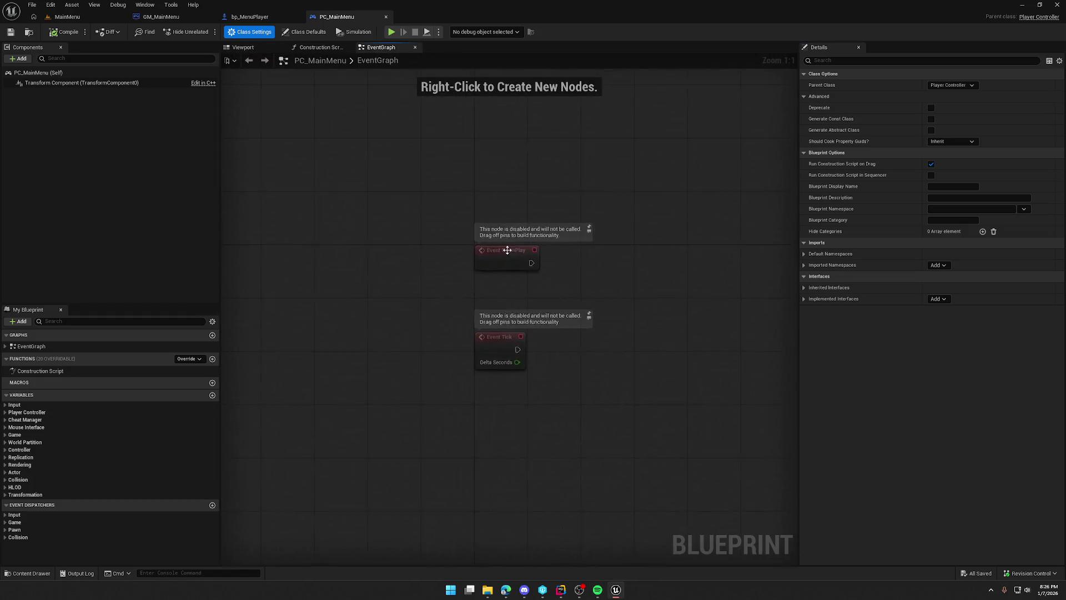
Delete Event Tick and wire a new Create Widget node after Event BeginPlay.
mouse_move(361, 275)
left_mouse_down()
mouse_move(504, 360)
mouse_move(422, 325)
left_mouse_up()
key("Delete")
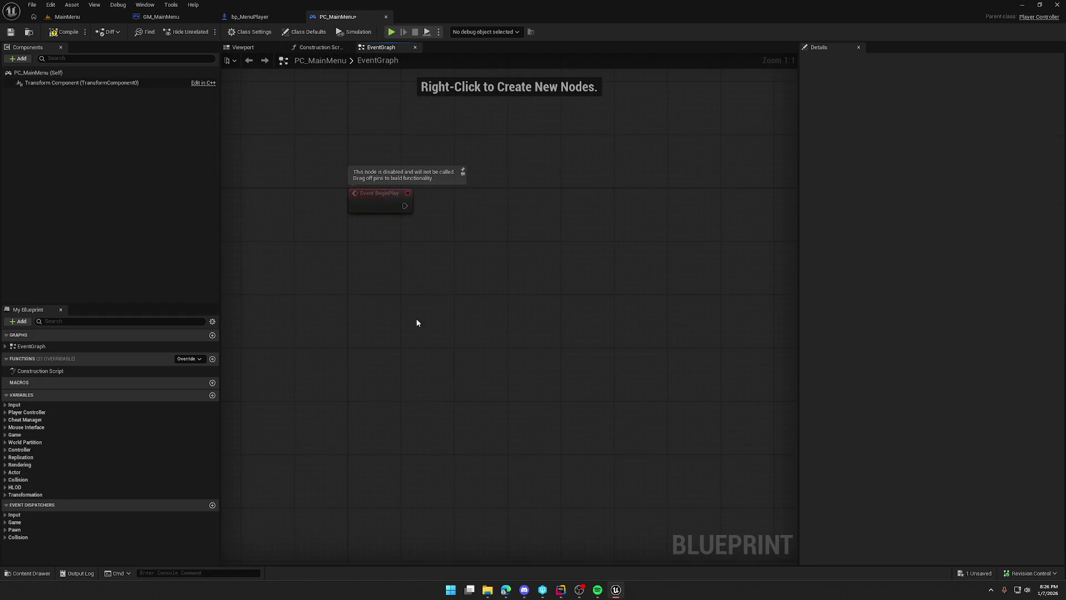
right_click(445, 219)
type("create wid")
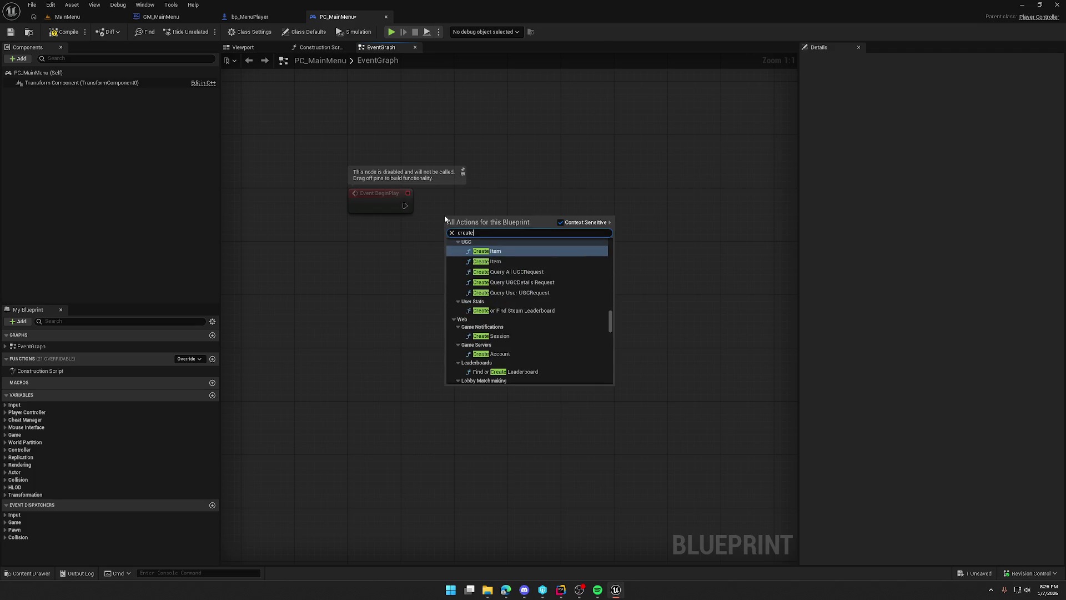
key("Return")
left_click_drag(495, 218, 511, 205)
mouse_move(405, 205)
left_mouse_down()
mouse_move(483, 212)
mouse_move(471, 282)
mouse_move(391, 280)
mouse_move(365, 249)
left_mouse_up()
Feed a Self node into Create Widget's Owning Player pin.
type("self")
key("Return")
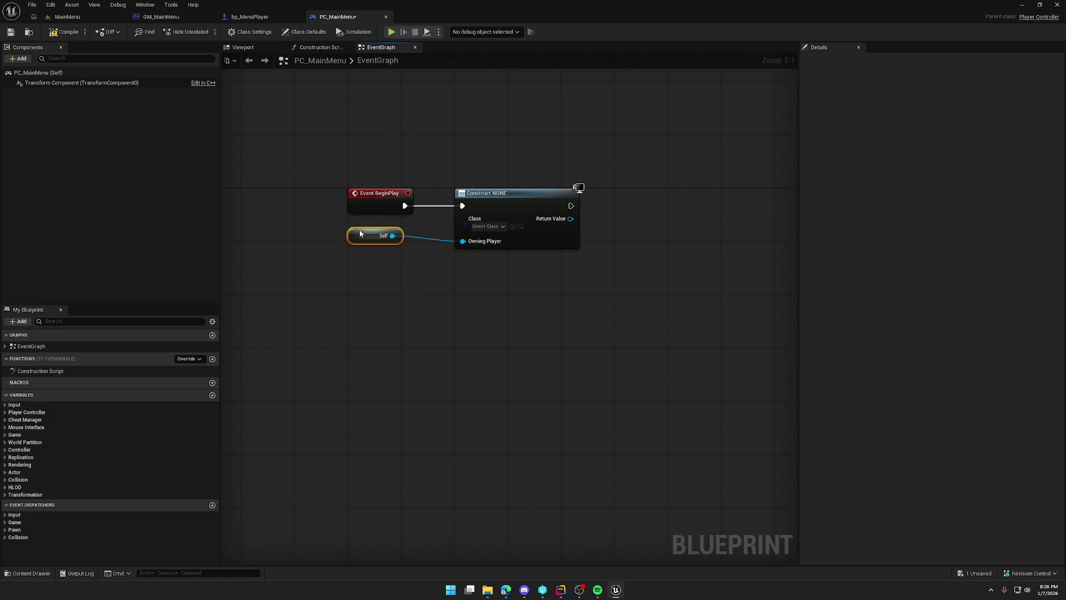
left_click(404, 300)
left_click_drag(419, 309, 446, 290)
key("ctrl+space")
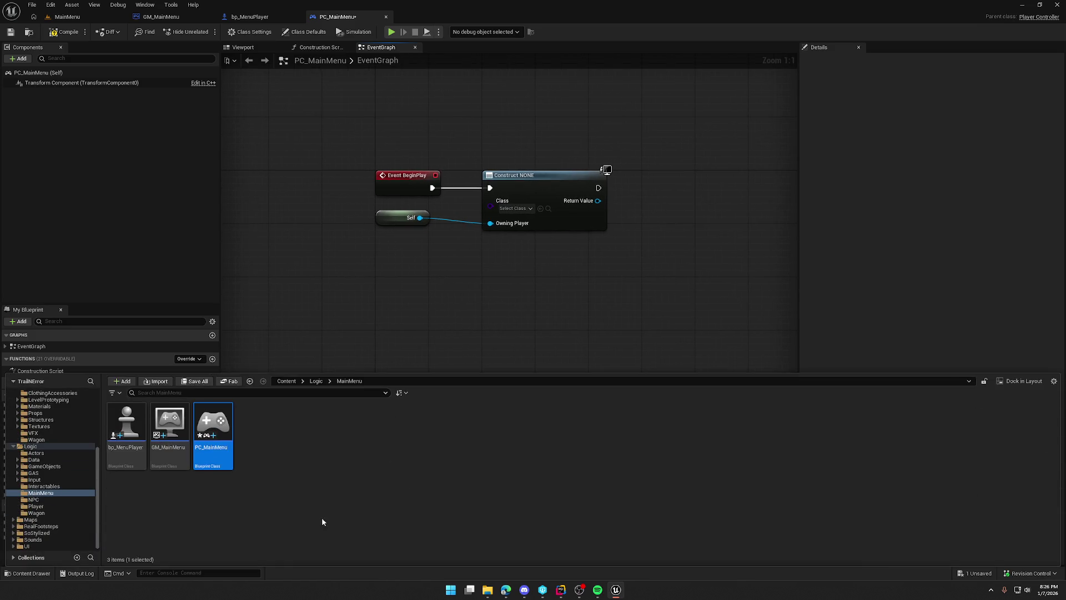
Create a MainMenu folder inside the UI content folder.
left_click(43, 547)
right_click(549, 436)
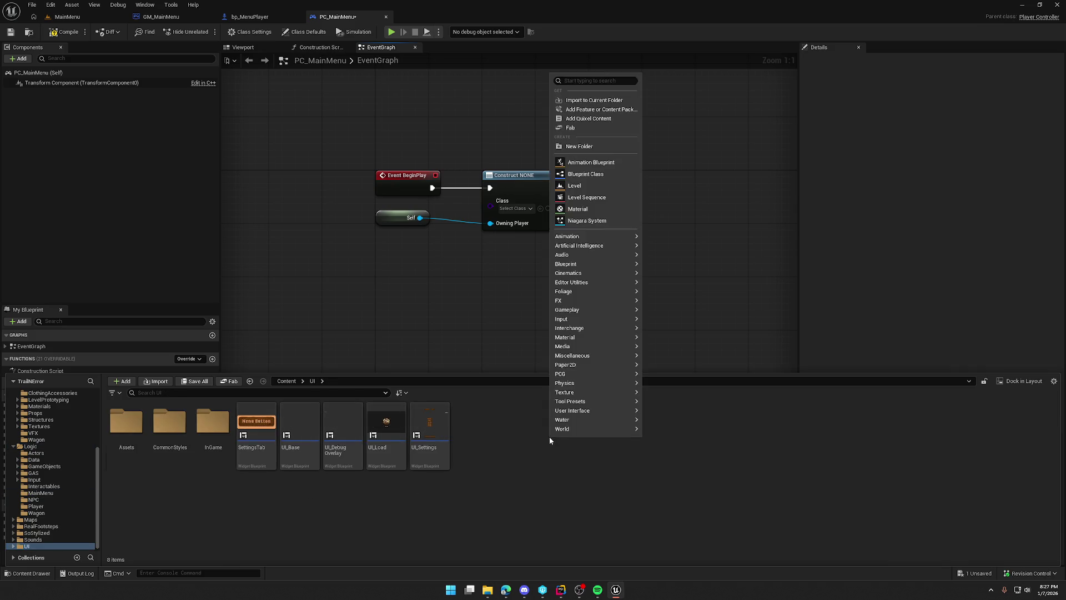
left_click(575, 150)
type("MainMenu")
key("Return")
double_click(260, 421)
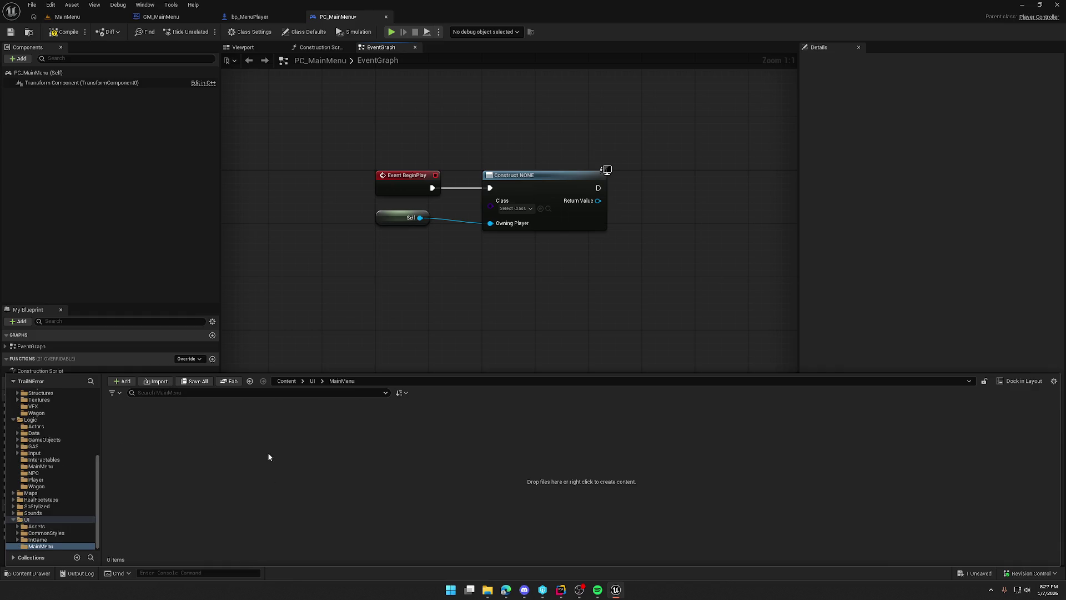
Create a Widget Blueprint named UI_MainMenu in UI/MainMenu.
right_click(264, 435)
mouse_move(297, 424)
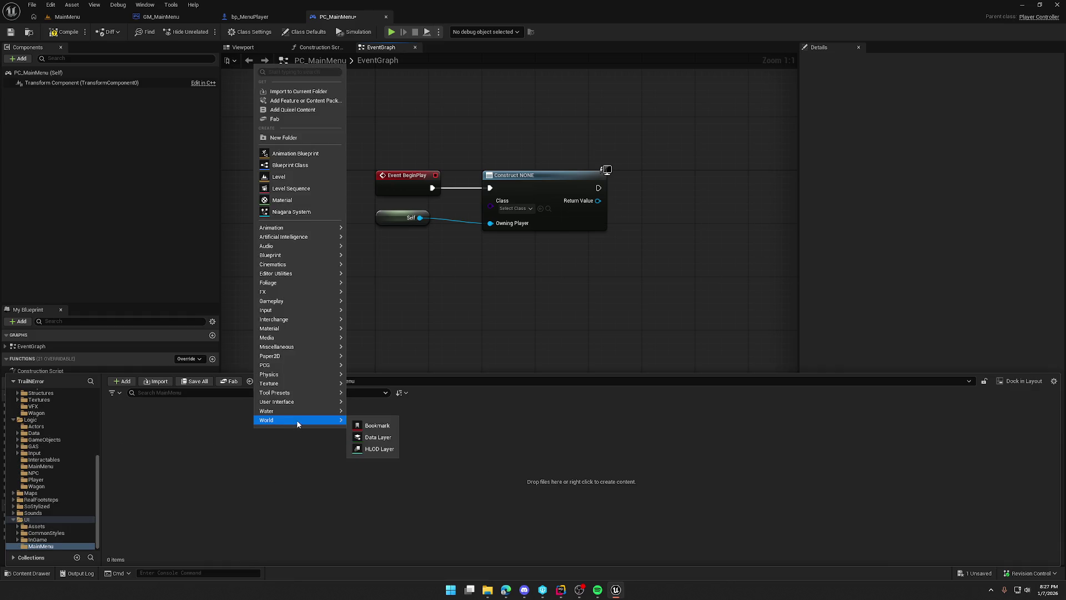
mouse_move(298, 402)
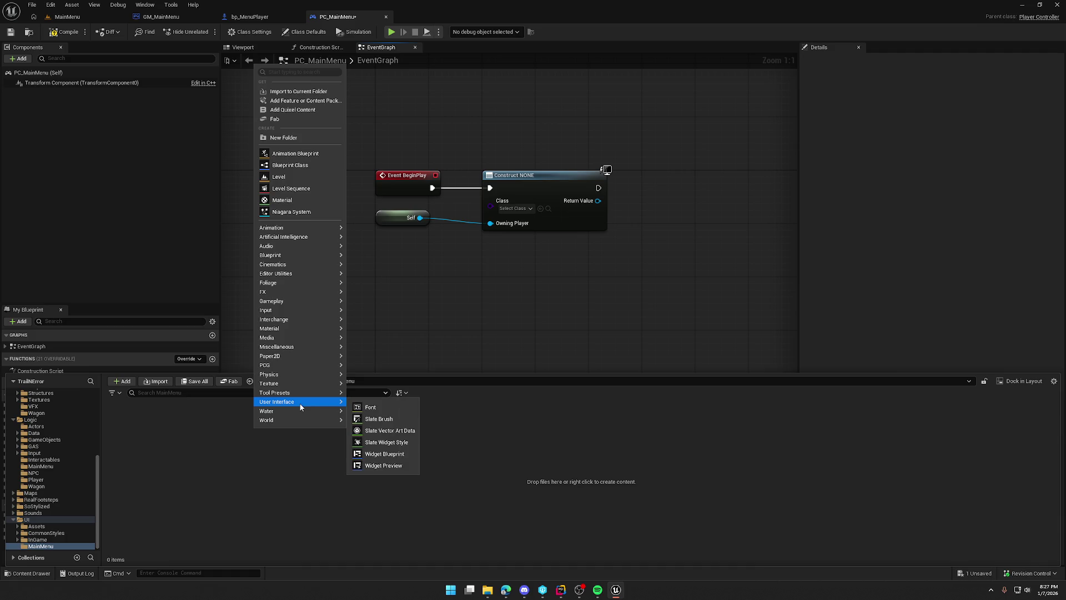
left_click(385, 453)
left_click(447, 220)
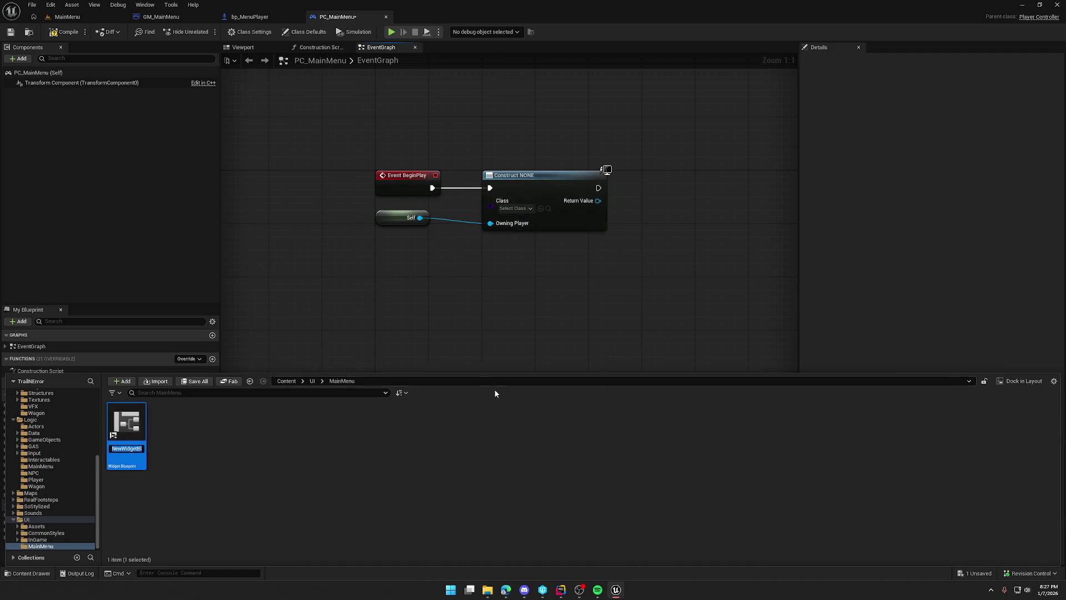
type("UI")
type("_MainMenu")
key("Return")
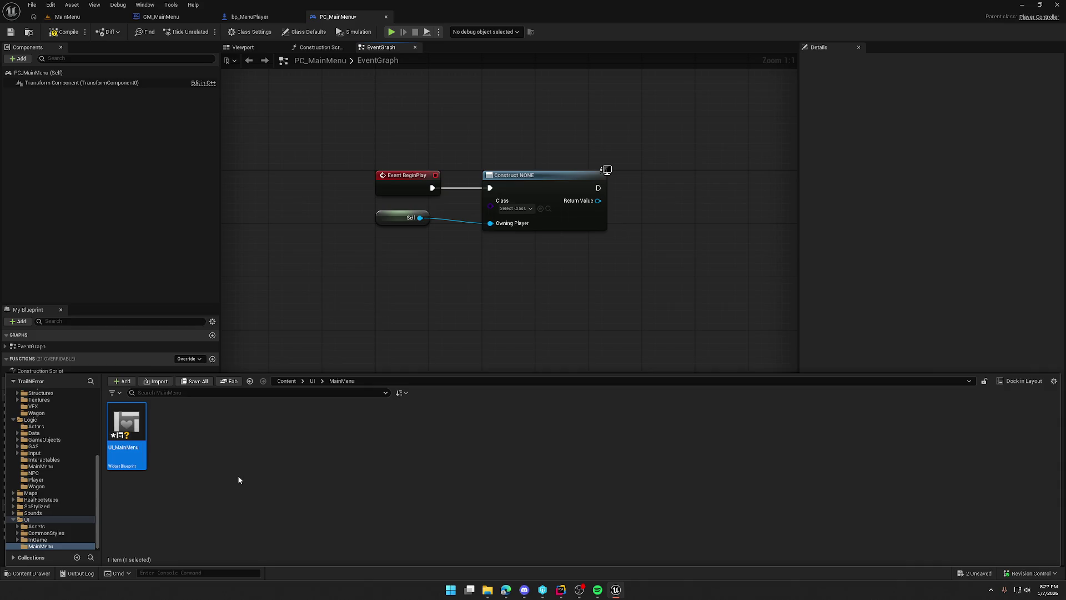
Reparent UI_MainMenu to CommonActivatableWidget, then return to PC_MainMenu.
double_click(135, 419)
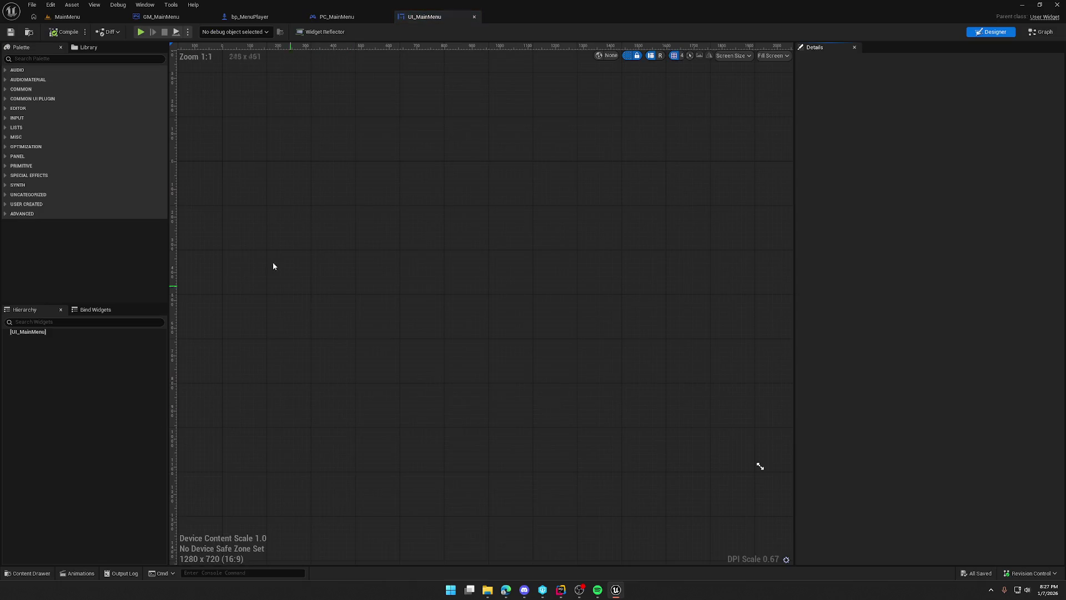
left_click(1041, 32)
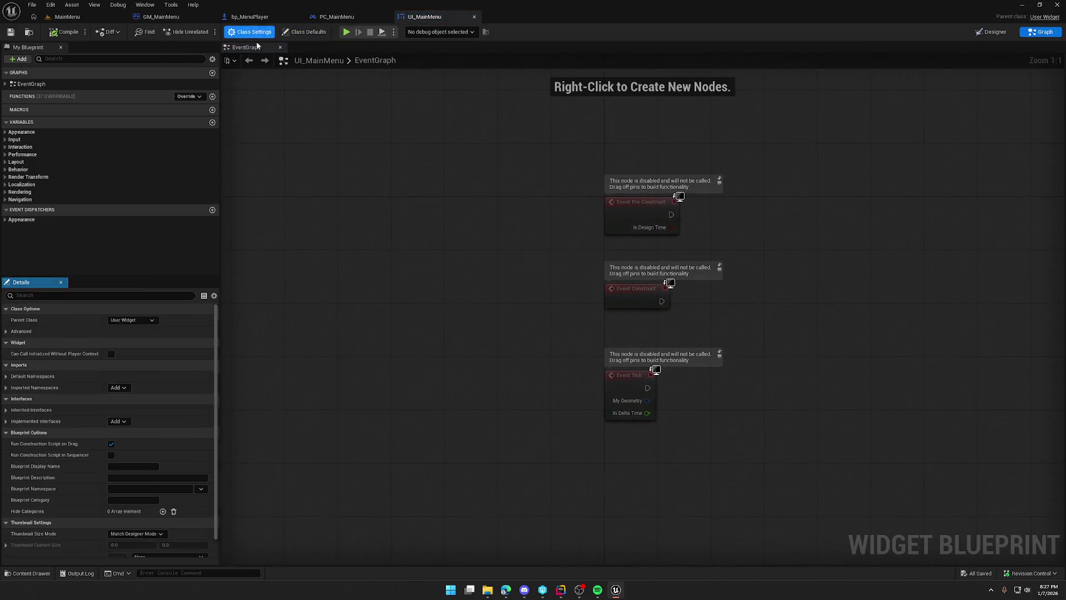
left_click(127, 321)
type("commonactiv")
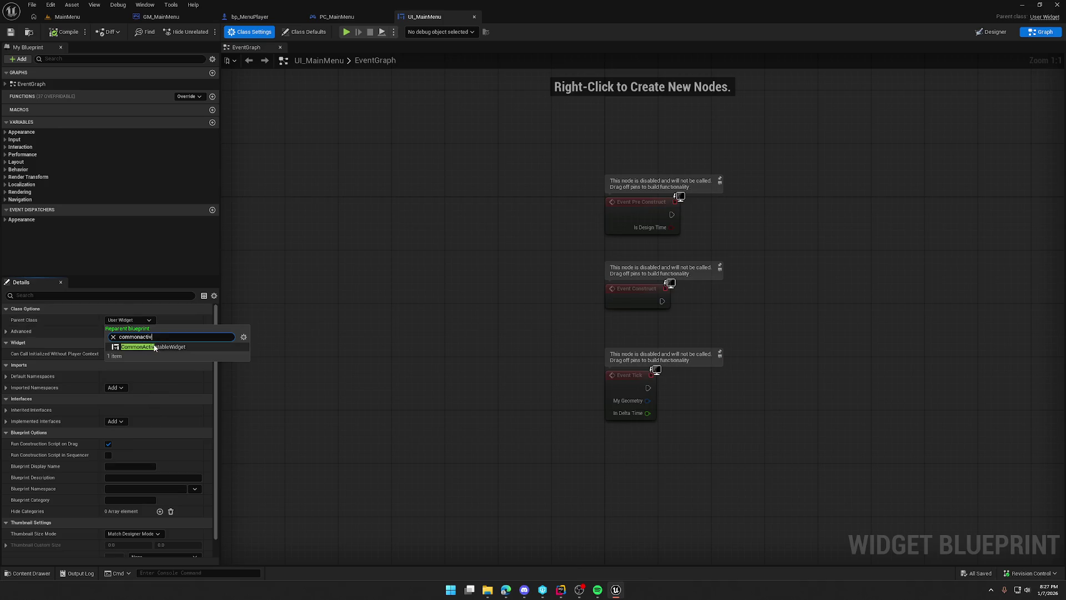
left_click(153, 345)
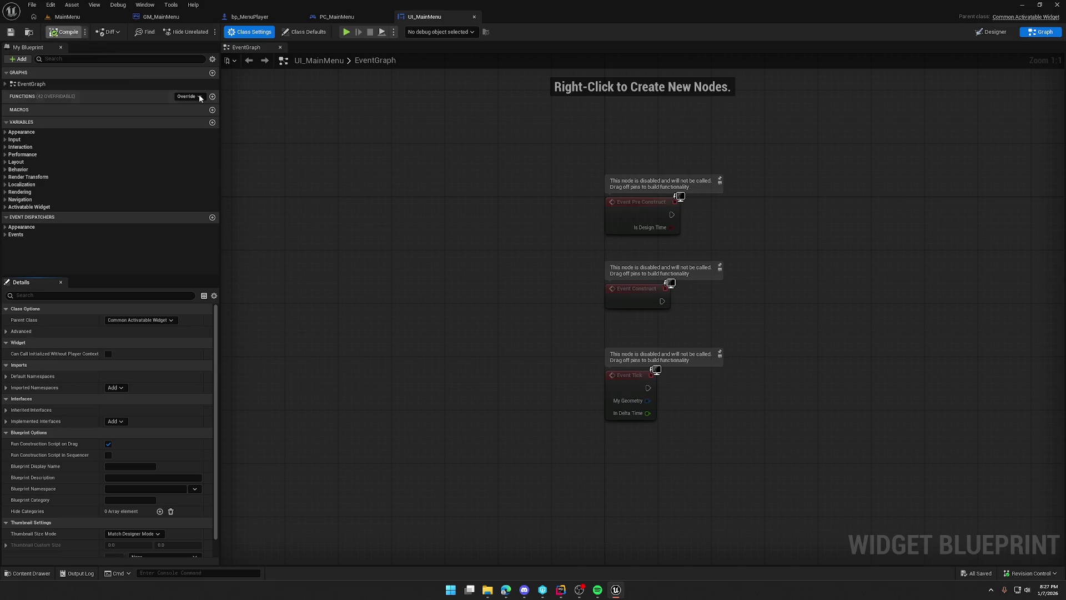
left_click(337, 17)
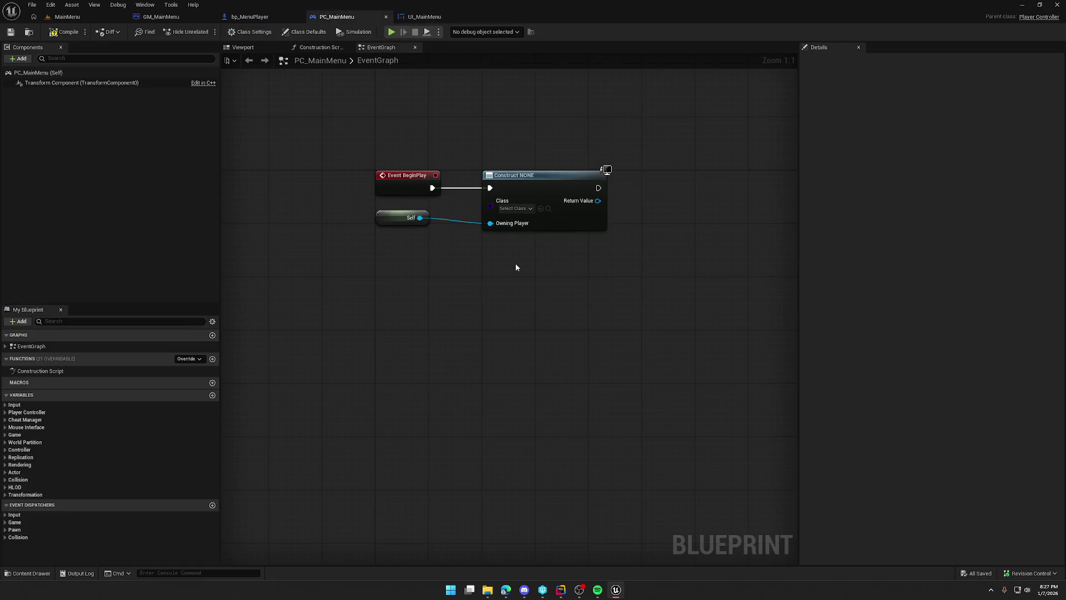
Set Create Widget's class to UI_MainMenu and add its result to the viewport.
left_click(523, 212)
type("main")
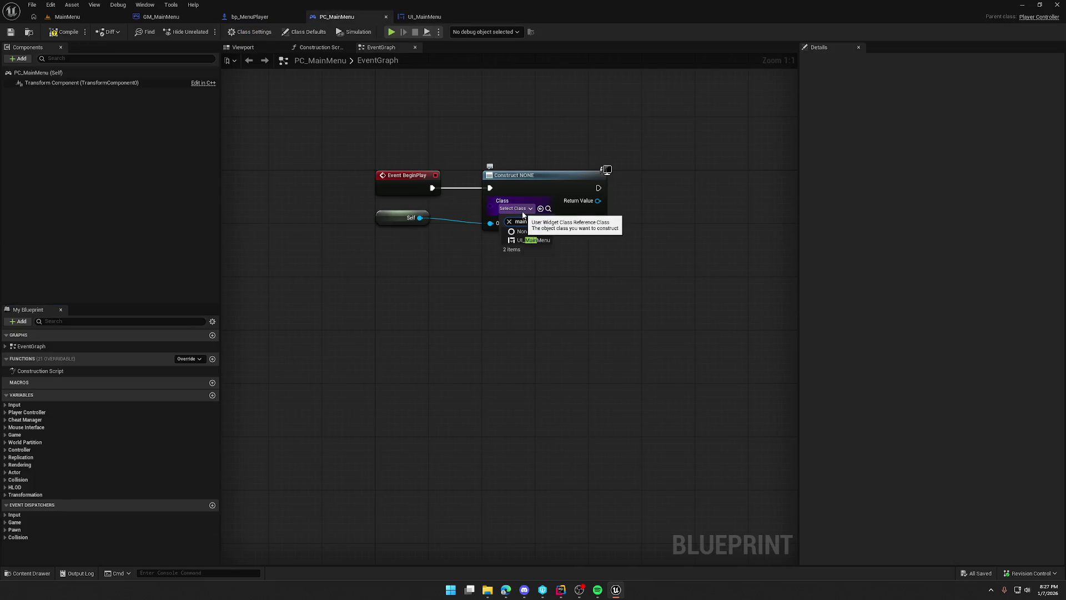
left_click(534, 245)
left_click_drag(468, 175, 535, 205)
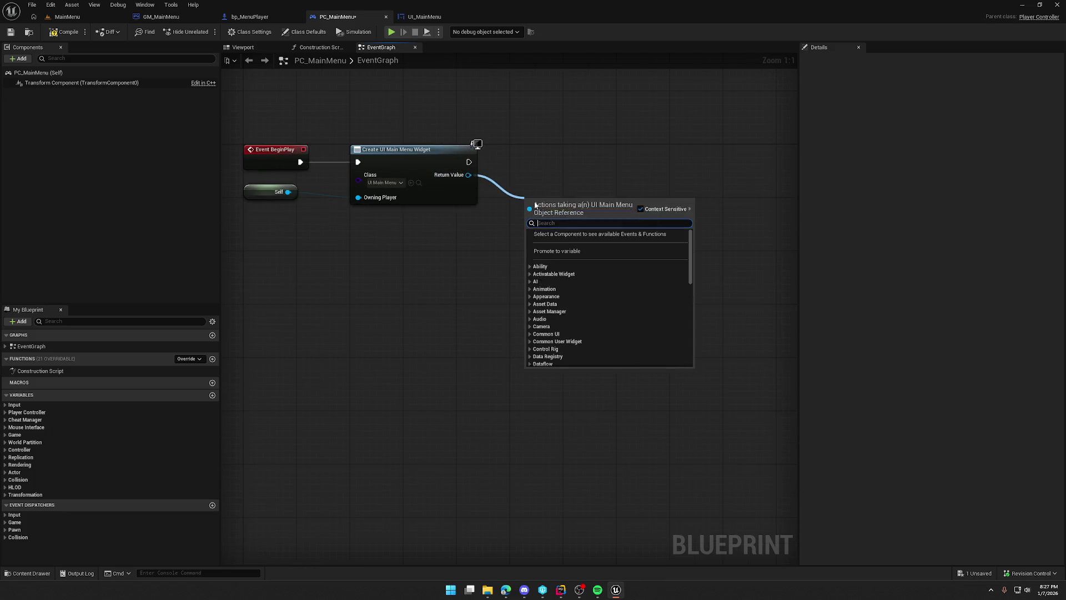
type("add to")
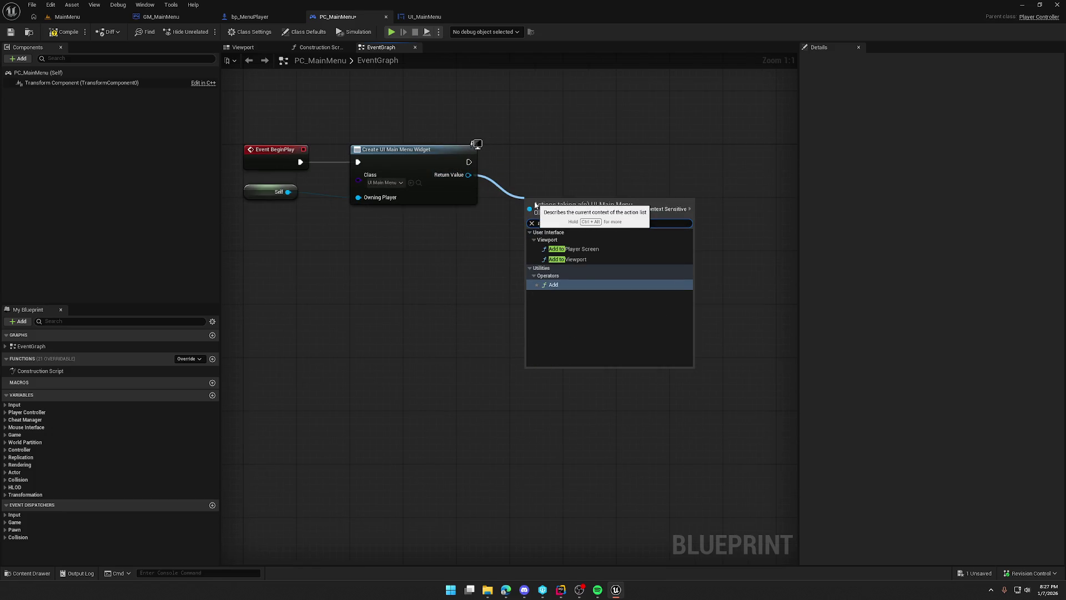
left_click(600, 260)
left_click_drag(549, 209, 535, 156)
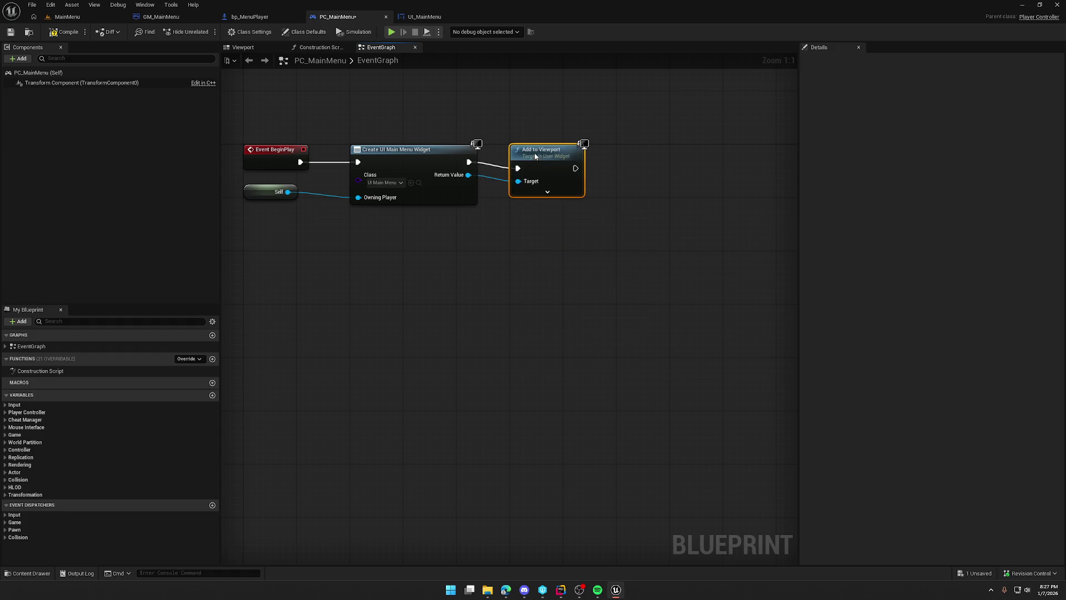
left_click_drag(600, 238, 541, 230)
Add Set Input Mode UI Only with Self as player controller and the widget as focus.
left_click_drag(516, 161, 568, 162)
type("set input mode ui")
key("Return")
left_click_drag(568, 161, 560, 148)
mouse_move(515, 228)
left_mouse_down()
mouse_move(572, 214)
mouse_move(623, 160)
left_mouse_up()
left_click(269, 177)
key("ctrl+w")
mouse_move(555, 222)
left_mouse_down()
mouse_move(626, 118)
mouse_move(632, 124)
left_mouse_up()
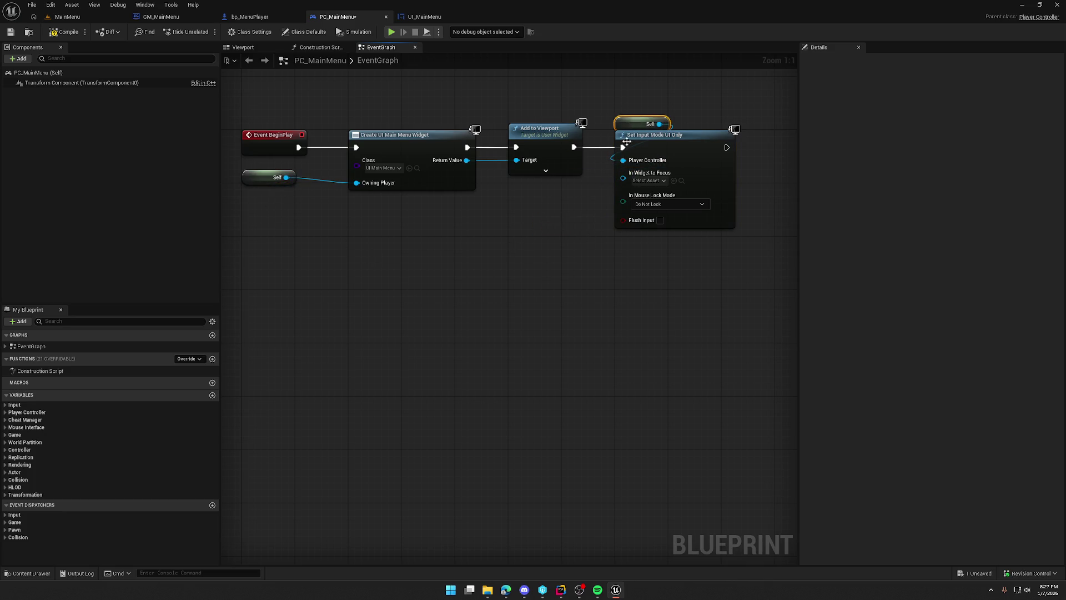
left_click_drag(624, 177, 465, 164)
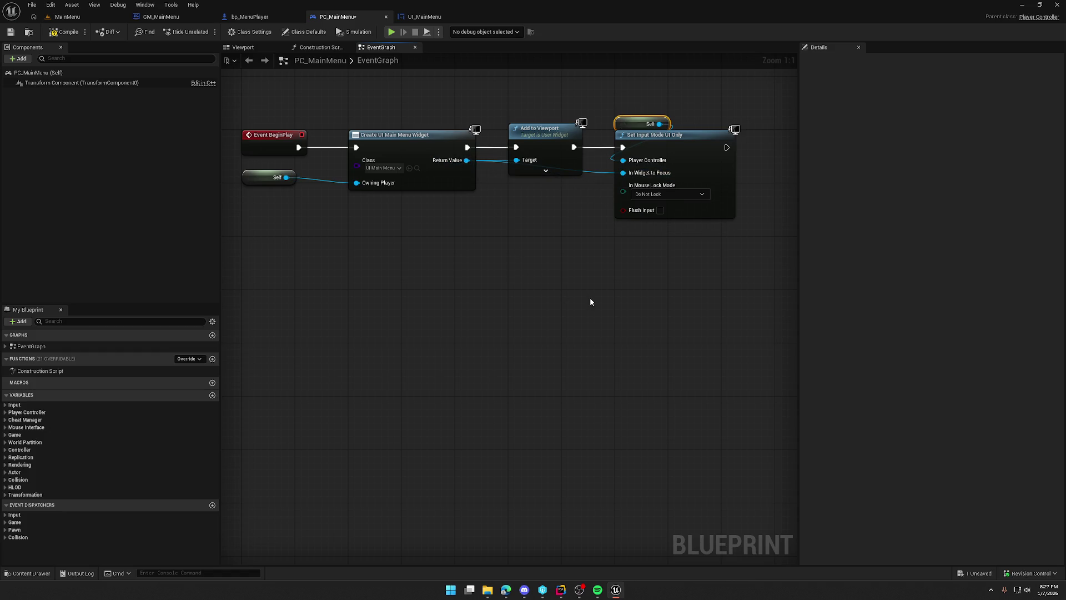
left_click_drag(588, 298, 476, 288)
left_click_drag(569, 278, 491, 281)
Add Set Show Mouse Cursor set to true at the chain's end and save PC_MainMenu.
mouse_move(534, 161)
left_mouse_down()
mouse_move(625, 161)
mouse_move(615, 163)
left_mouse_up()
type("set show")
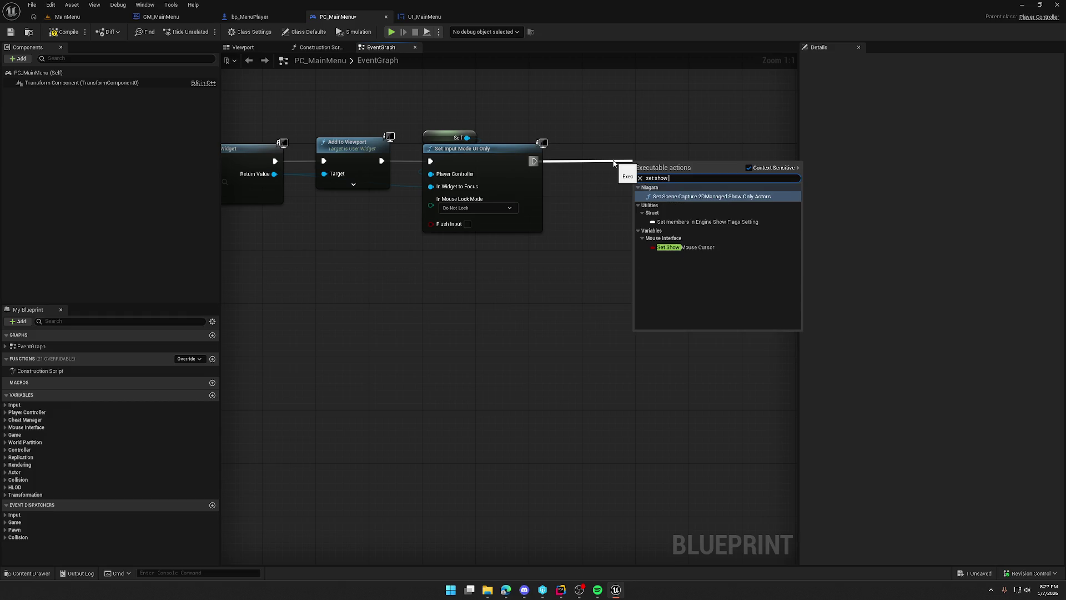
key("Down")
key("Down")
key("Return")
left_click(694, 181)
left_click_drag(679, 163, 634, 163)
left_click_drag(616, 251, 720, 253)
scroll(578, 311, "down", 2)
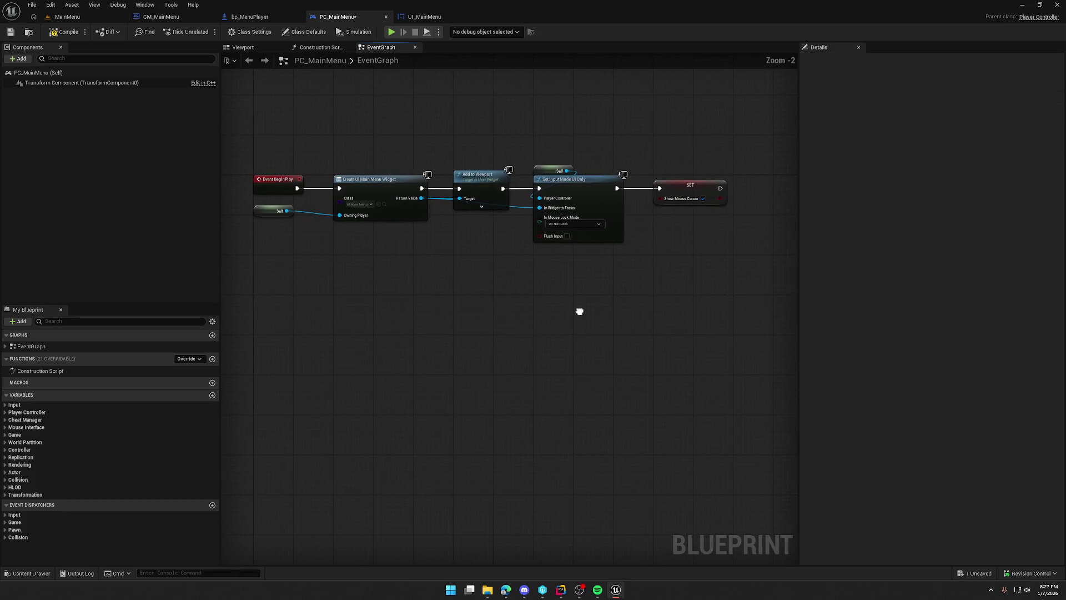
key("ctrl+s")
left_click(425, 17)
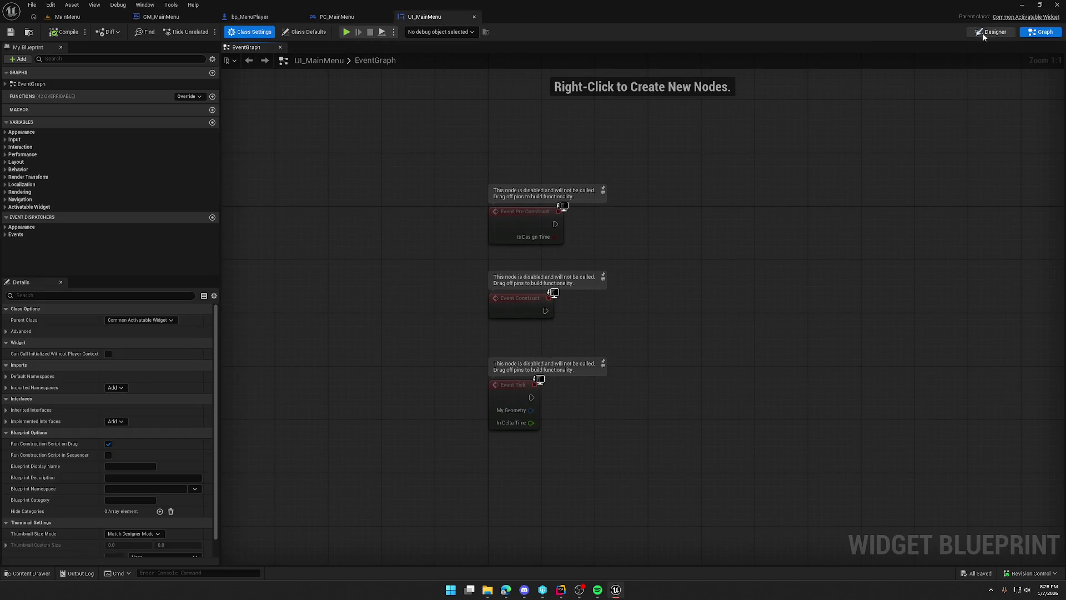
In UI_MainMenu's Designer, search the Palette for 'over' and drop an Overlay onto the empty canvas as root.
left_click(982, 32)
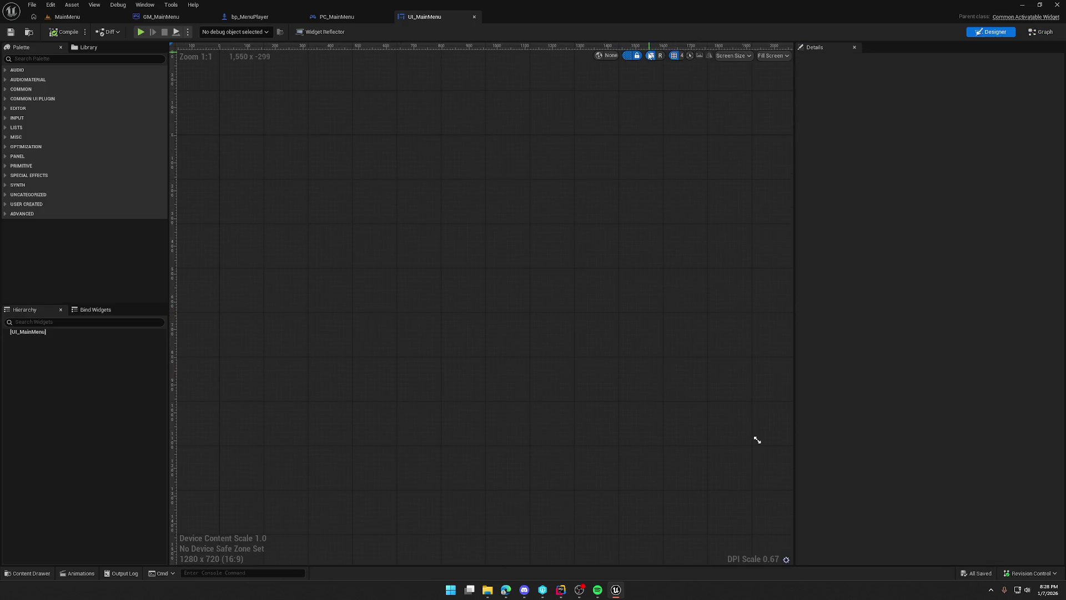
left_click(57, 59)
type("over")
left_click_drag(35, 79, 284, 177)
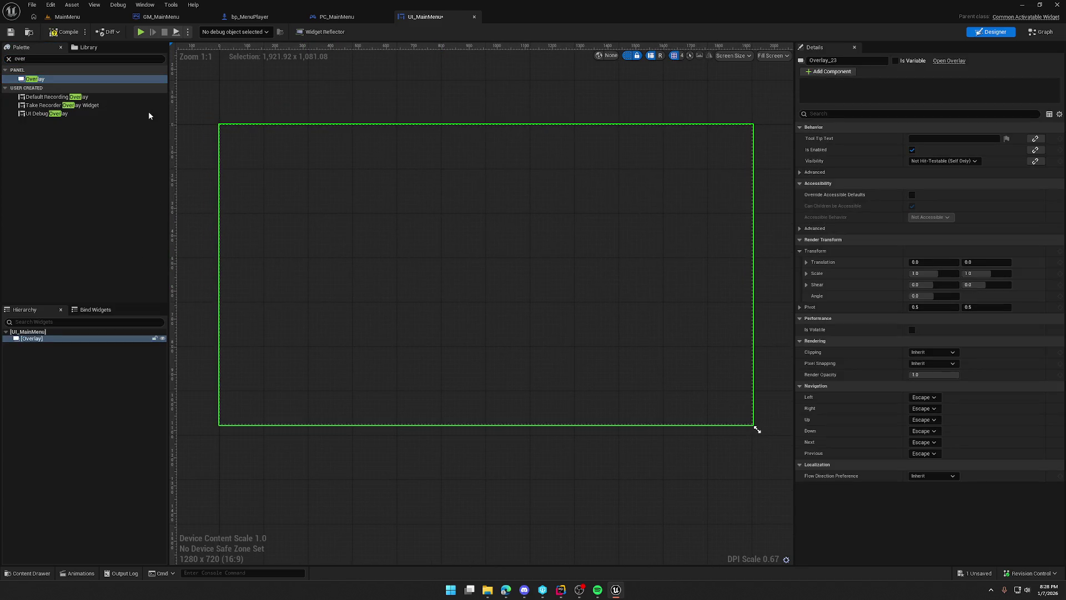
key("ctrl+a")
key("BackSpace")
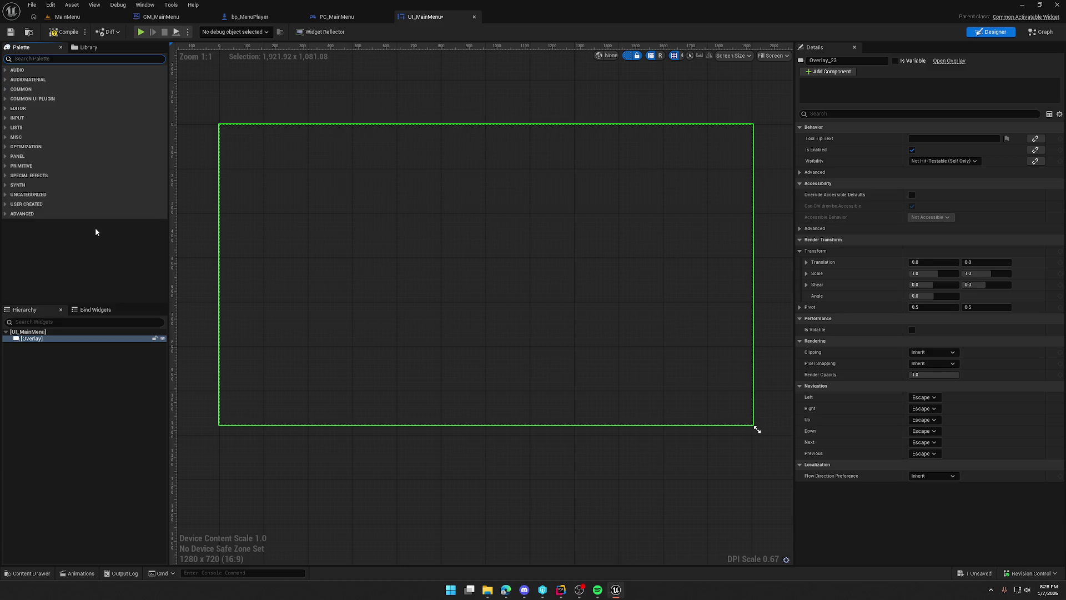
left_click(276, 96)
key("ctrl+z")
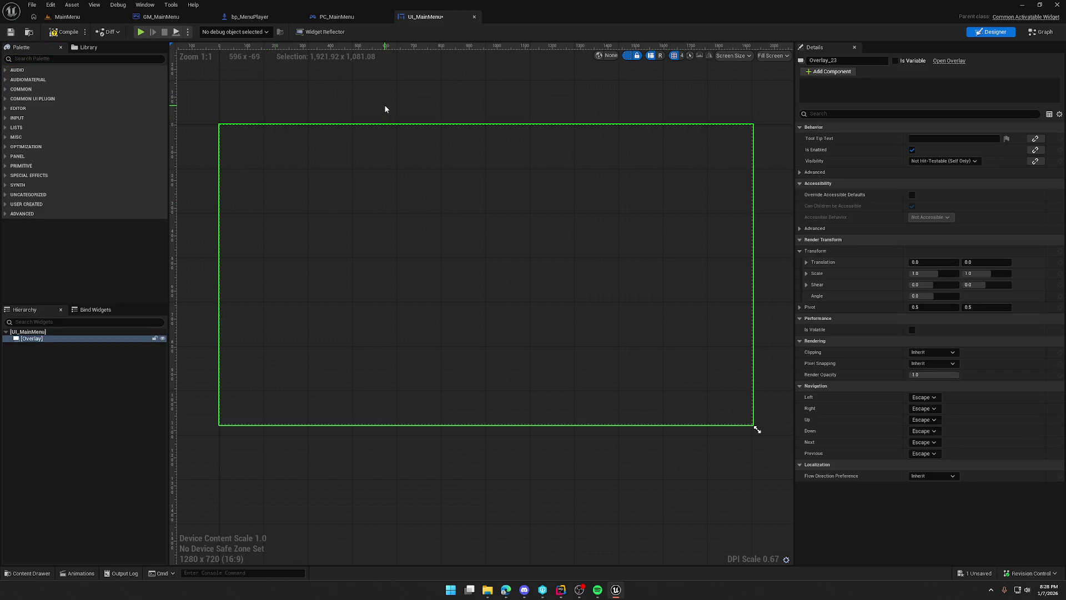
left_click(385, 104)
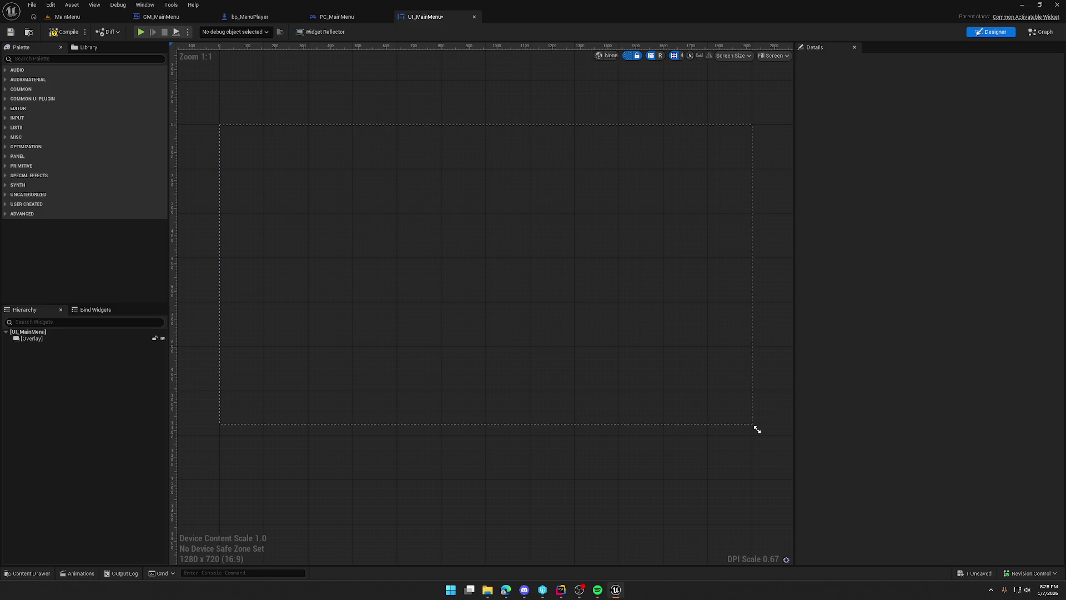
key("alt+Tab")
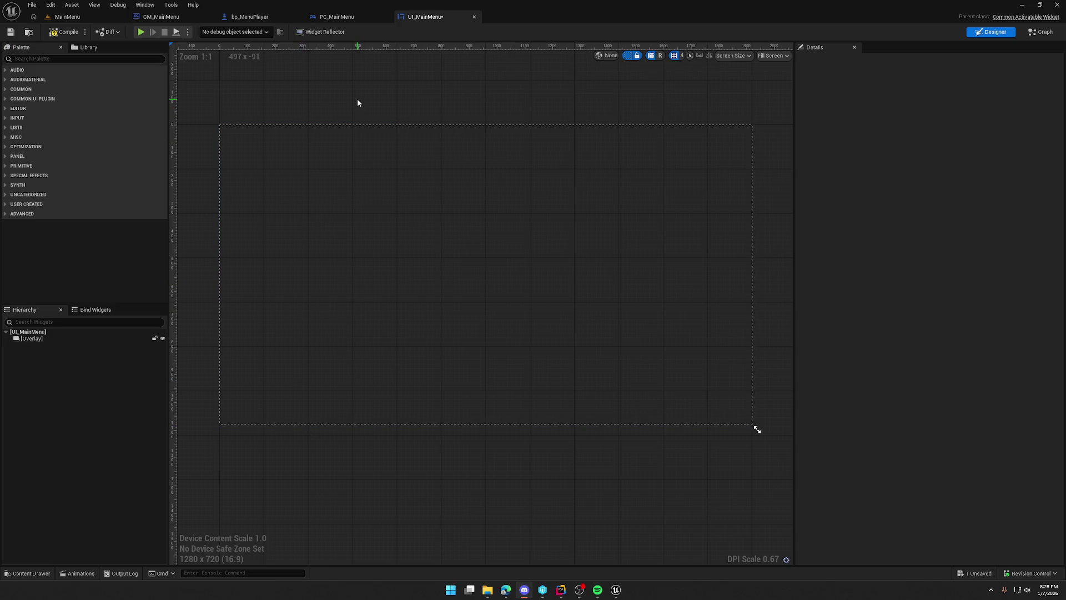
Place a Vertical Box from the Palette under the Overlay, vertically centred with left padding 100.
left_click(32, 60)
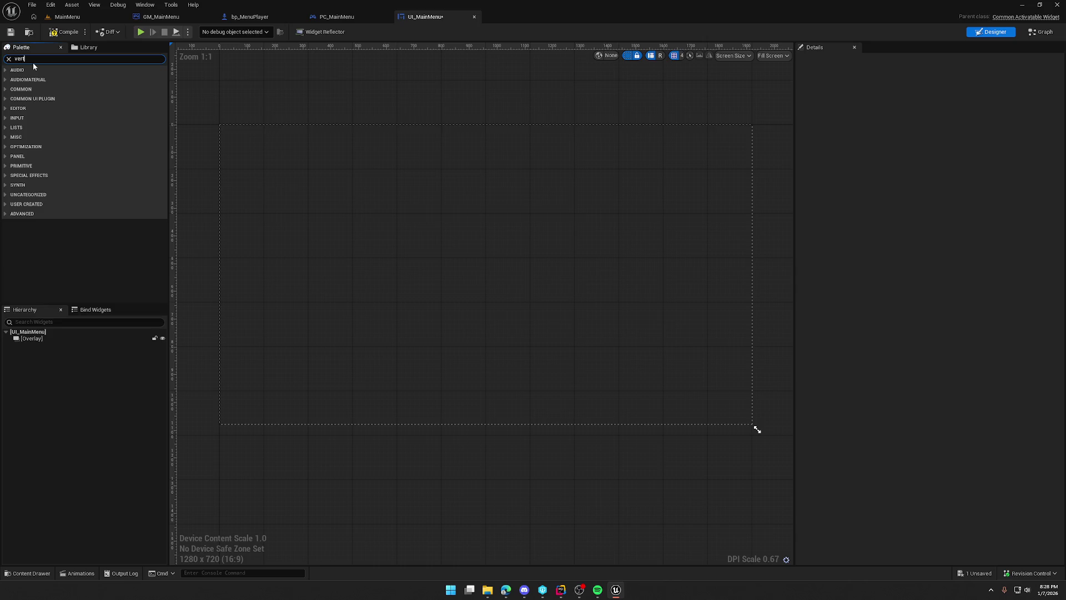
type("i")
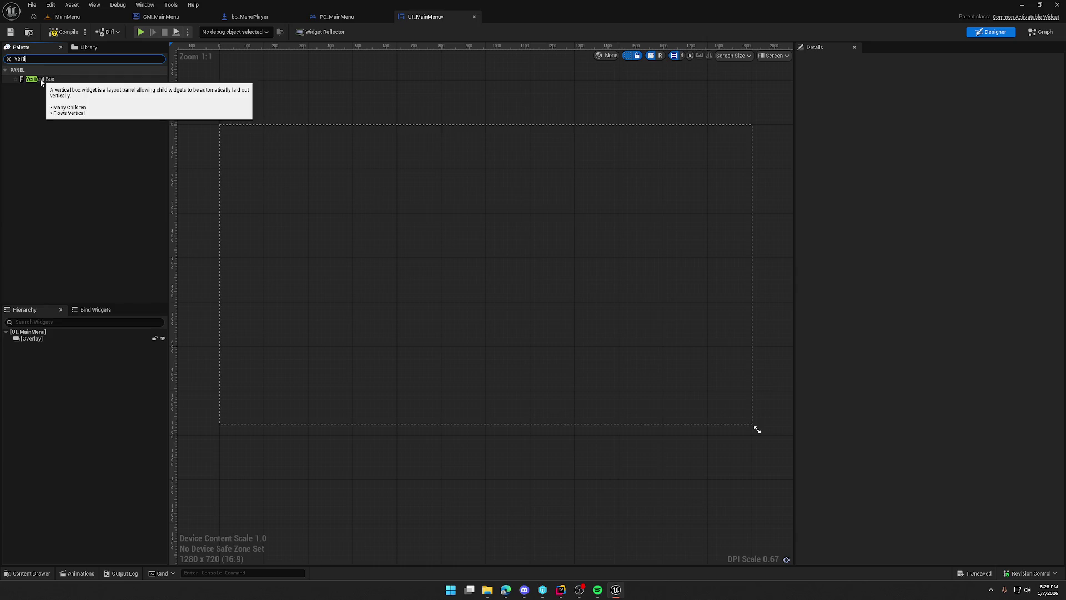
left_click(41, 82)
left_click_drag(41, 82, 48, 339)
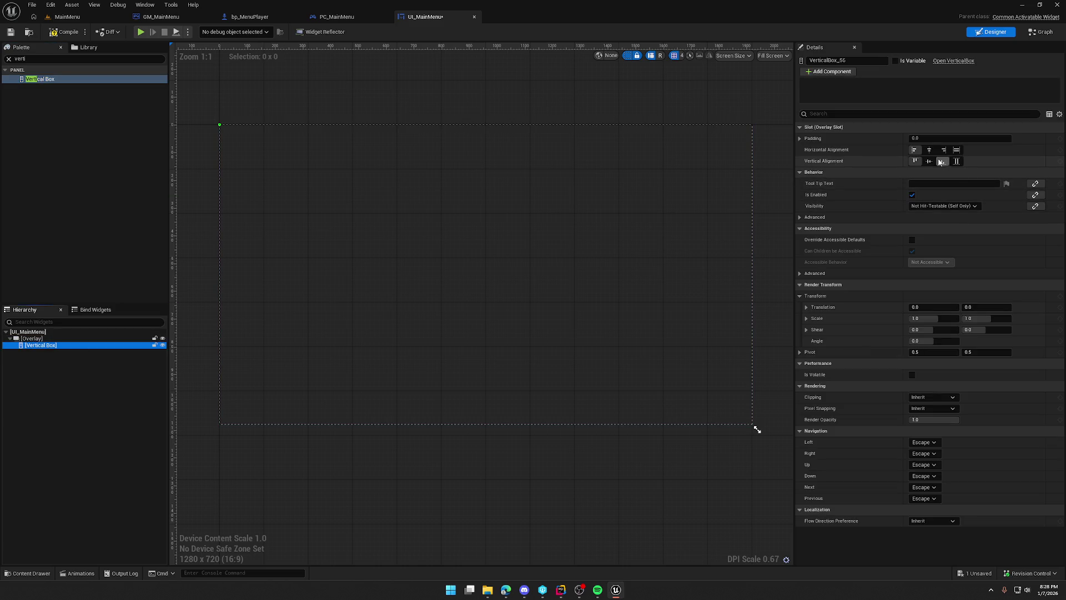
left_click(930, 161)
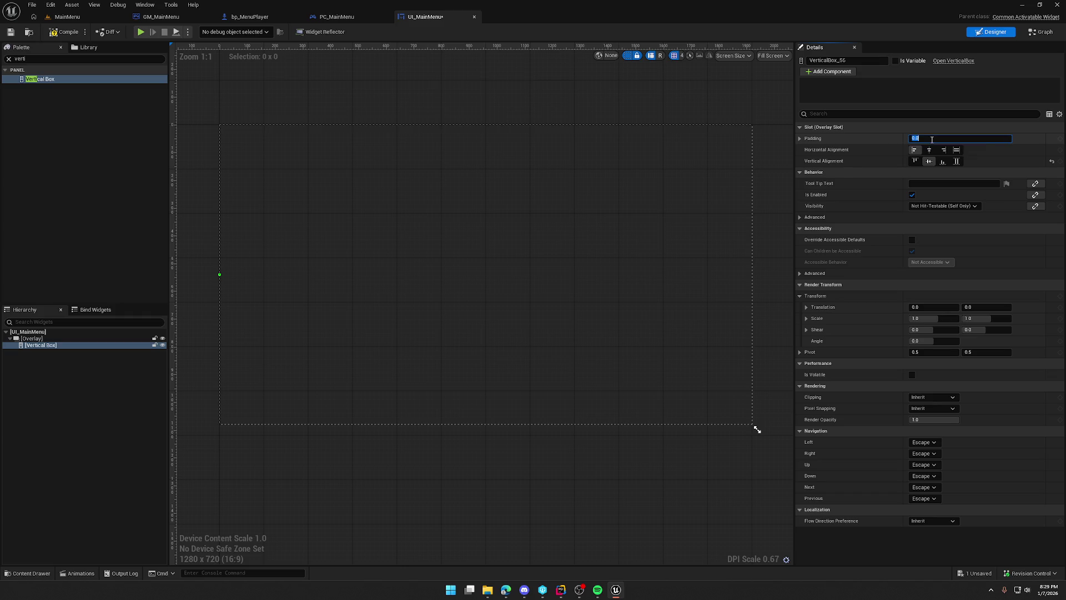
left_click(800, 139)
type("100")
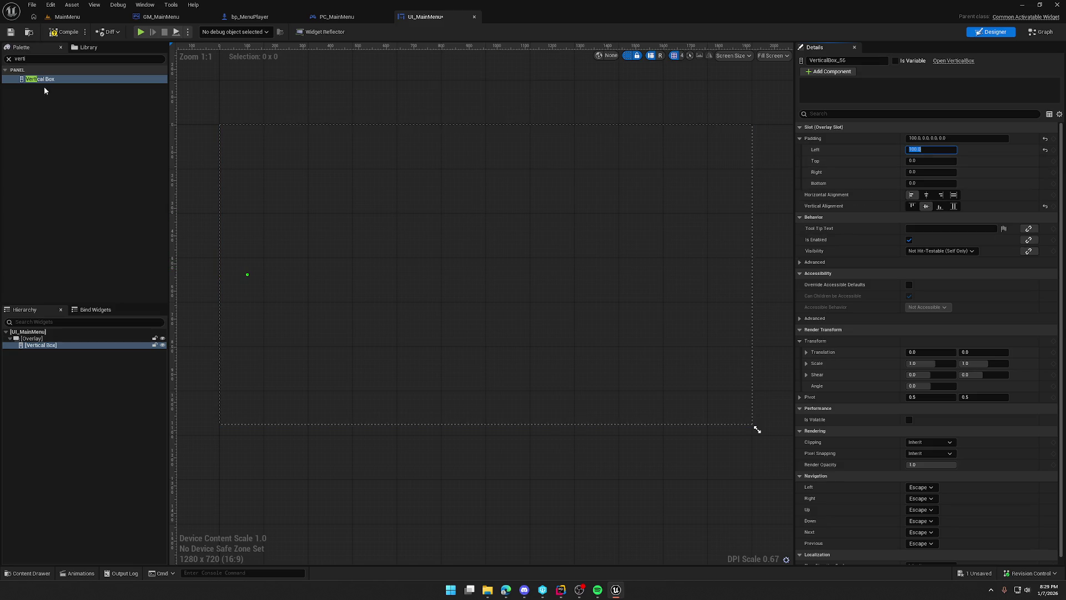
left_click(8, 58)
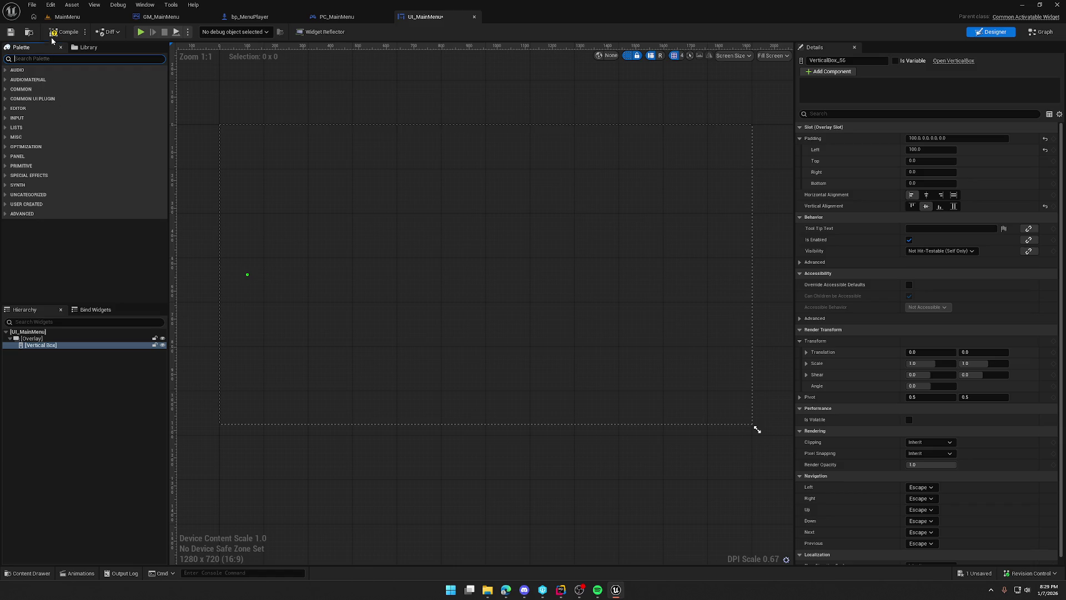
Save the menu widget and browse the Content Drawer to UI > CommonStyles > Buttons.
key("ctrl+s")
key("ctrl+space")
left_click(38, 521)
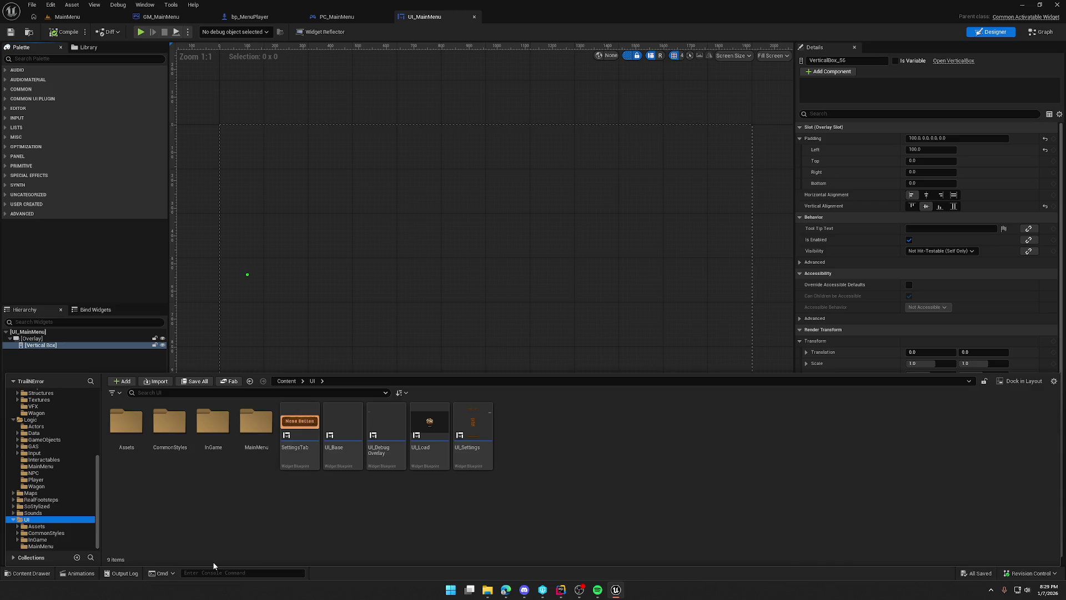
double_click(170, 425)
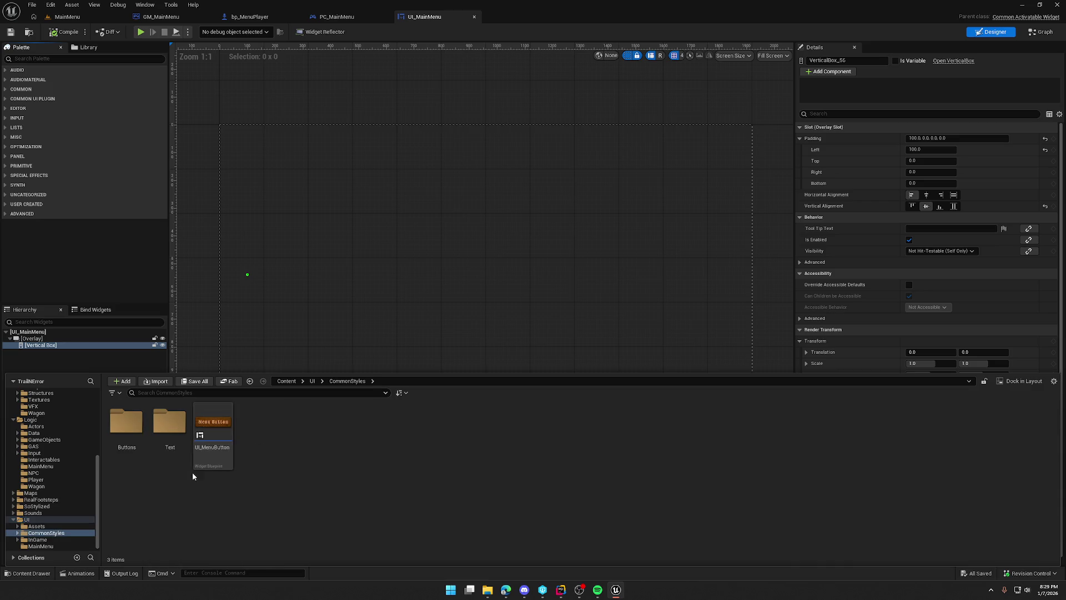
double_click(126, 422)
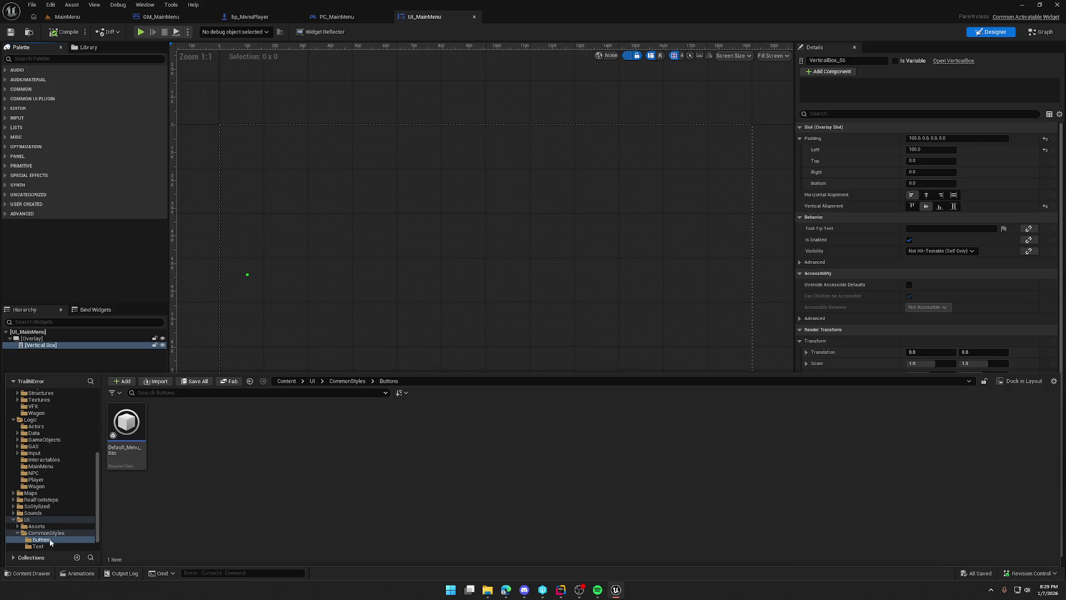
Search the Palette for 'menu' and drag a UI Menu Button into the Vertical Box.
left_click(49, 60)
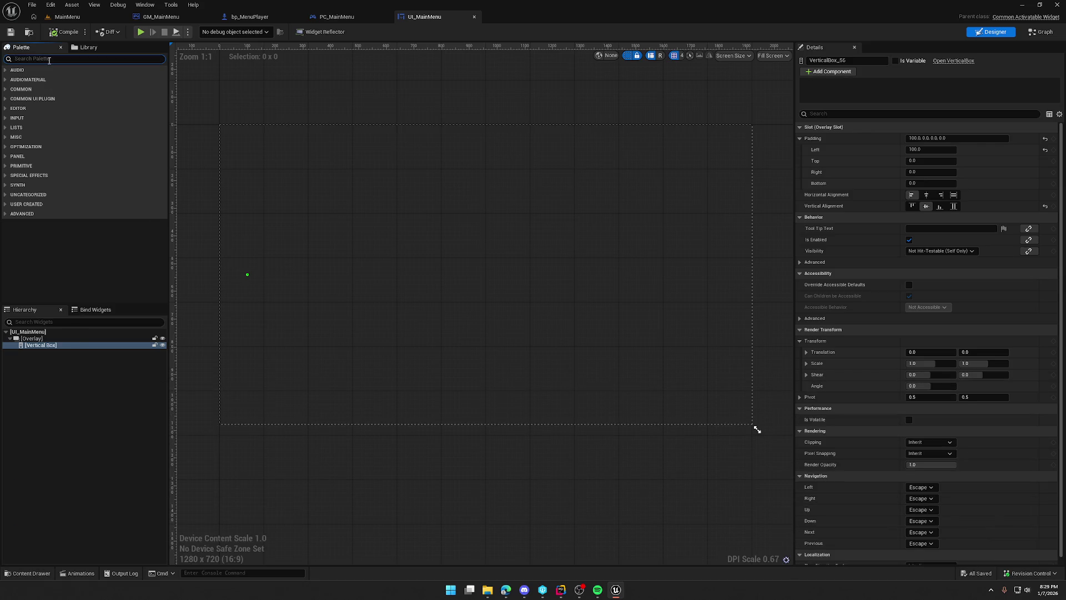
type("menu")
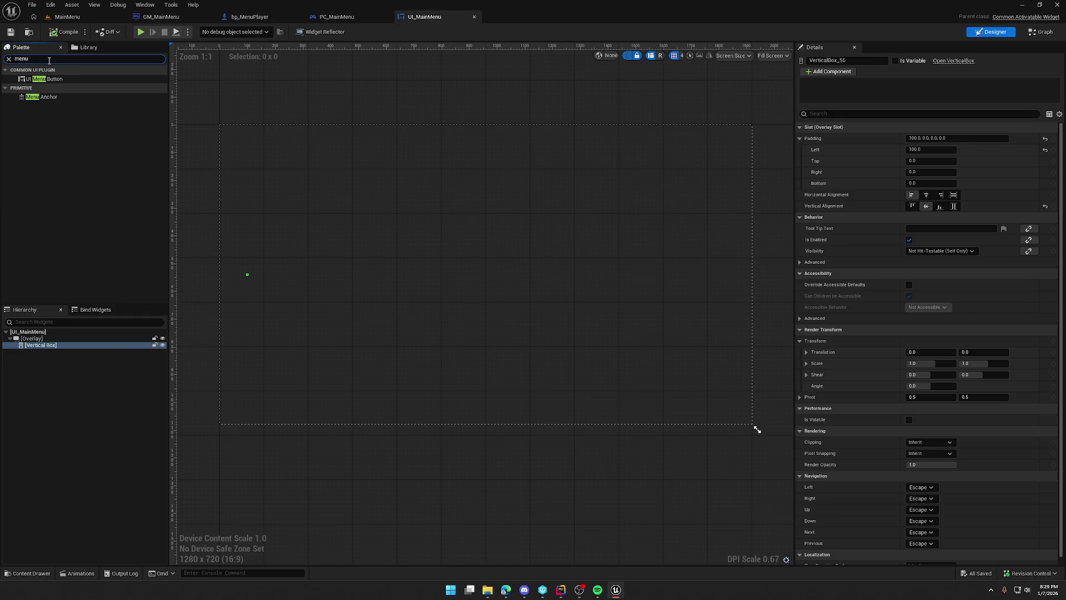
mouse_move(43, 80)
left_mouse_down()
mouse_move(100, 277)
mouse_move(50, 346)
left_mouse_up()
Rename the new menu button to HostGameBtn.
left_click(56, 352)
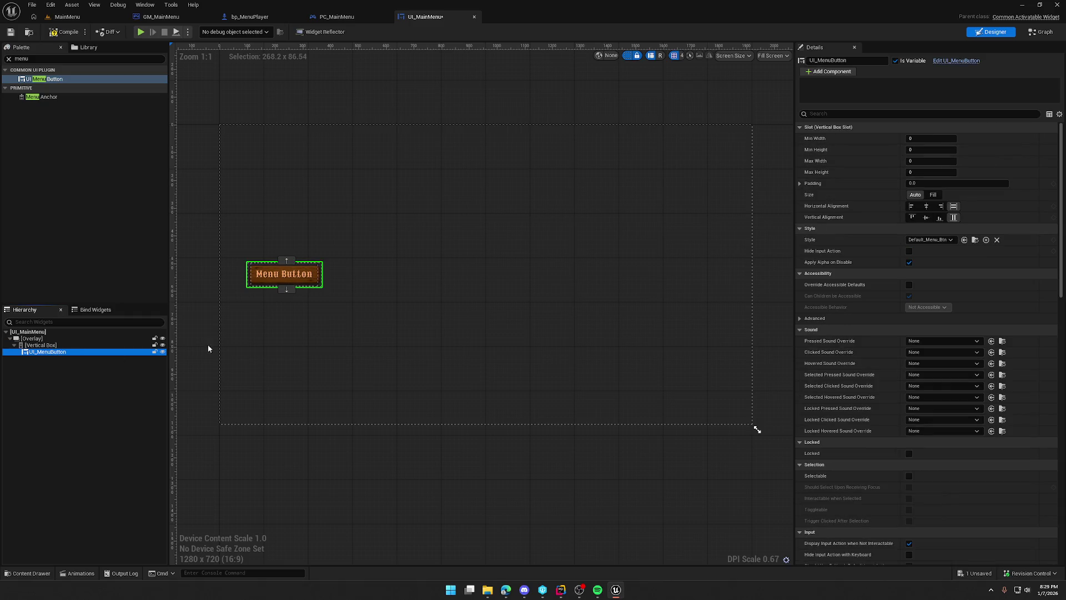
left_click(856, 59)
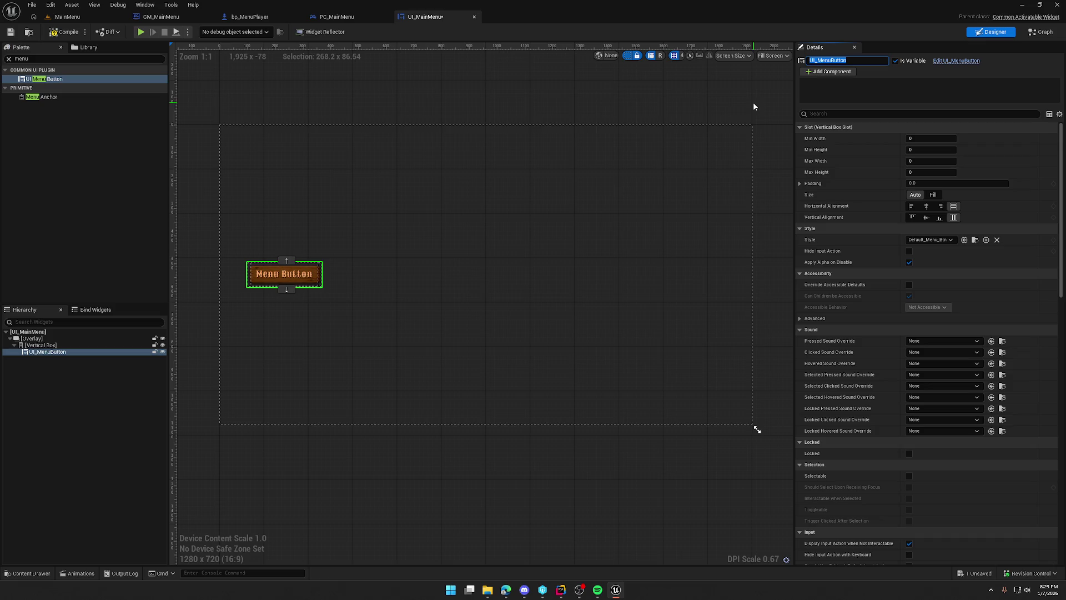
type("HostGameBtn")
key("Return")
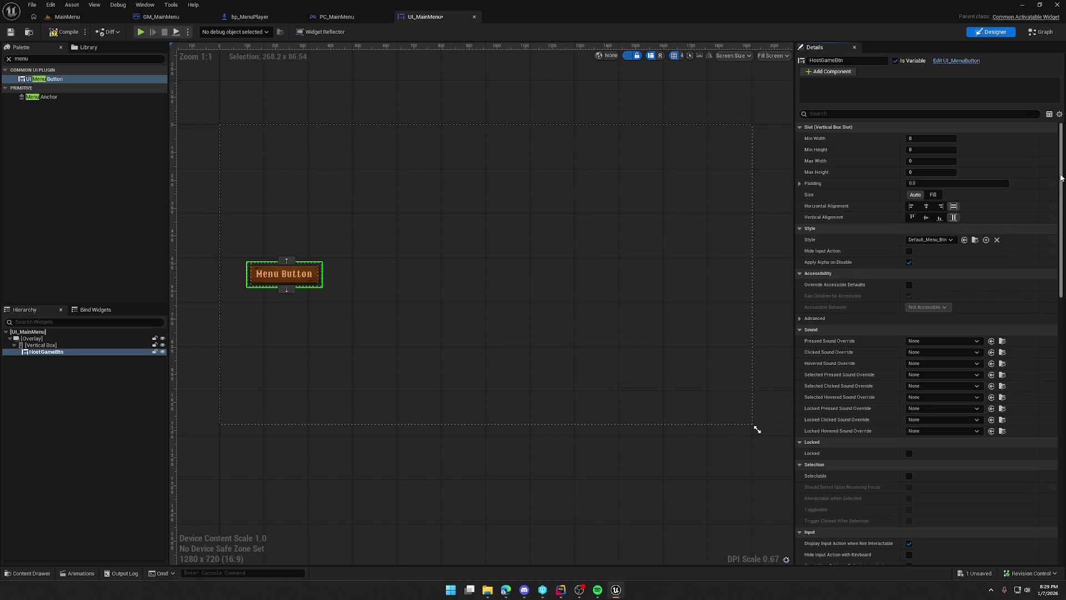
Set the button's Button Text to 'Host Game'.
left_click_drag(1061, 178, 1062, 439)
left_click(939, 334)
type("Host Game")
key("Return")
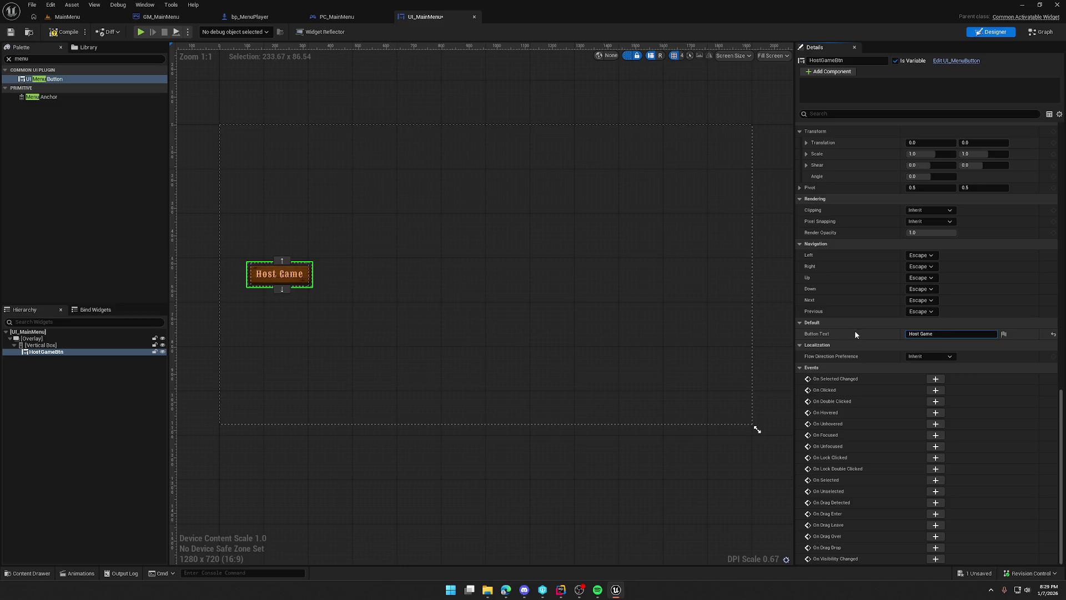
key("ctrl+a")
type("HOST GAME")
key("ctrl+a")
type("Host Game")
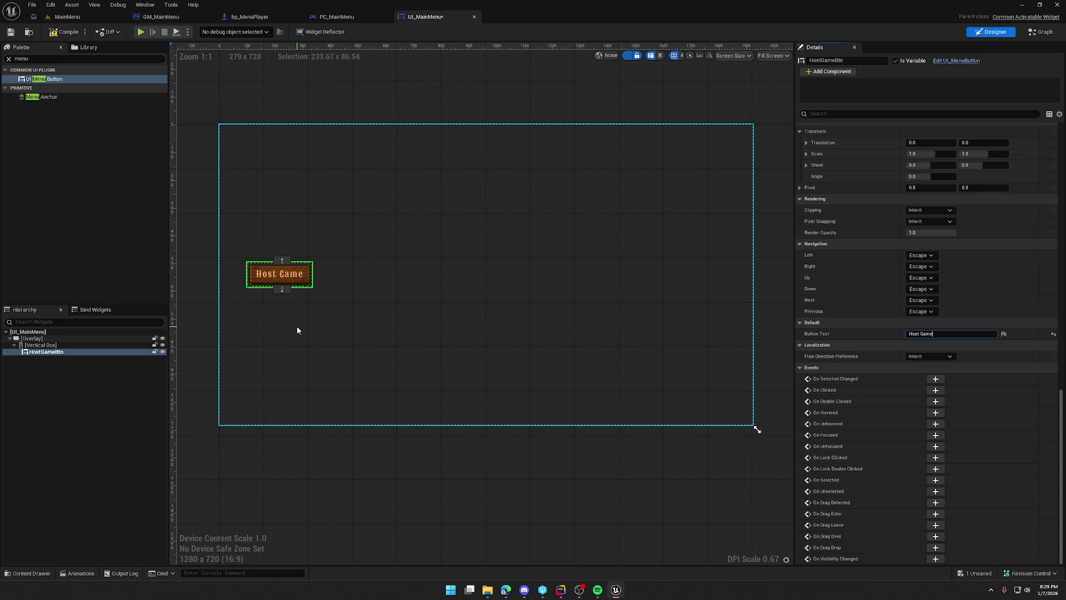
left_click(79, 352)
Duplicate HostGameBtn and rename the copy OfflineGameBtn.
key("ctrl+d")
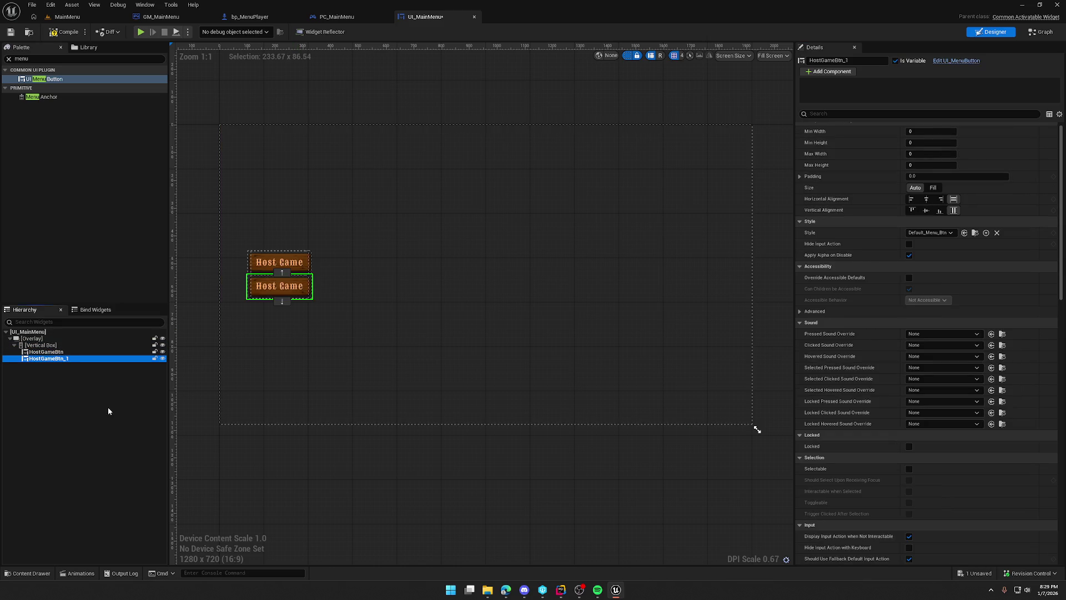
key("F2")
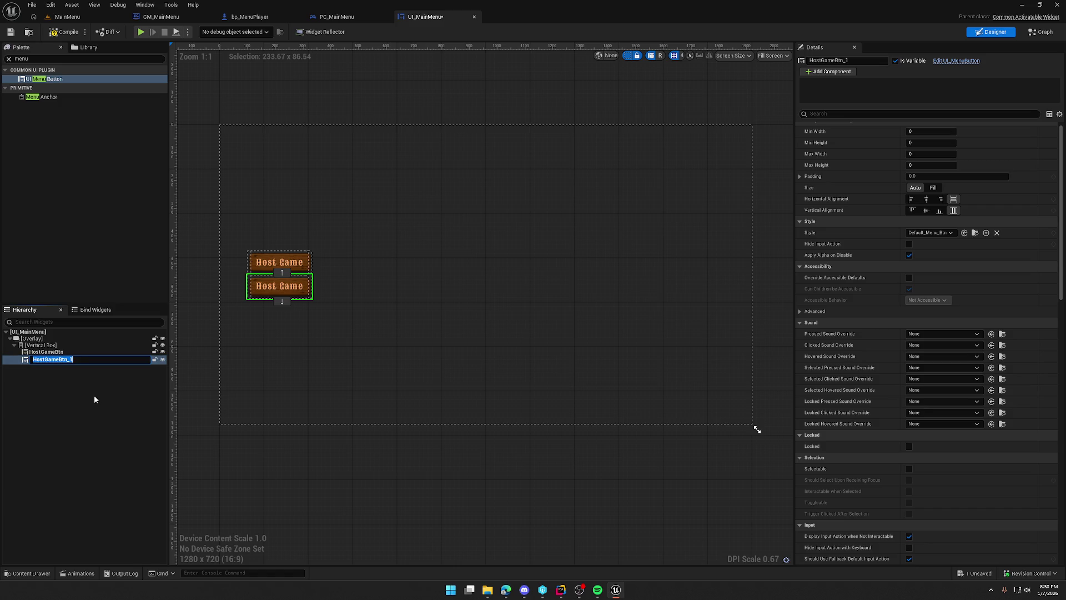
type("Offline")
key("BackSpace")
type("GameB")
type("tn")
key("Return")
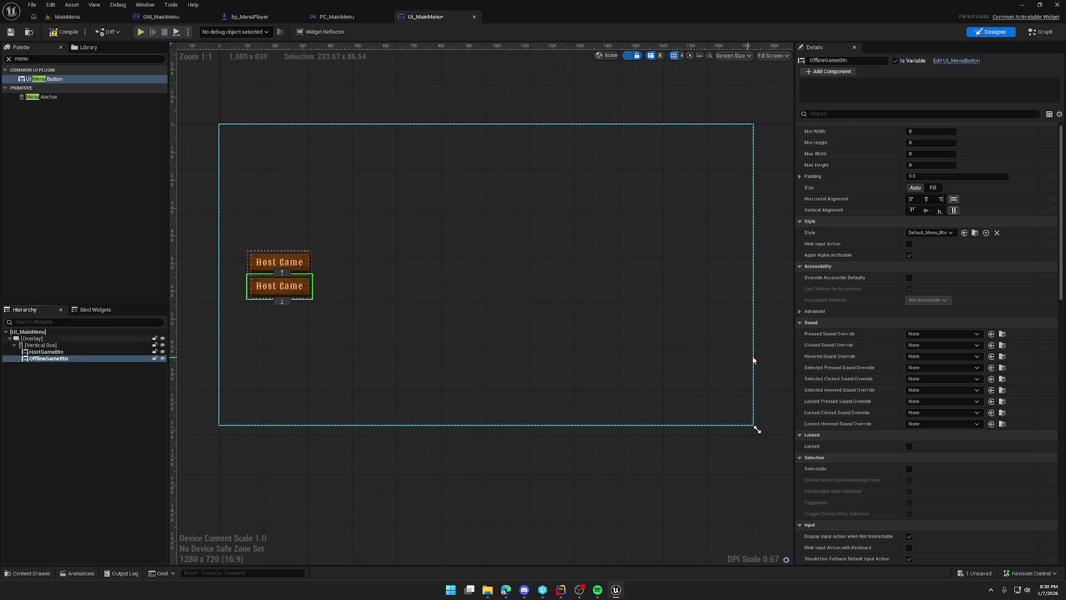
Set the copy's Button Text to 'Play Offline', then duplicate that button.
scroll(1053, 151, "down", 10)
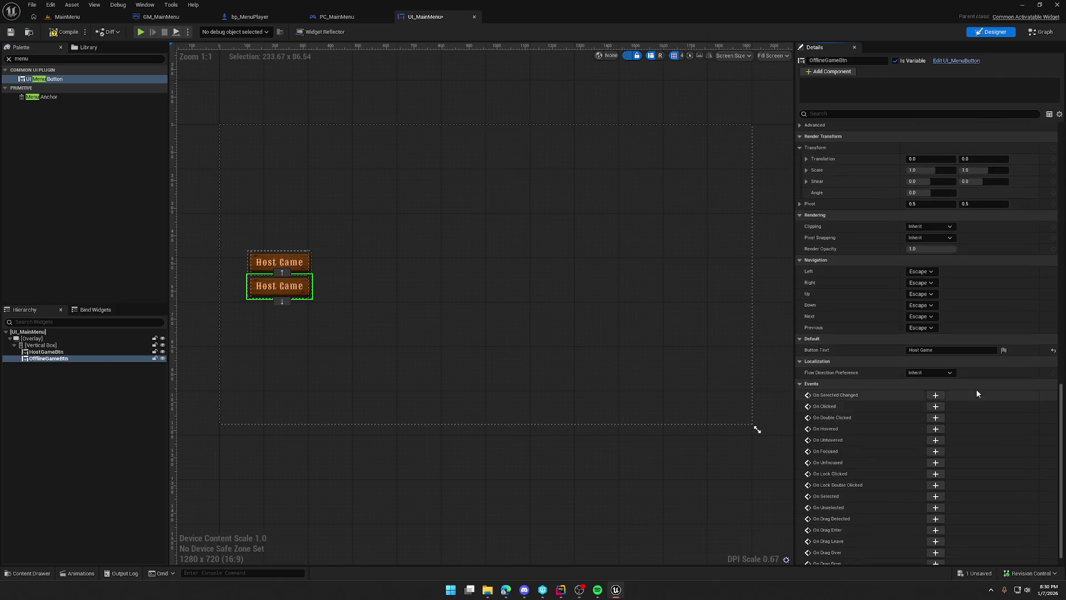
left_click(946, 351)
type("Pla")
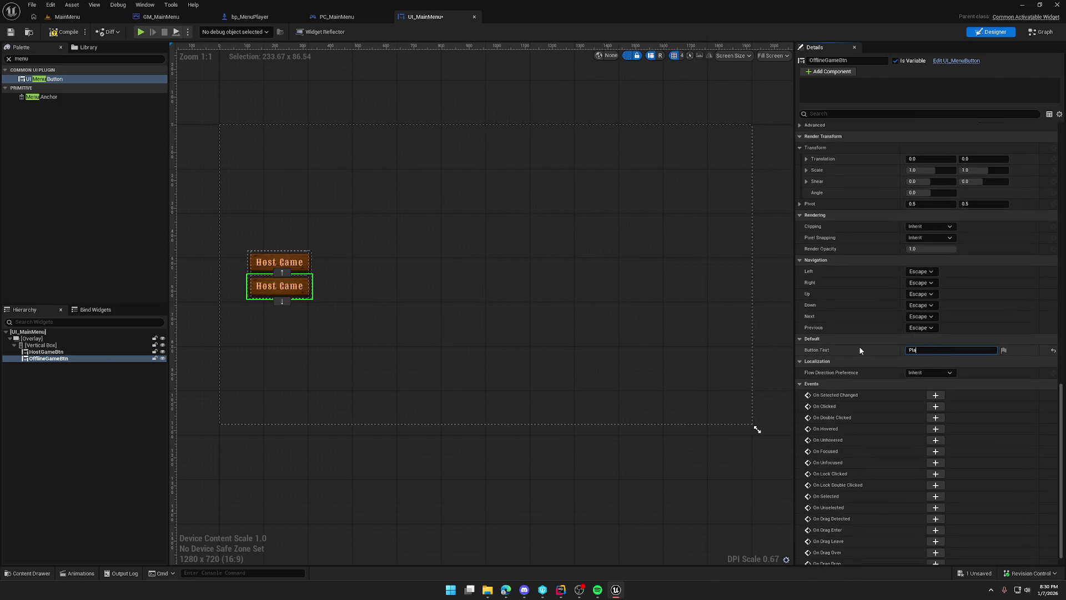
type("y Offline")
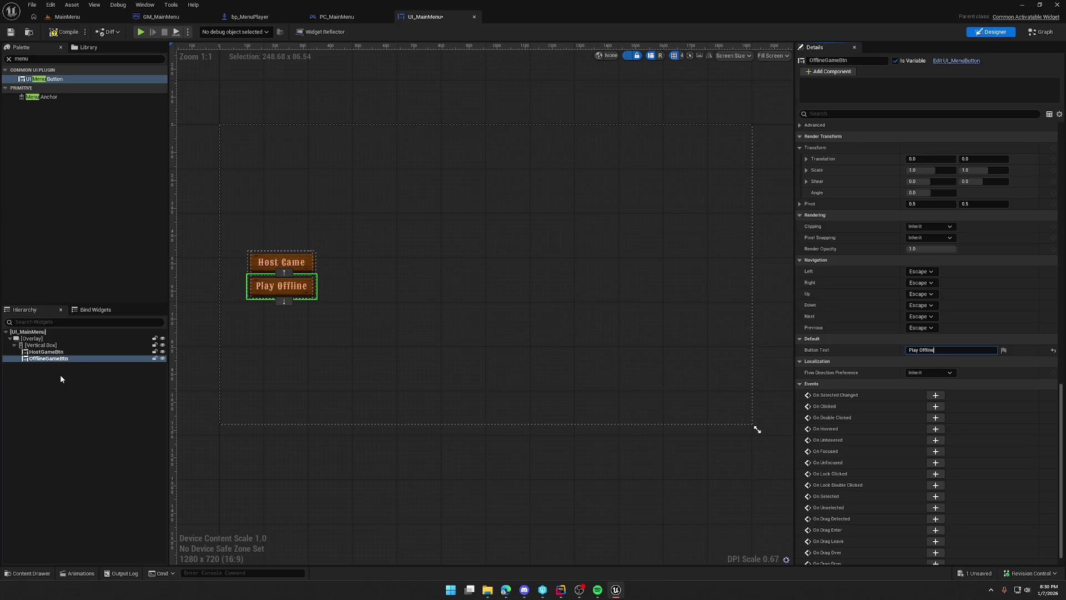
left_click(45, 359)
key("ctrl+d")
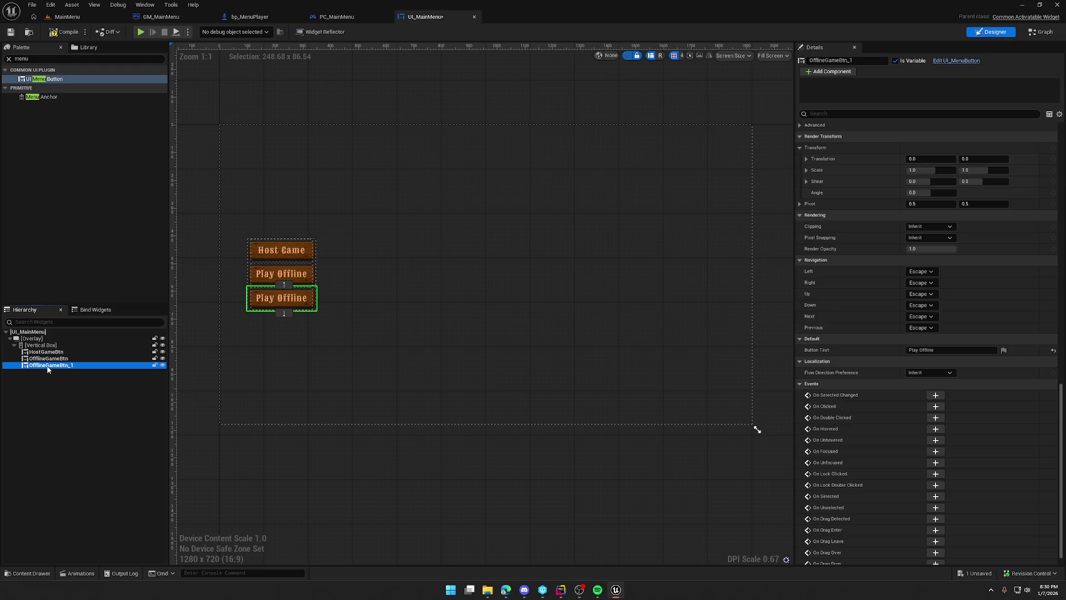
Rename the third button SettingsBtn and label it 'Settings'.
mouse_move(858, 62)
left_mouse_down()
mouse_move(820, 62)
mouse_move(777, 86)
left_mouse_up()
type("SettingsBtn")
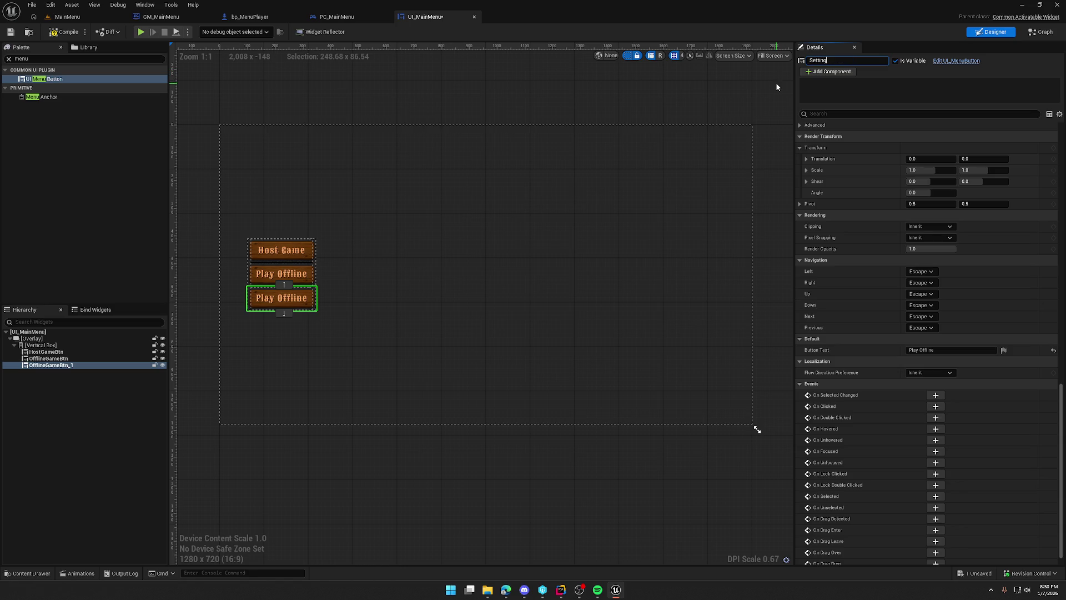
key("Return")
left_click_drag(941, 351, 853, 354)
type("Settings")
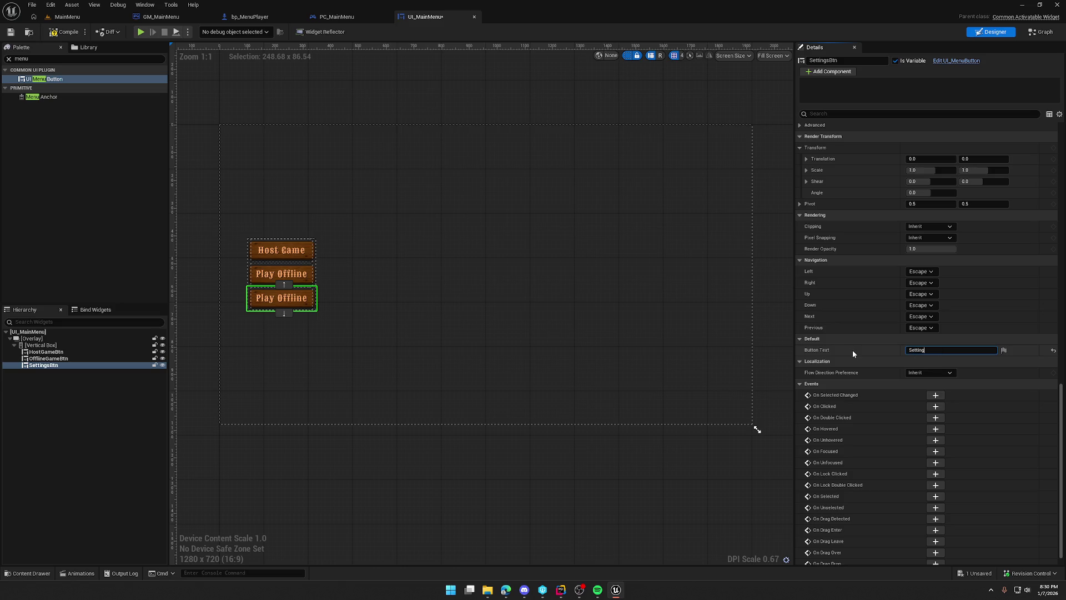
Duplicate the Settings button as QuitBtn with the label 'Quit'.
left_click(44, 365)
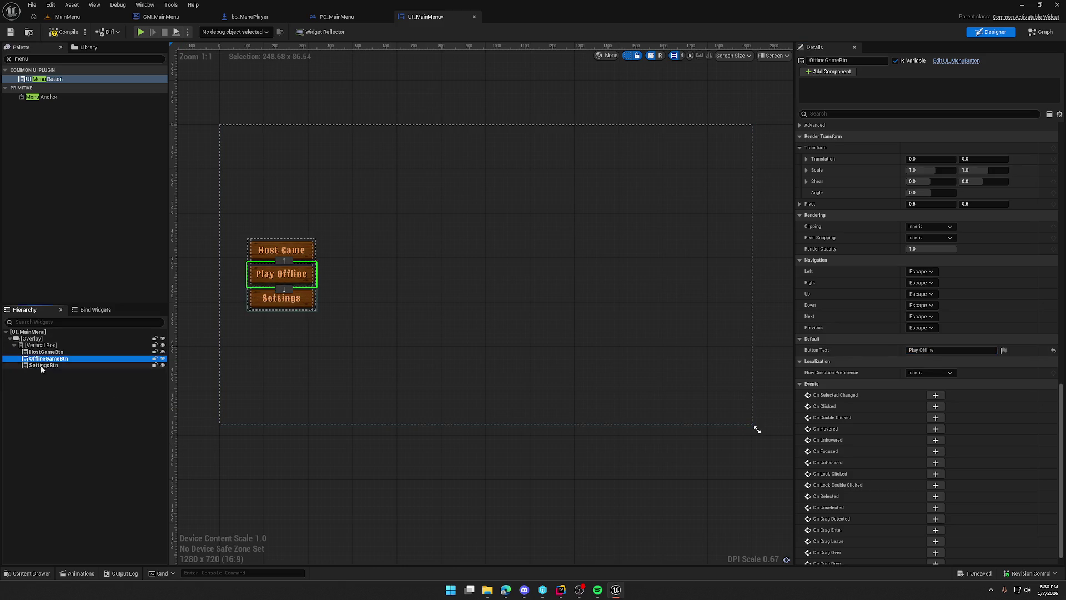
key("ctrl+d")
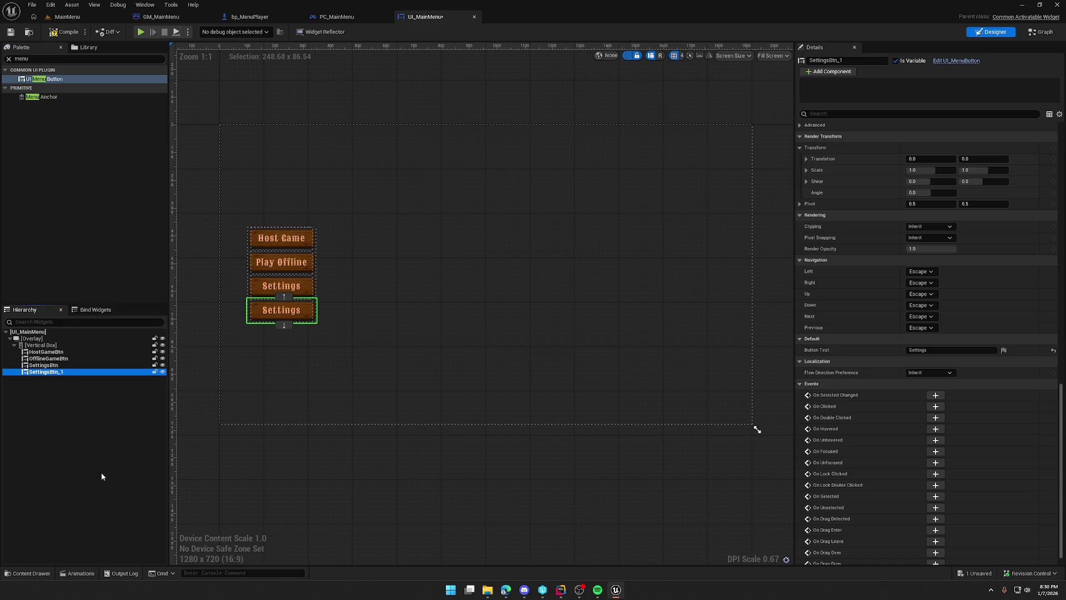
key("F2")
type("Dis")
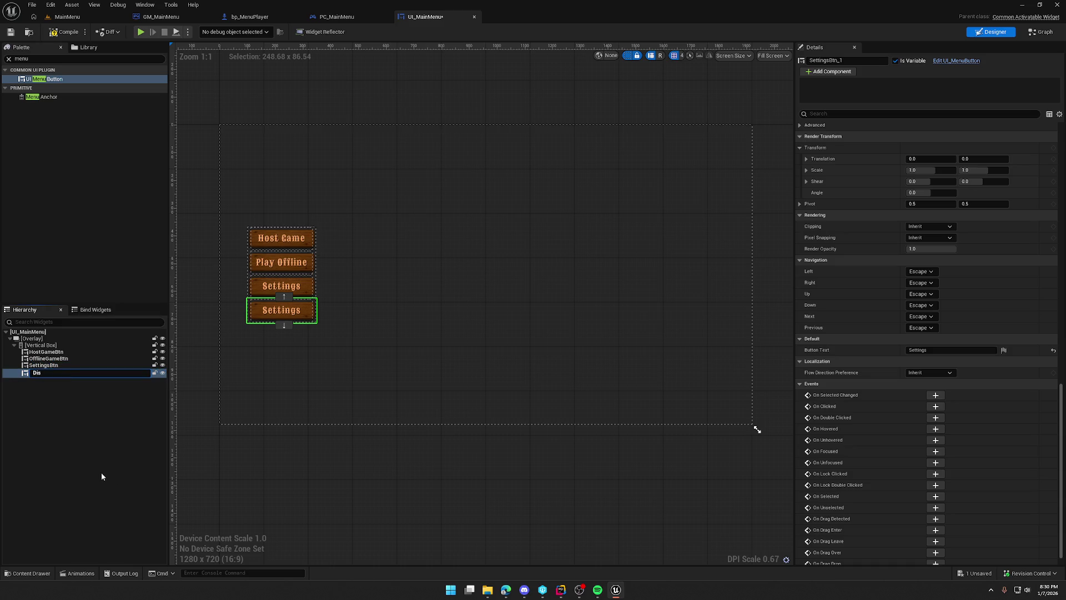
key("BackSpace")
key("BackSpace")
key("BackSpace")
type("QuitB")
type("tn")
key("Return")
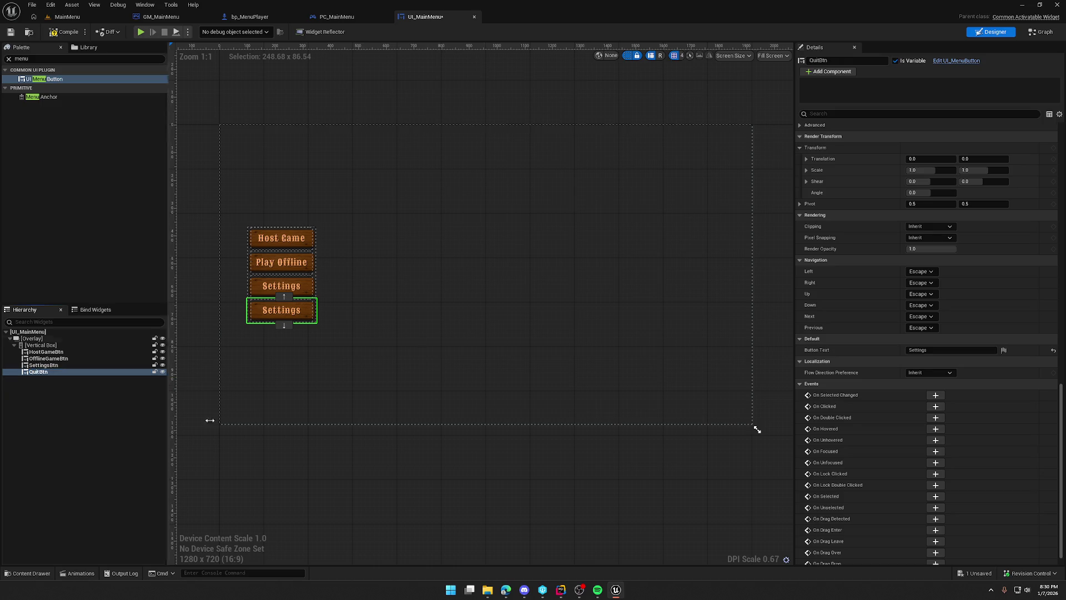
left_click(938, 350)
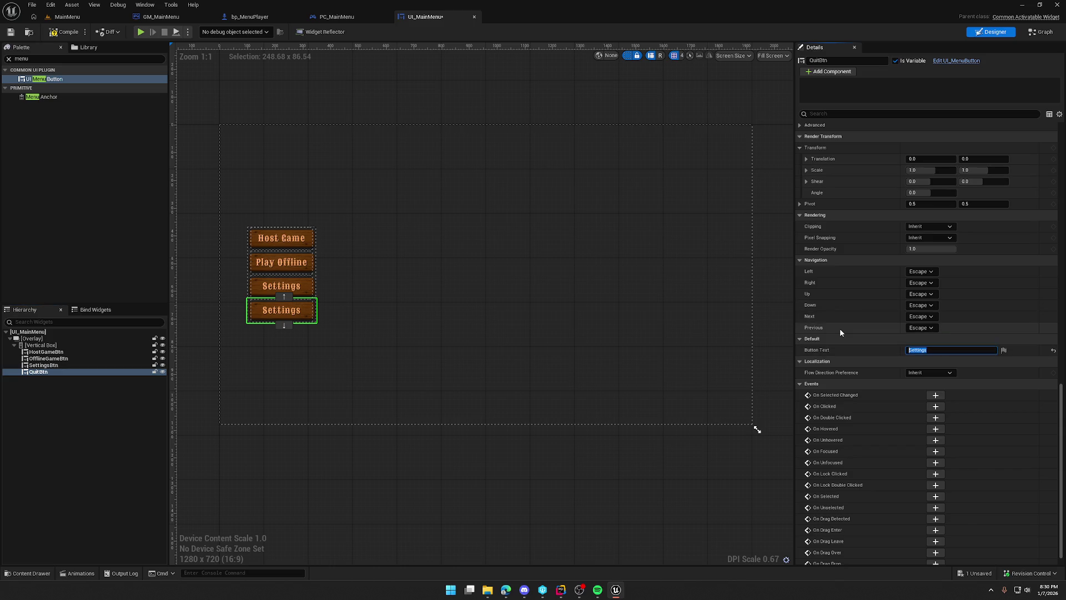
type("E")
key("BackSpace")
key("BackSpace")
key("BackSpace")
type("Quit")
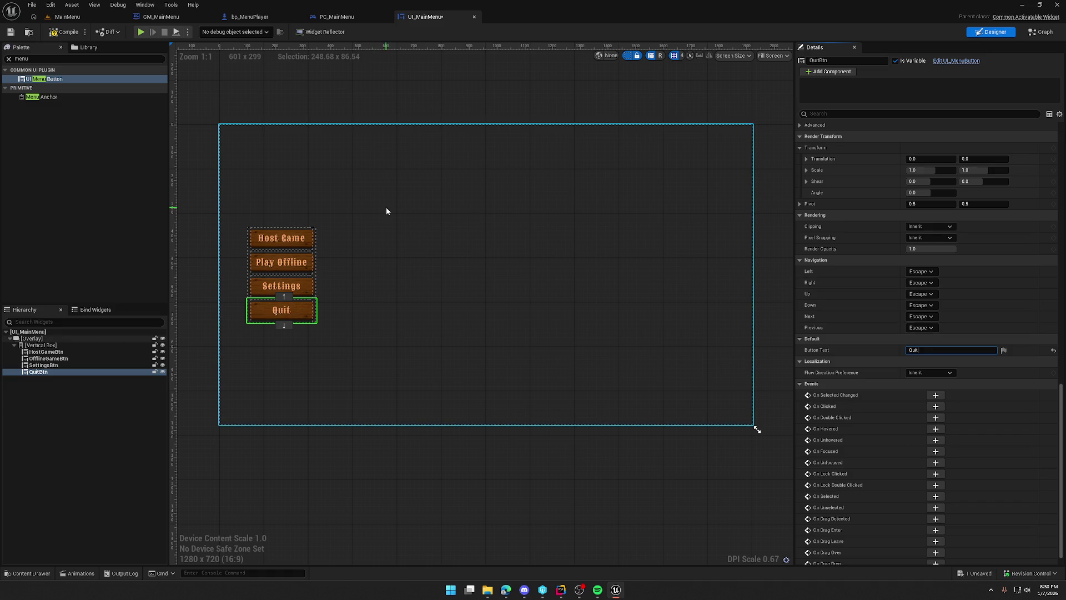
Wrap the Vertical Box of buttons with a Size Box.
left_click(64, 32)
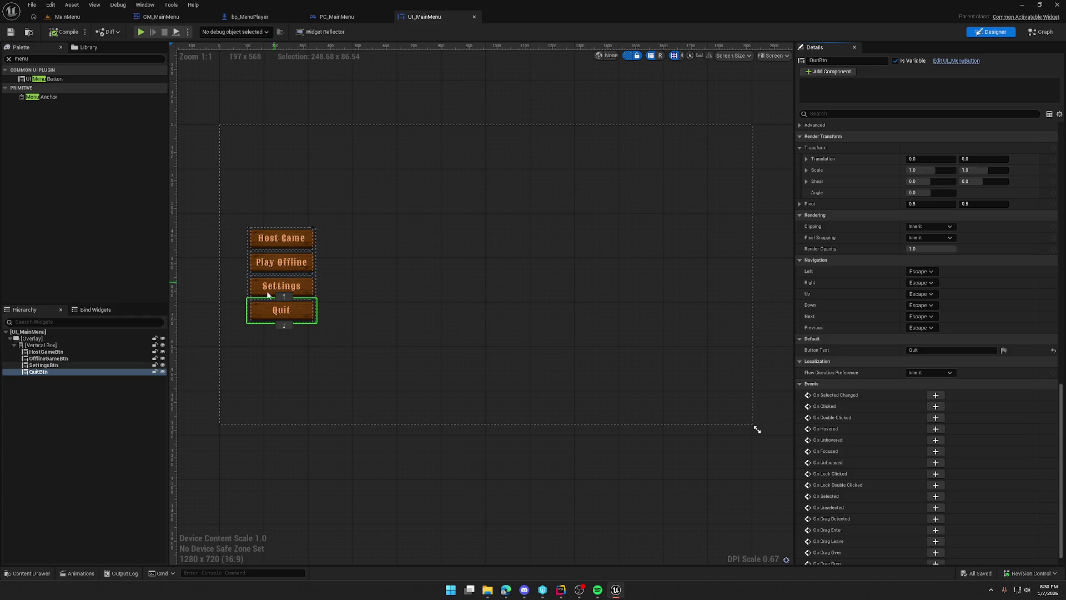
right_click(53, 345)
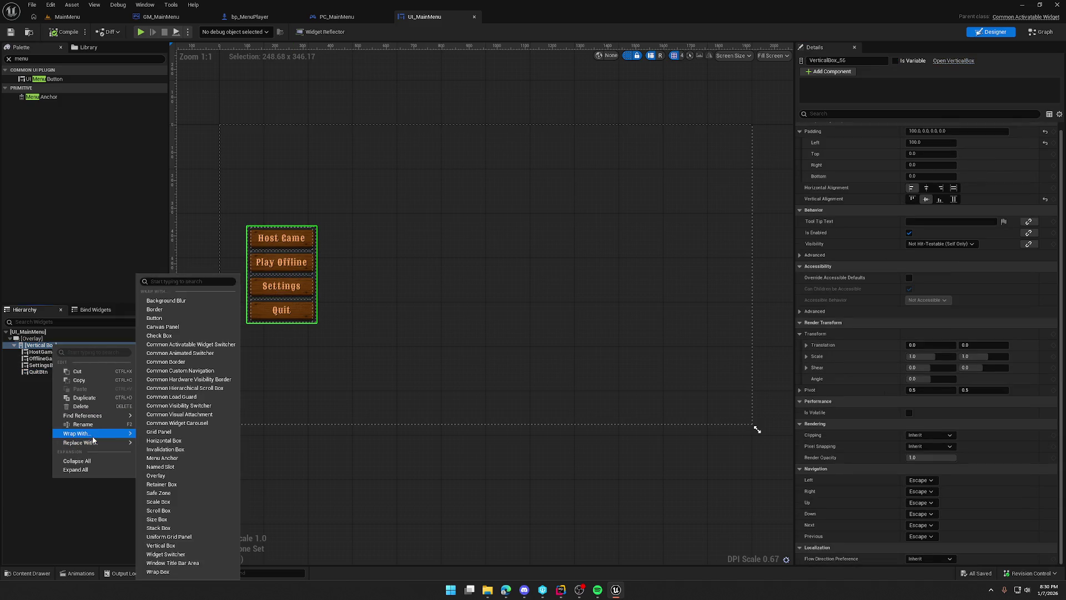
mouse_move(124, 433)
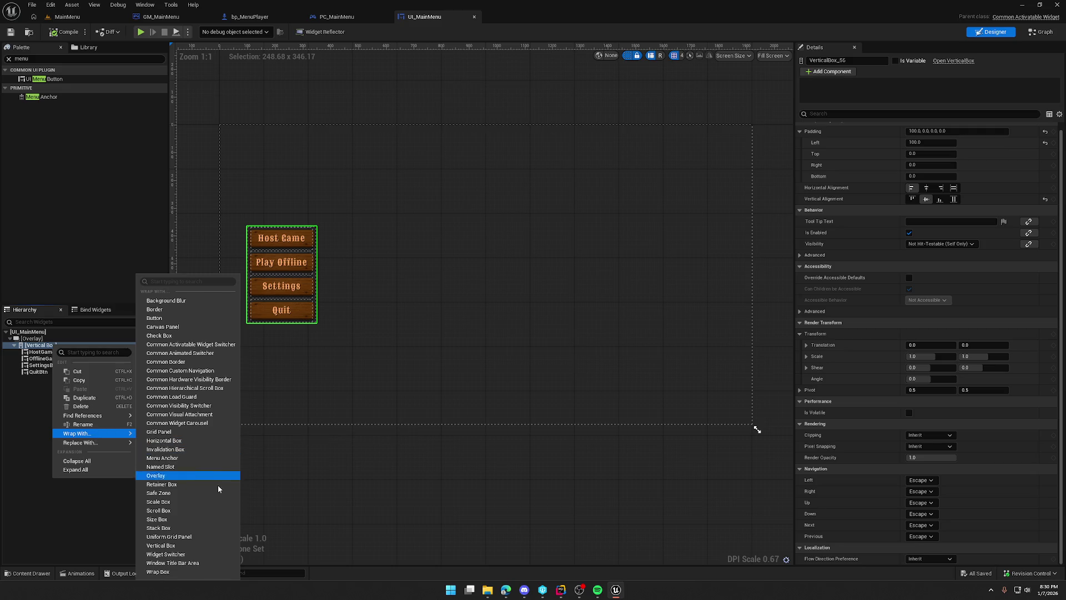
left_click(195, 520)
Enable the Size Box Width Override and set it to 350.
left_click(56, 345)
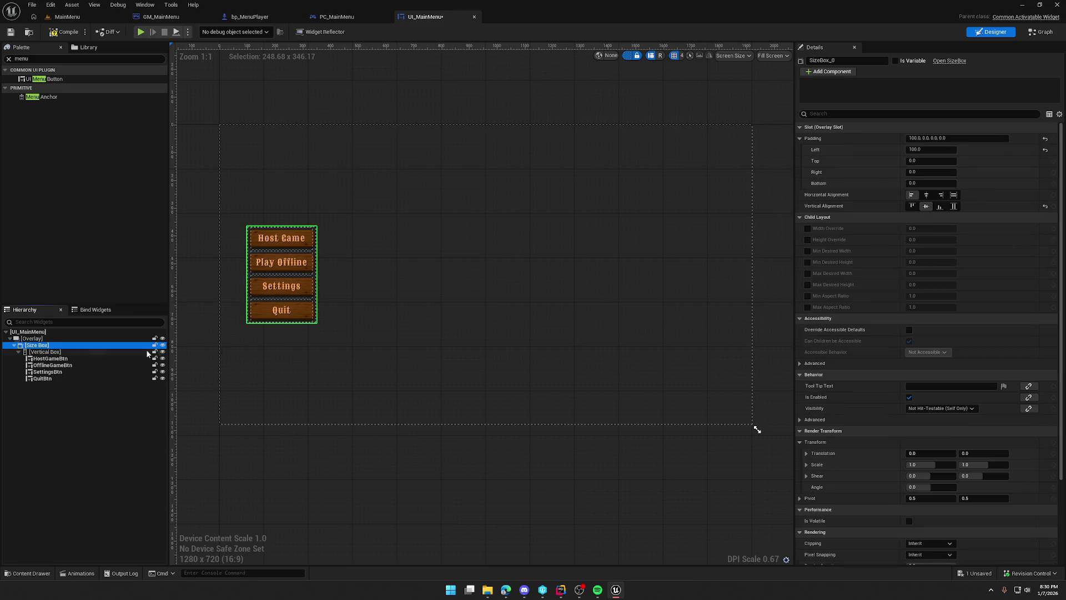
left_click(808, 229)
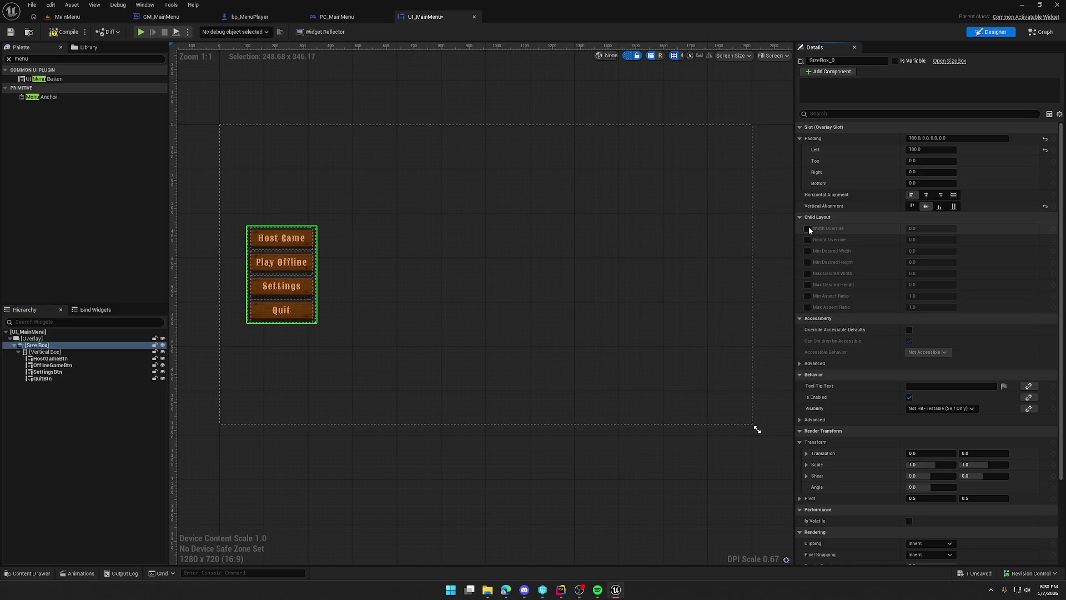
left_click(929, 228)
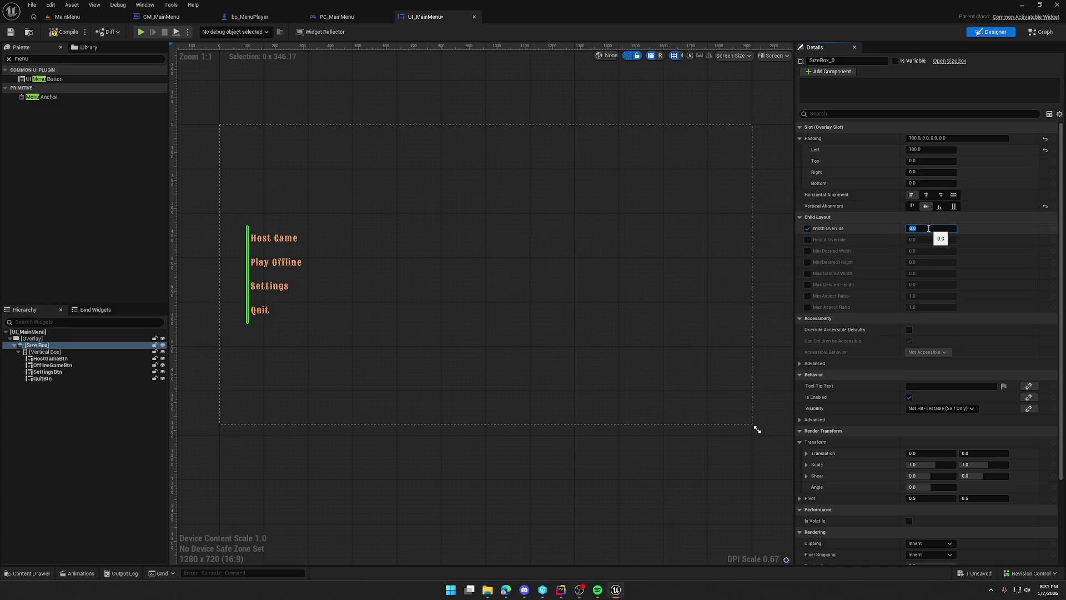
type("300")
key("Return")
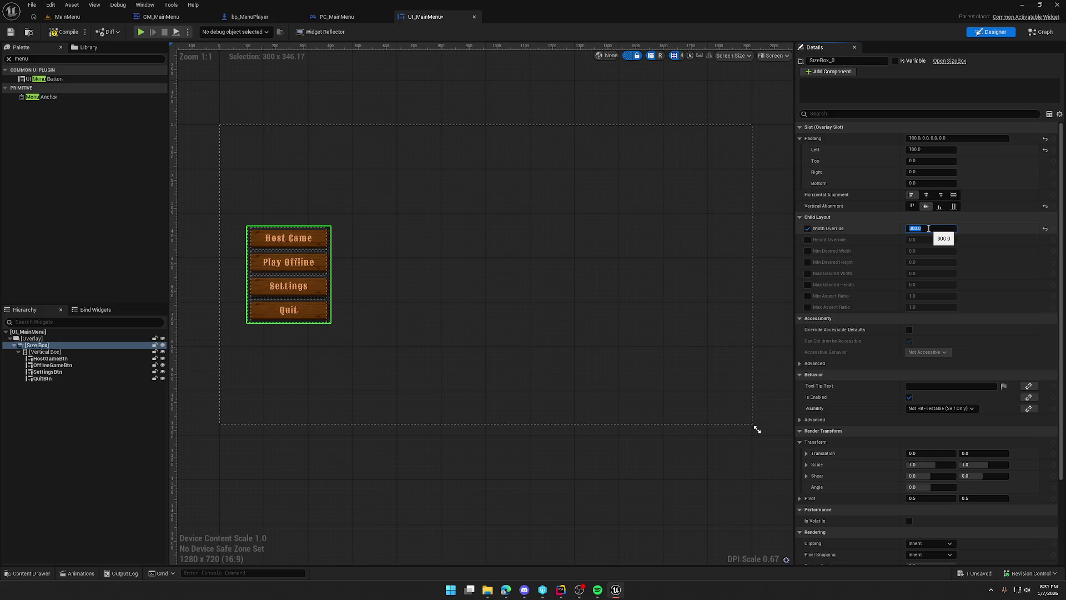
key("Return")
type("350")
key("Return")
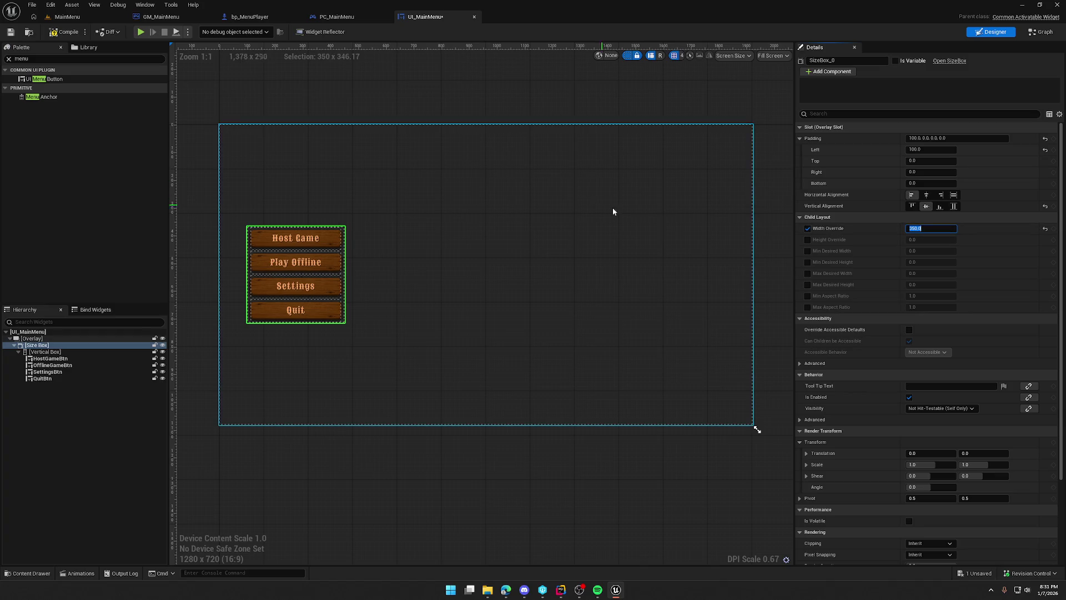
Select all four menu buttons and expand their padding into separate sides.
left_click(50, 358)
left_click(42, 378, "shift")
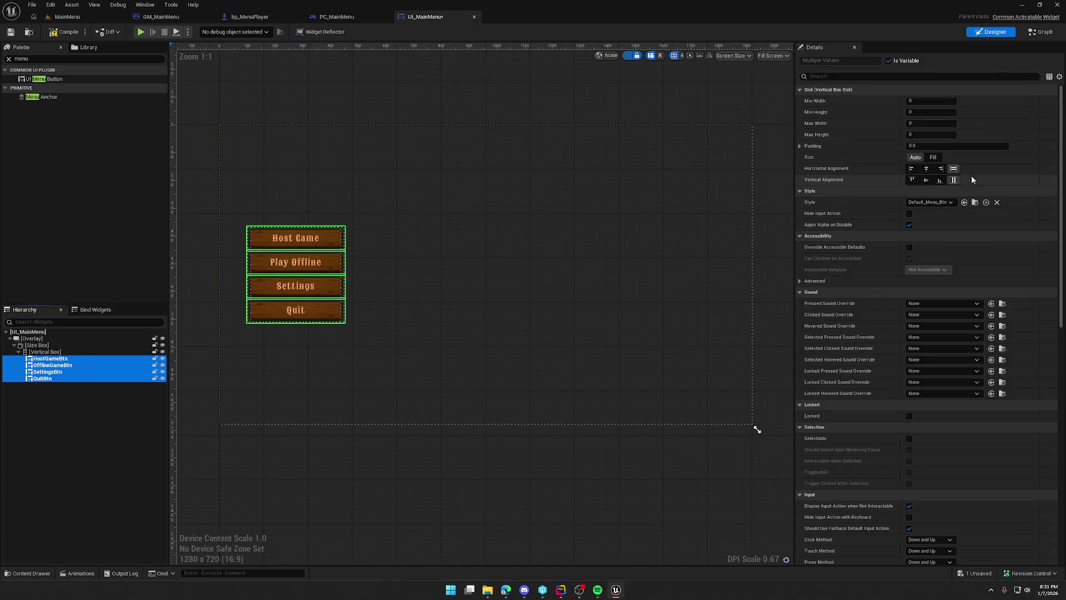
left_click(800, 146)
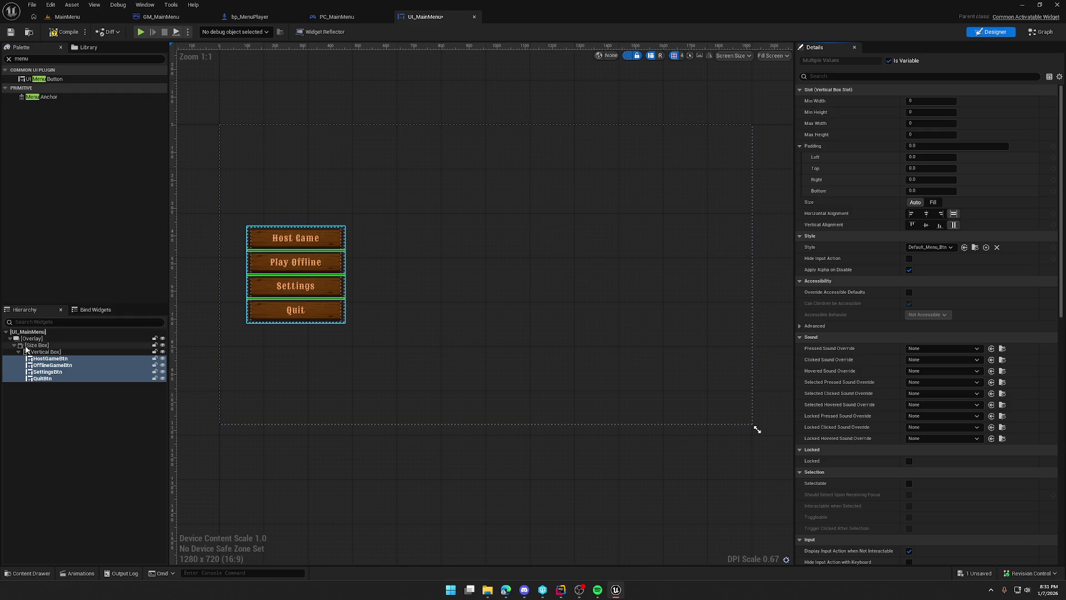
Replace the Size Box with its child Vertical Box.
left_click(37, 344)
right_click(29, 346)
mouse_move(65, 435)
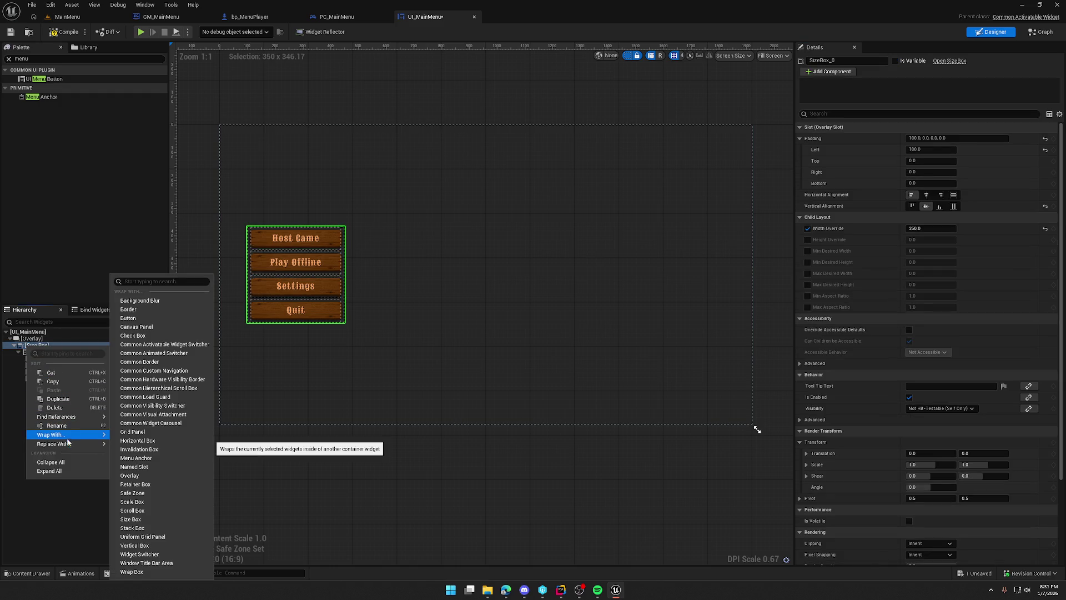
left_click(136, 436)
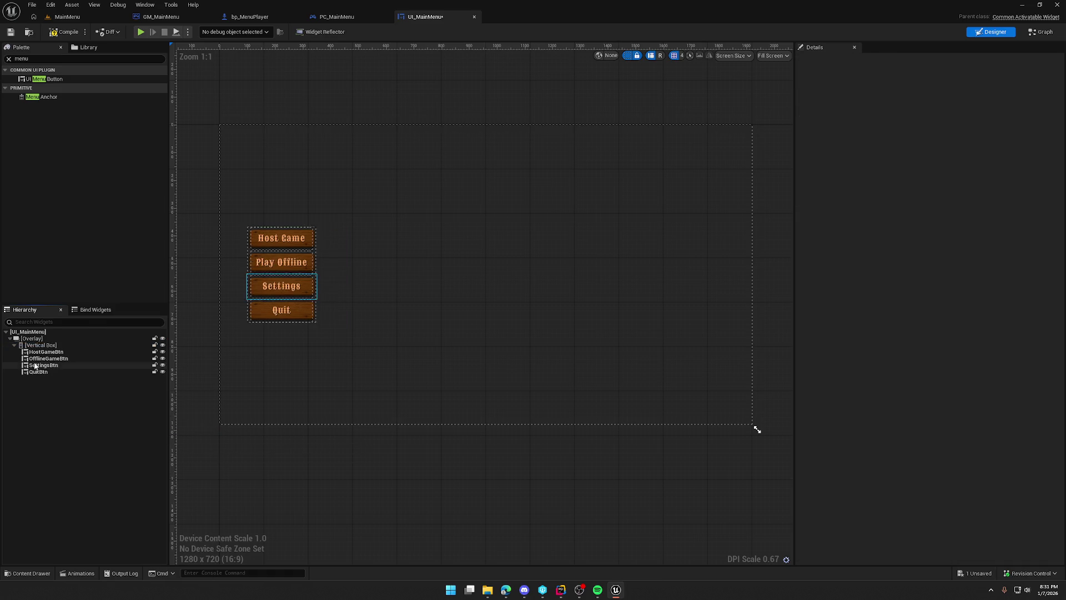
Give all four menu buttons a minimum width of 350.
left_click(45, 352)
left_click(39, 372, "shift")
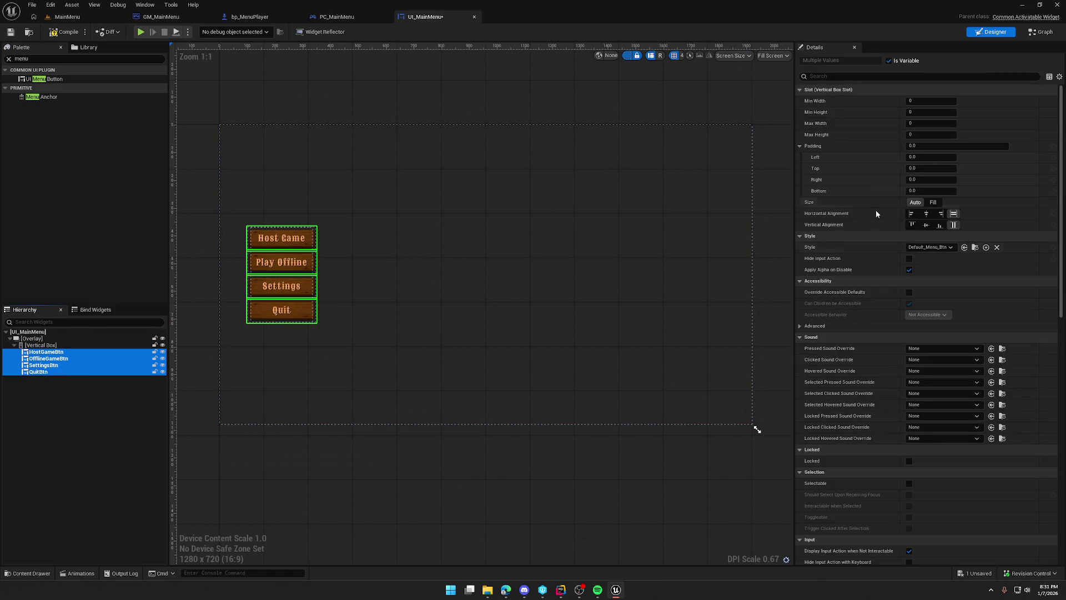
left_click(916, 101)
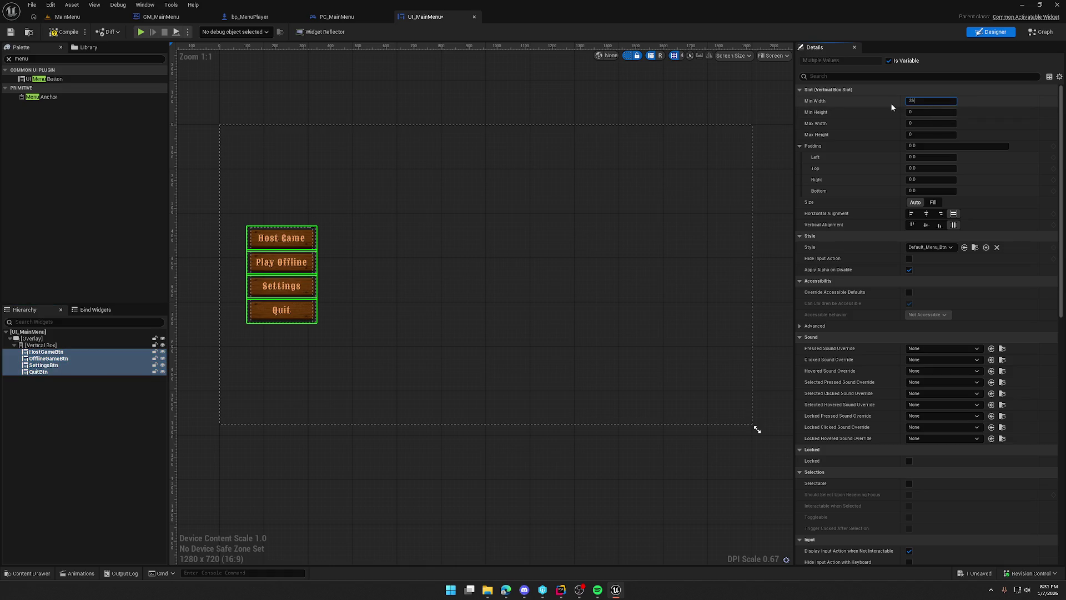
type("0")
key("Return")
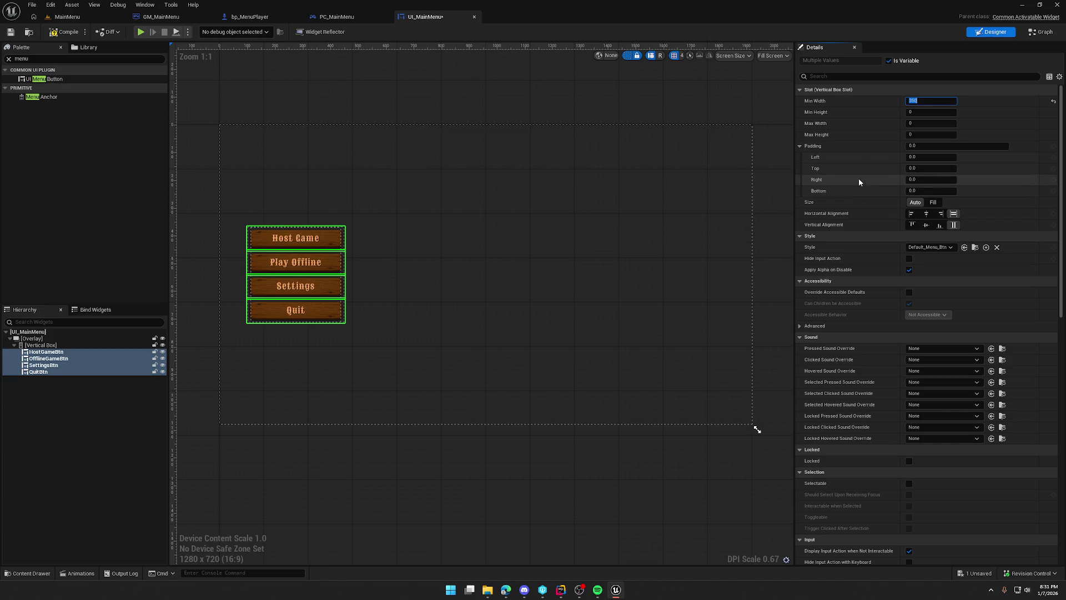
Set the buttons' top and bottom padding to 10, then hide the dashed outlines.
left_click(880, 171)
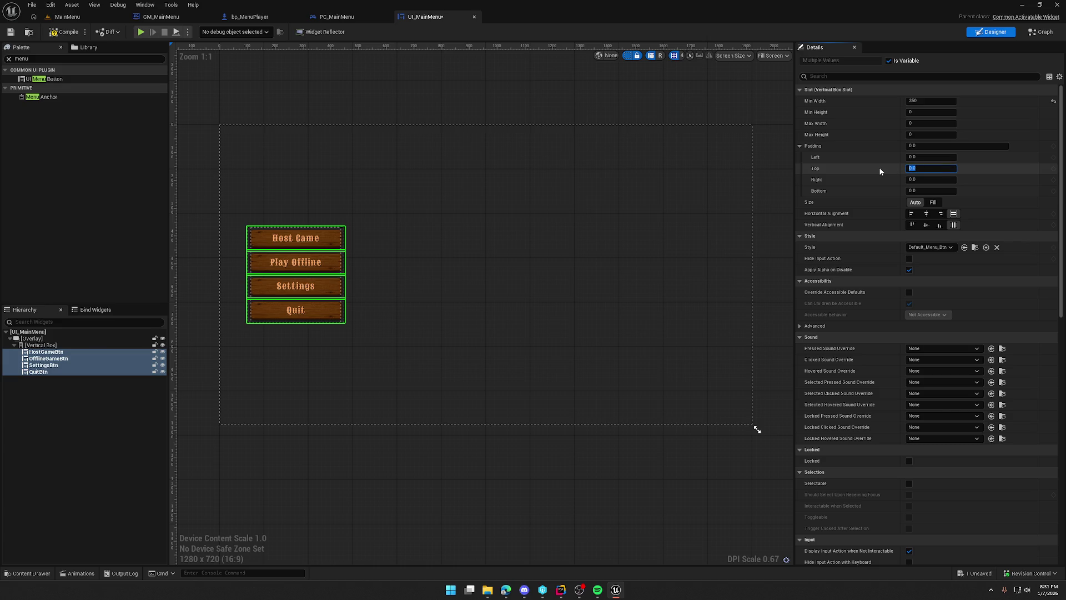
left_click(927, 169)
type("10")
key("Return")
key("Tab")
key("Tab")
type("20")
key("Return")
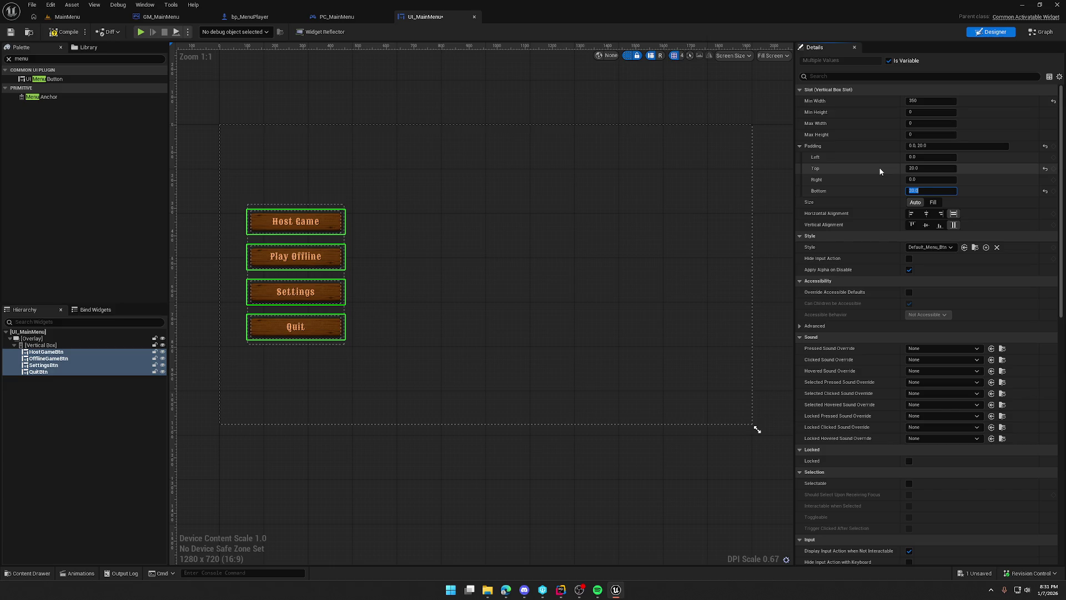
left_click(921, 169)
type("10")
key("Tab")
key("Tab")
type("10")
key("Return")
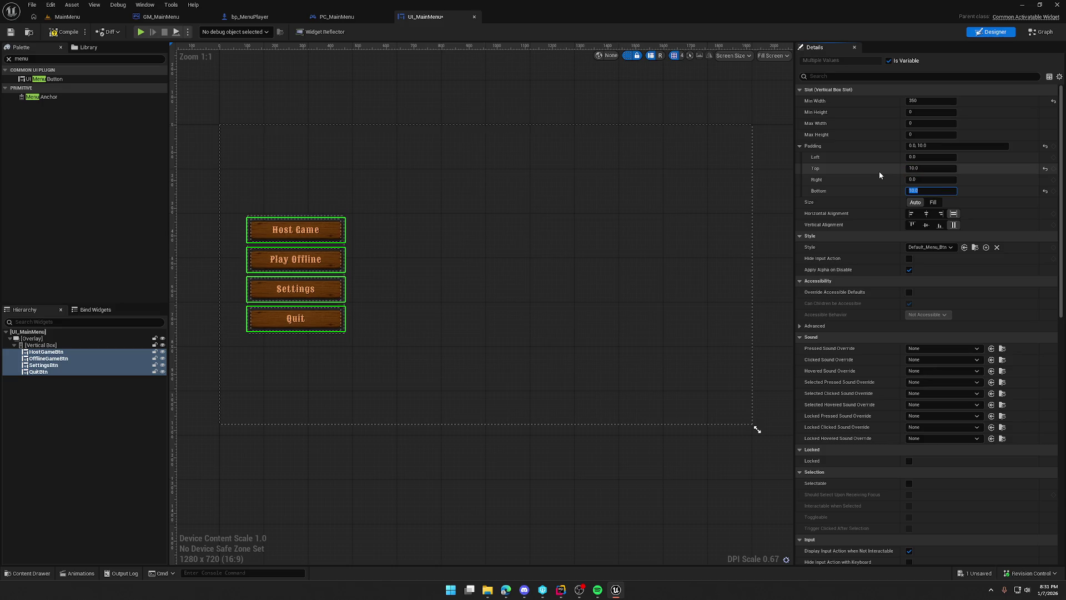
left_click(585, 80)
left_click(631, 56)
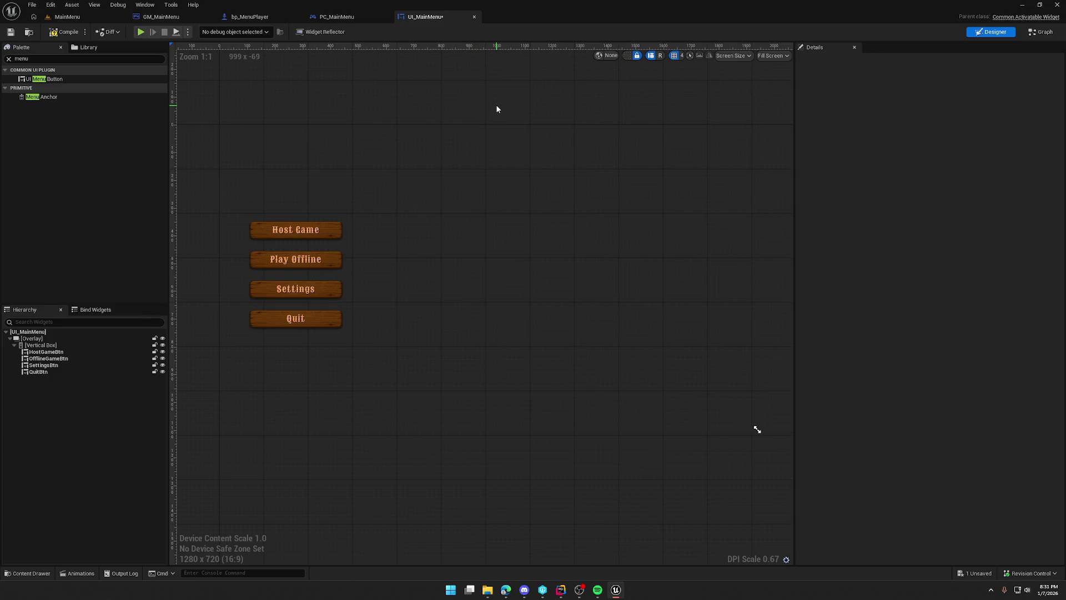
In the MainMenu level, set World Settings Player Controller Class to PC_MainMenu.
left_click(69, 17)
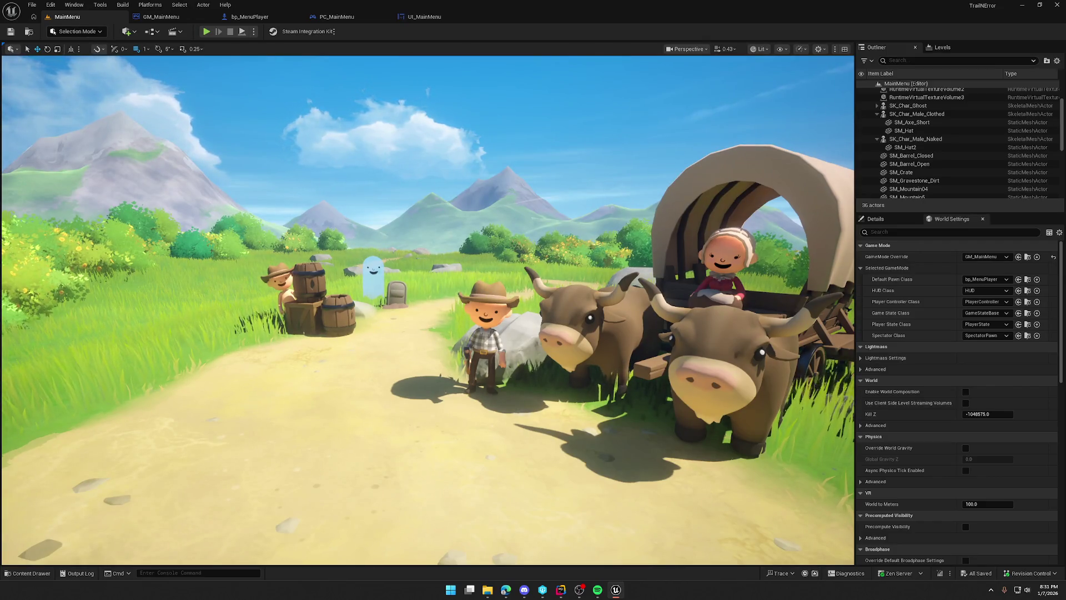
left_click(206, 31)
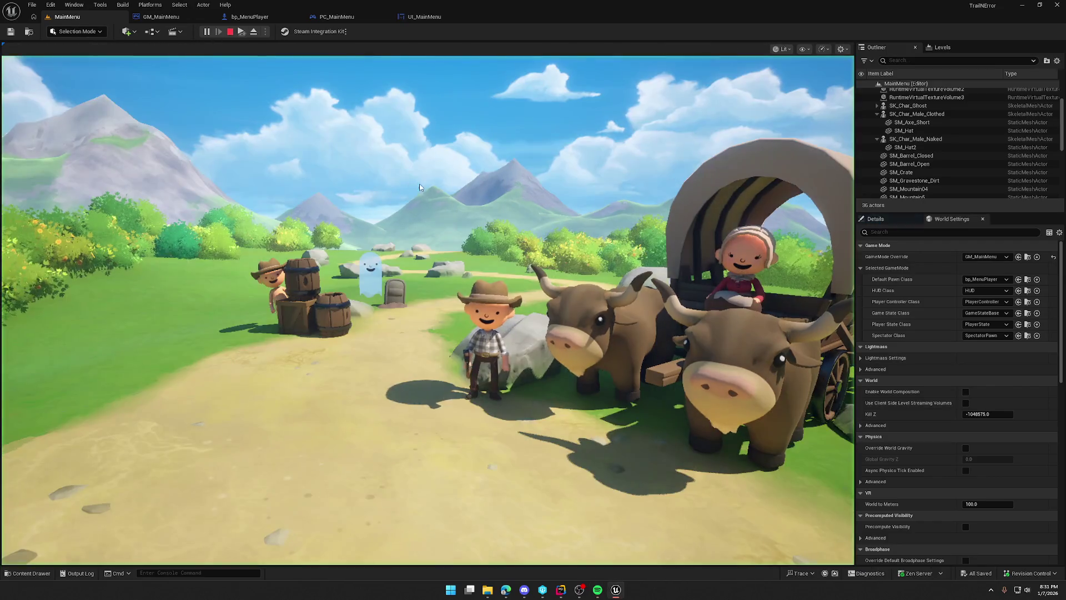
left_click(461, 180)
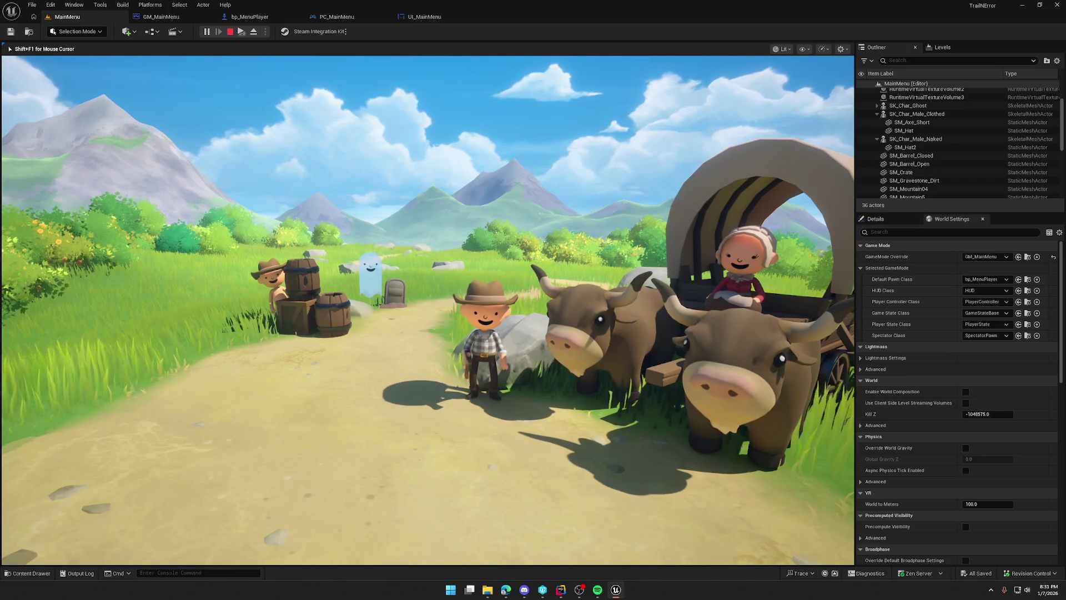
key("Escape")
left_click(992, 301)
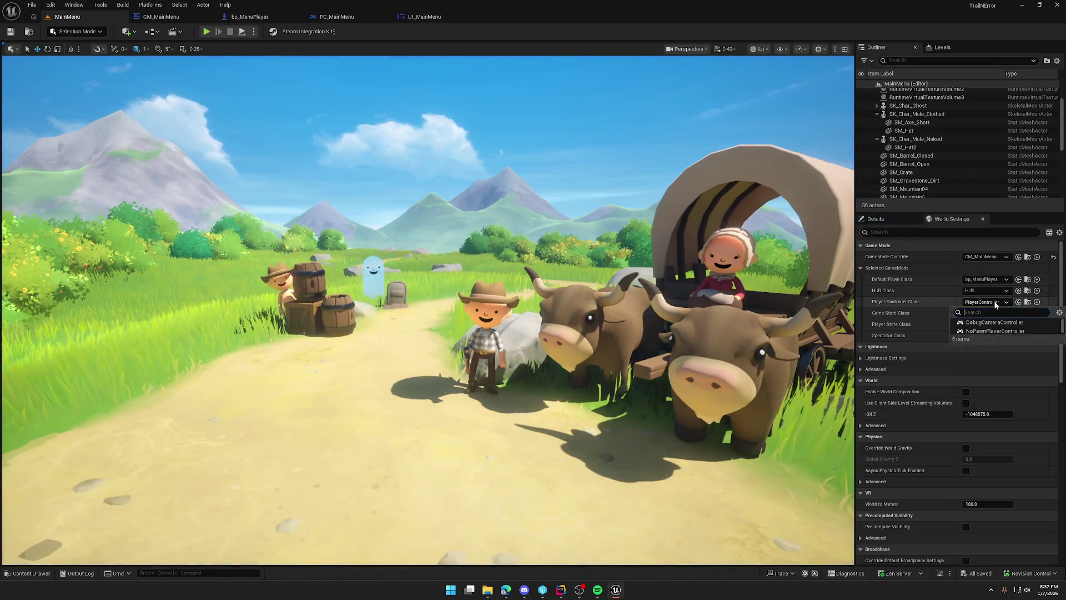
left_click(994, 348)
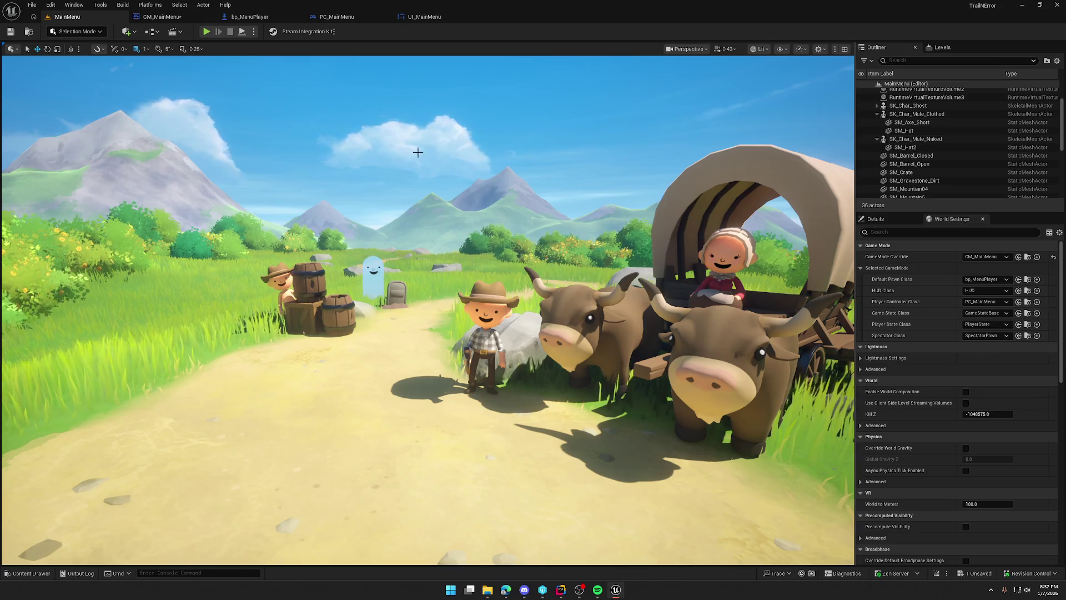
Test-play the level to check the four-button menu, then return to UI_MainMenu.
key("alt+p")
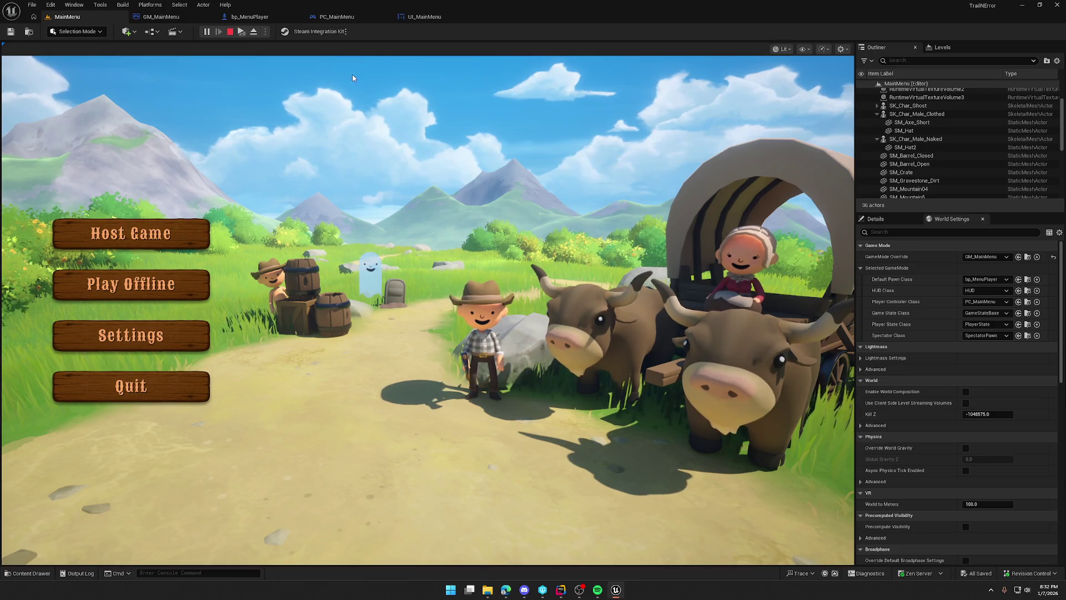
key("Escape")
key("alt+p")
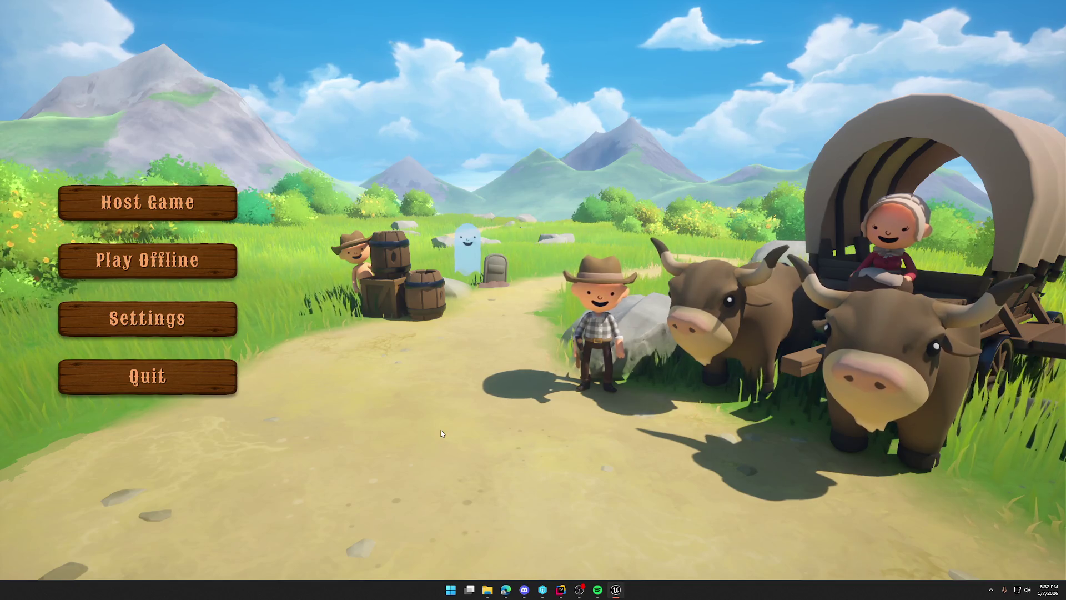
key("Escape")
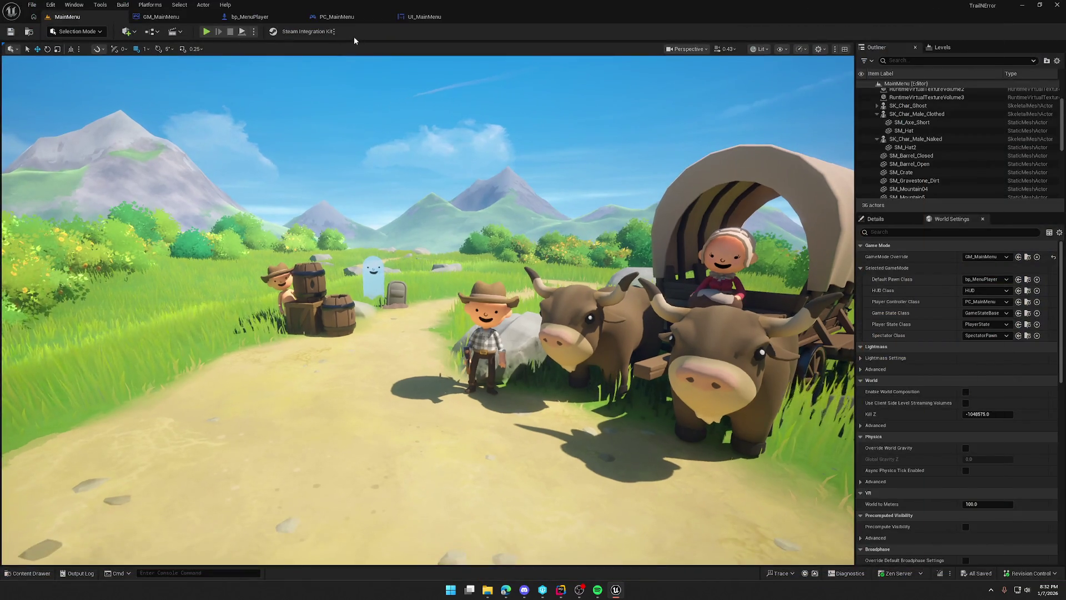
left_click(425, 17)
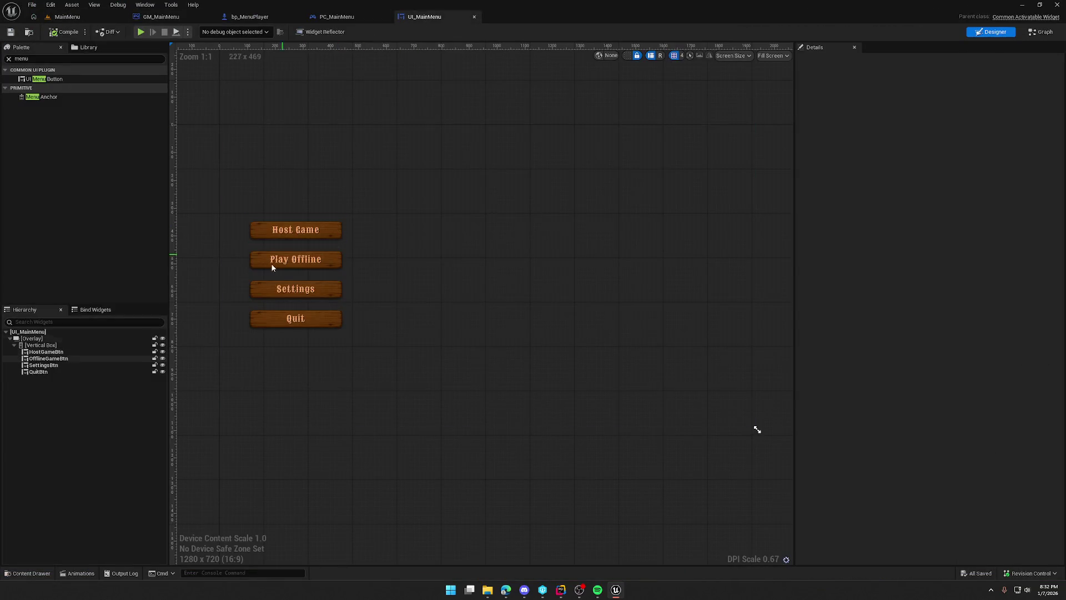
Set the Vertical Box's top padding to 0 after trying 500 and 300.
left_click(40, 345)
left_click(628, 55)
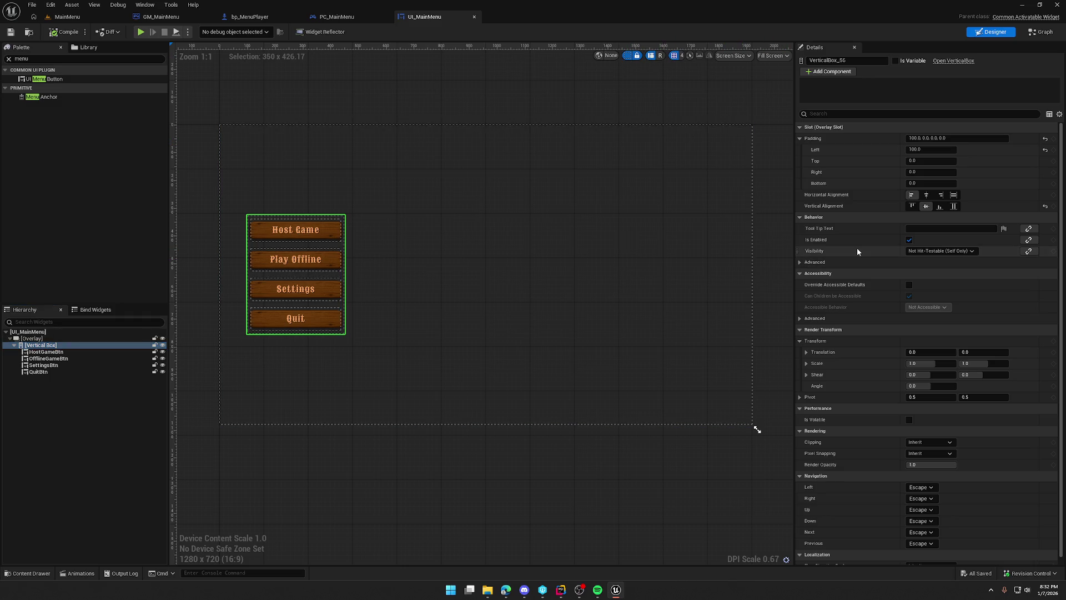
left_click(931, 160)
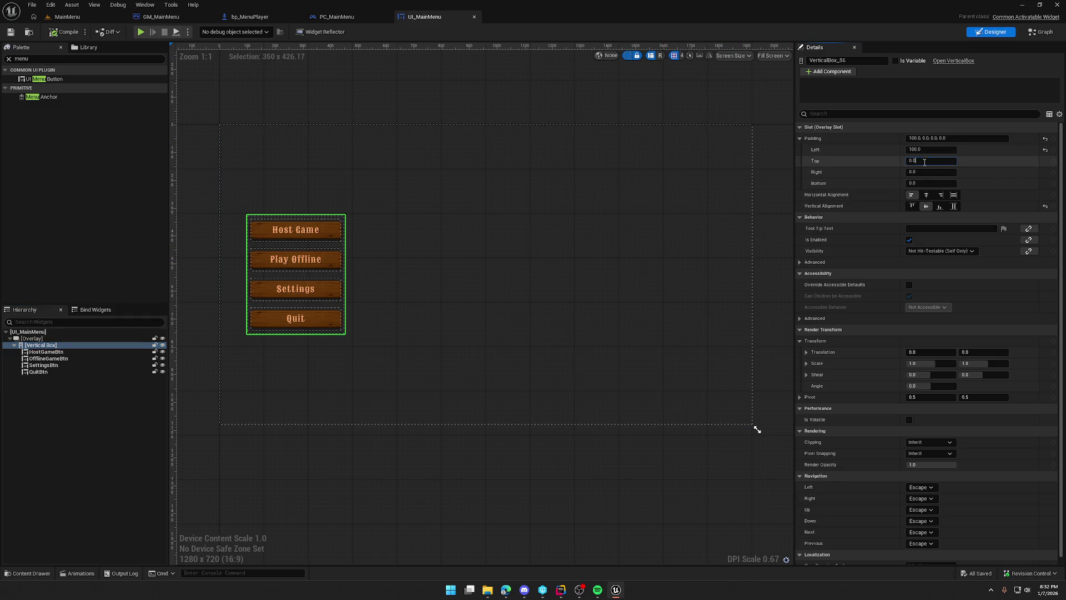
type("500")
key("Return")
type("300")
key("Return")
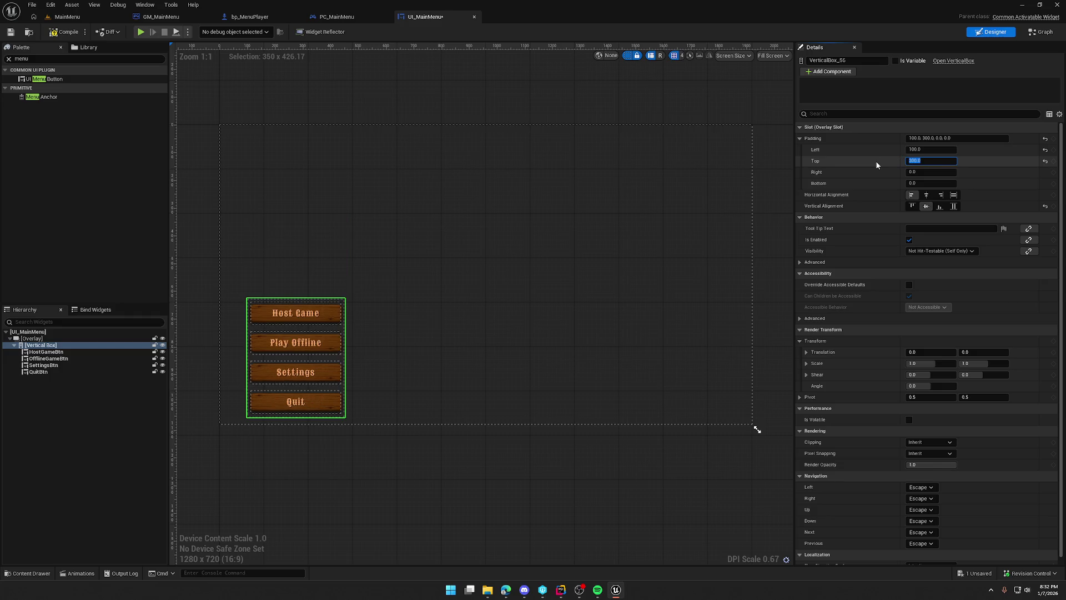
type("0")
key("Return")
Give the button column a Render Transform Translation Y of 150.
scroll(875, 405, "down", 1)
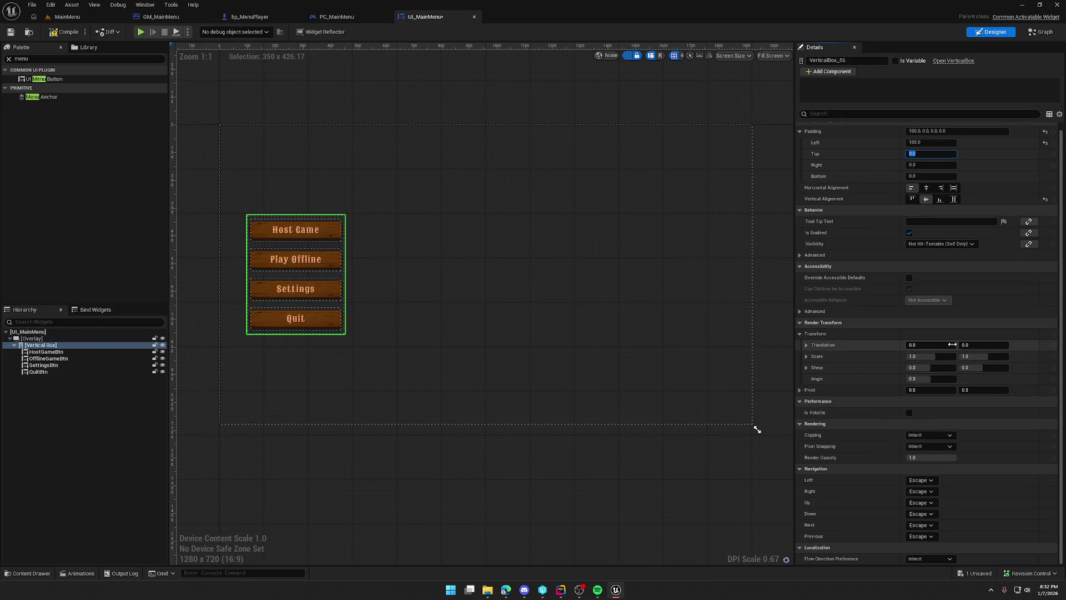
left_click(983, 345)
type("5")
key("Return")
mouse_move(980, 345)
left_mouse_down()
mouse_move(994, 345)
mouse_move(981, 345)
left_mouse_up()
left_click(980, 345)
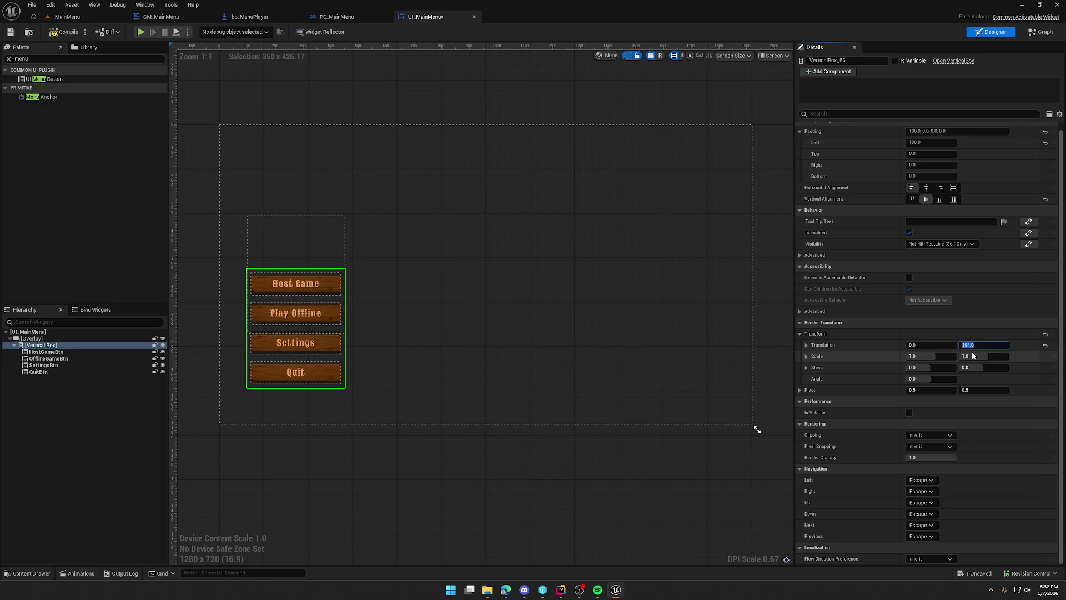
type("0")
key("Return")
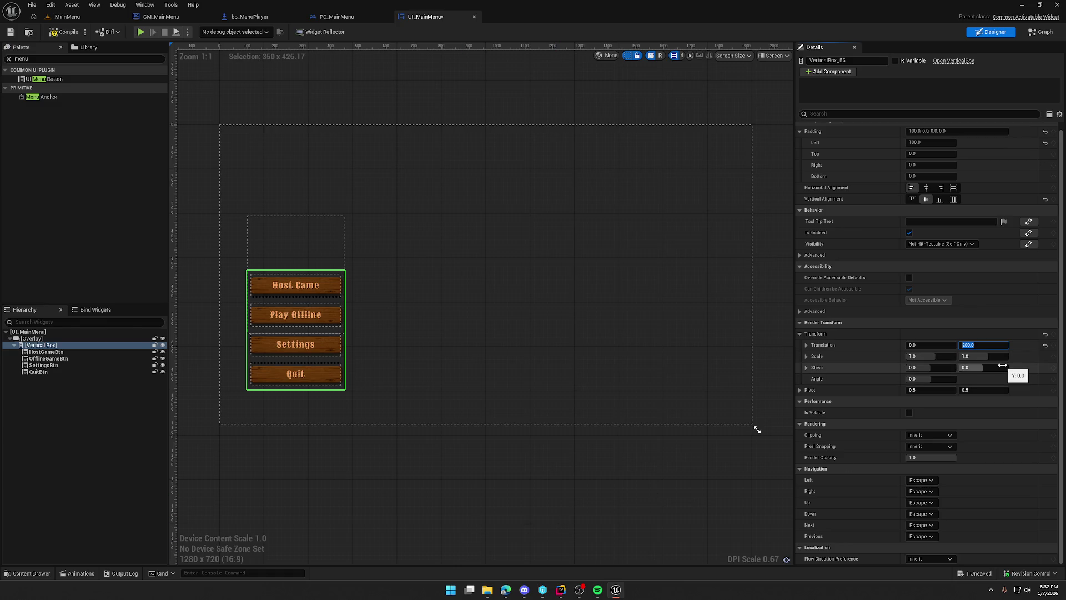
type("150")
key("Return")
Deselect, hide the dashed outlines, and save the menu widget.
left_click(436, 485)
left_click(629, 56)
key("ctrl+s")
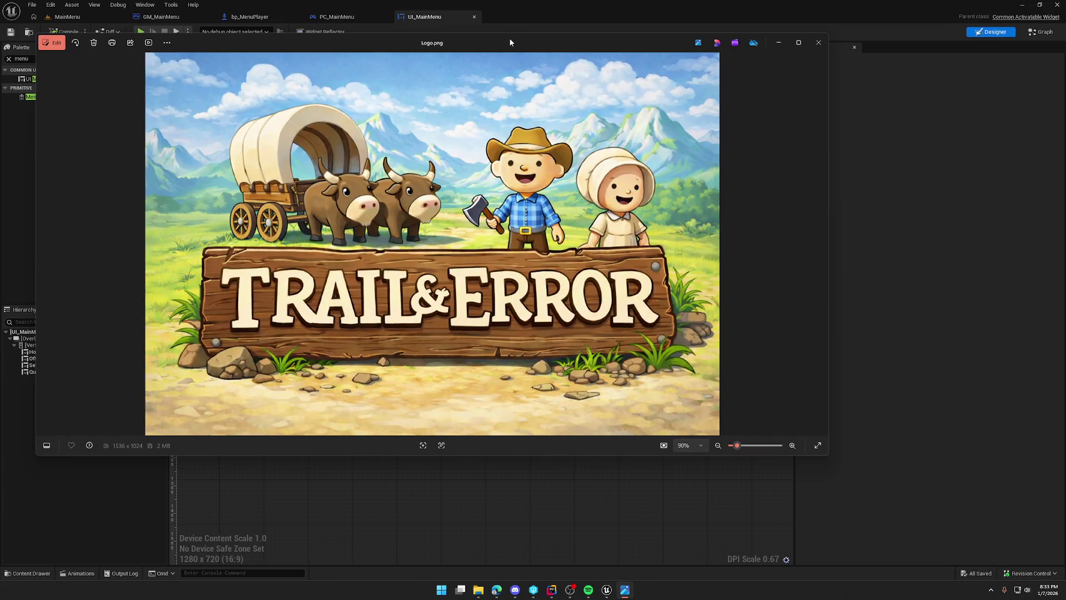
key("super+shift+Right")
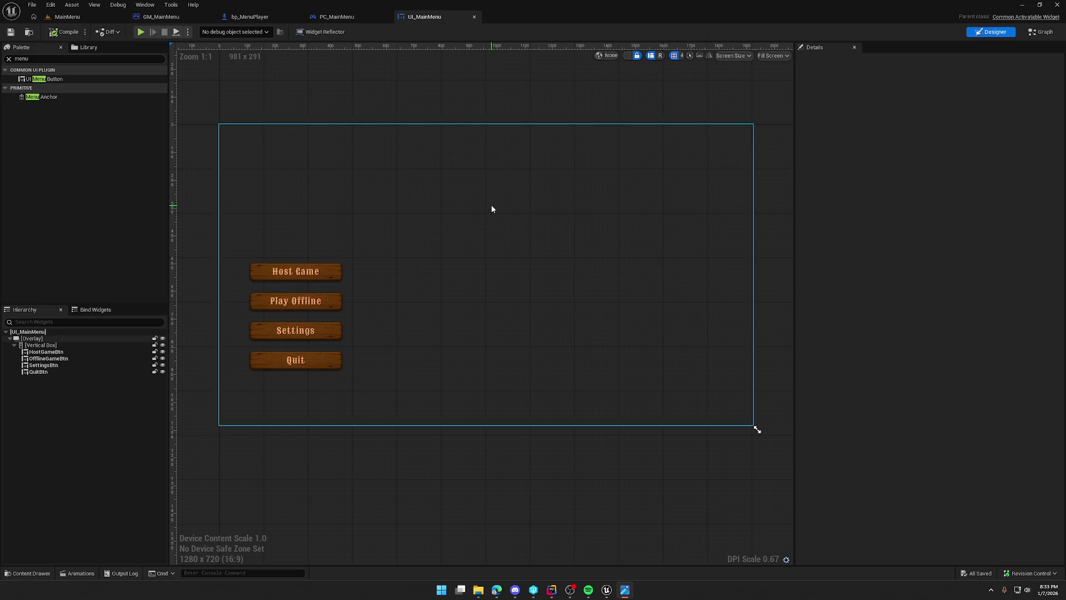
left_click(88, 115)
Add a horizontally centred Text widget to the Overlay with 100 top padding, reading 'Trail & Error'.
type("Text")
mouse_move(36, 88)
left_mouse_down()
mouse_move(118, 266)
mouse_move(33, 339)
left_mouse_up()
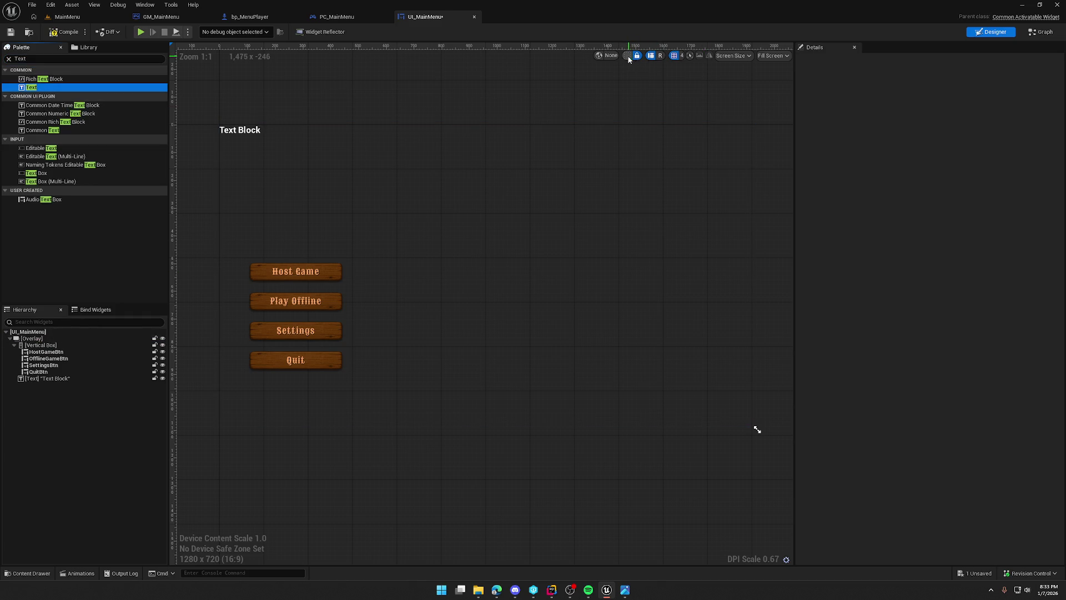
left_click(55, 381)
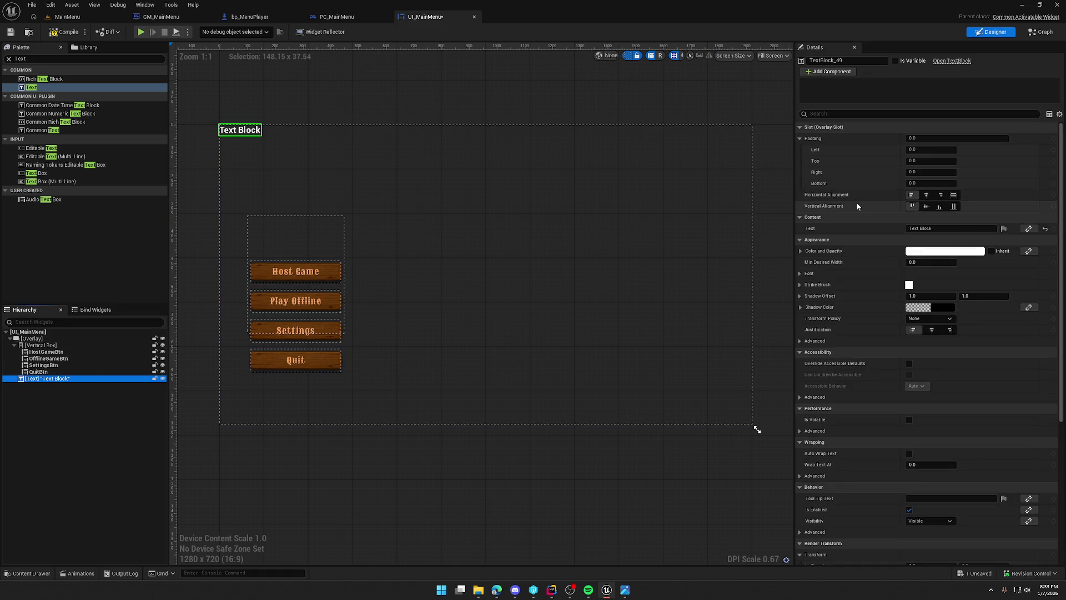
left_click(926, 195)
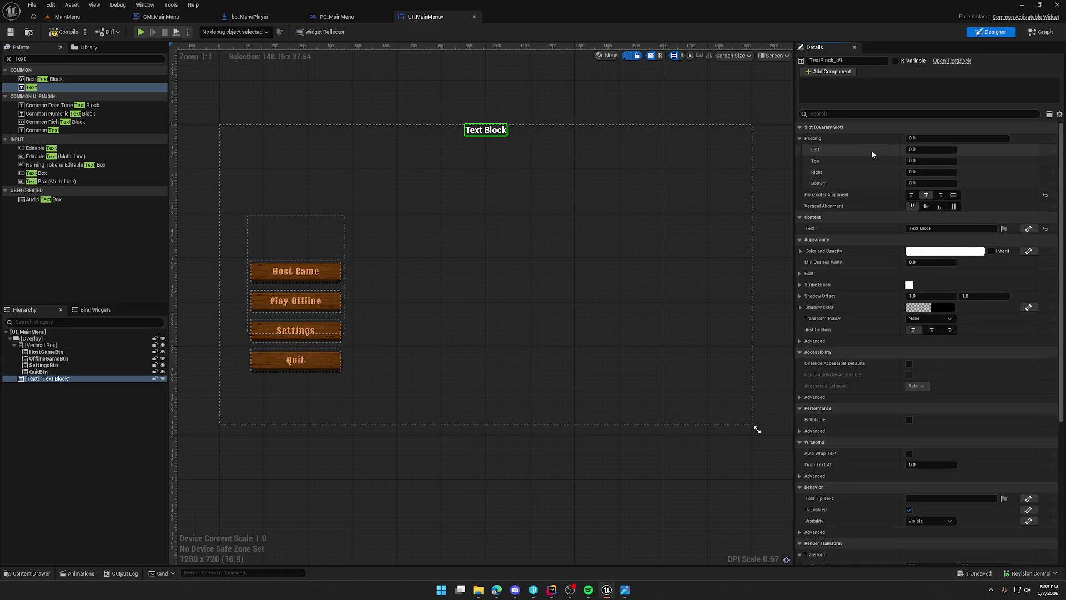
type("100")
key("Return")
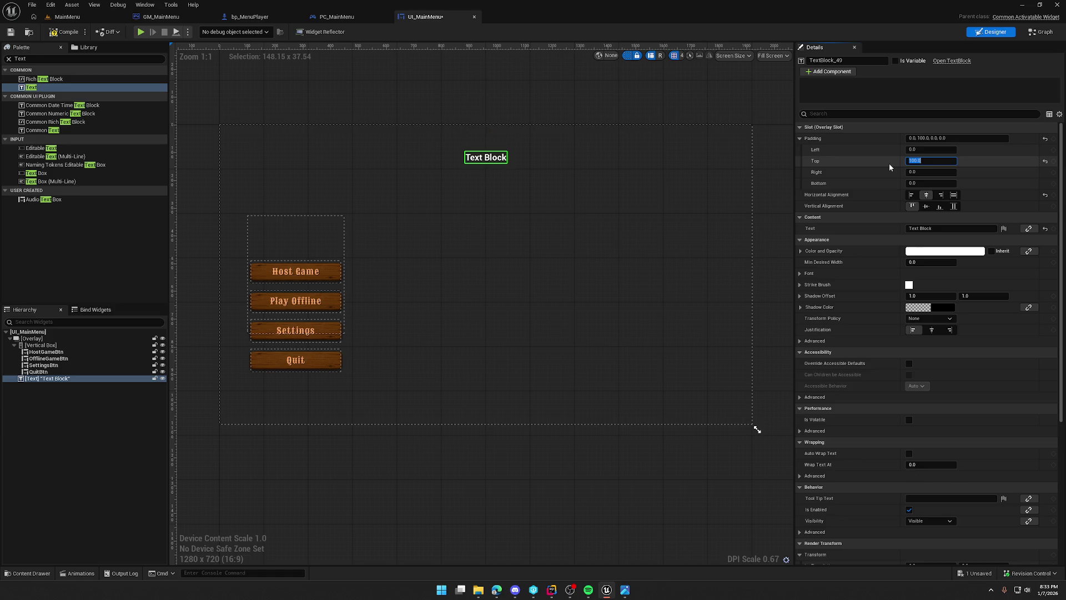
left_click(940, 229)
type("Trail &")
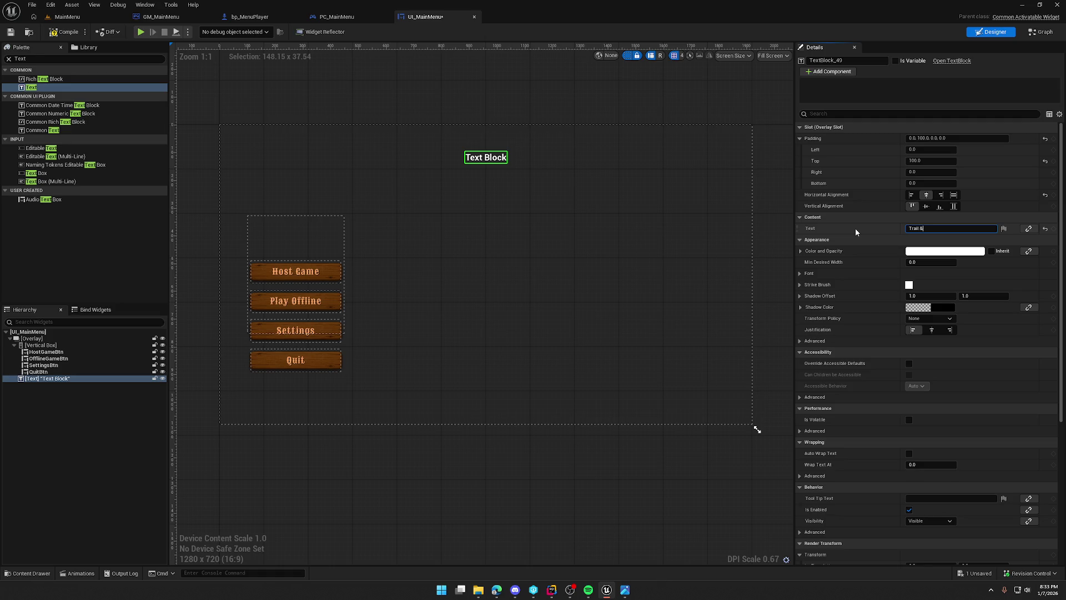
type(" Erro")
key("Return")
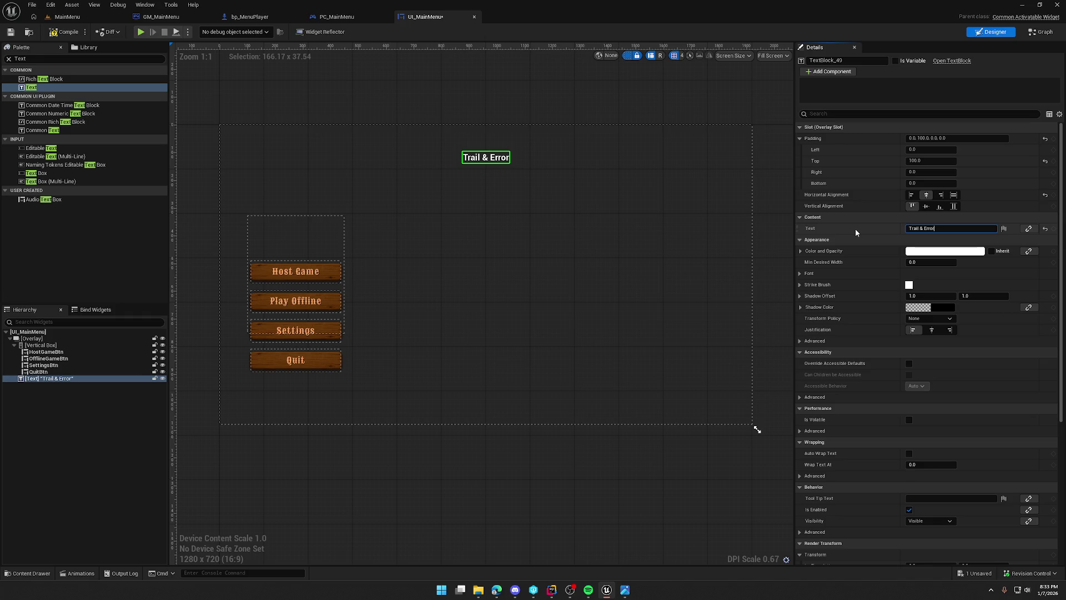
Set the title's font to Sancreek at size 75.
left_click(812, 273)
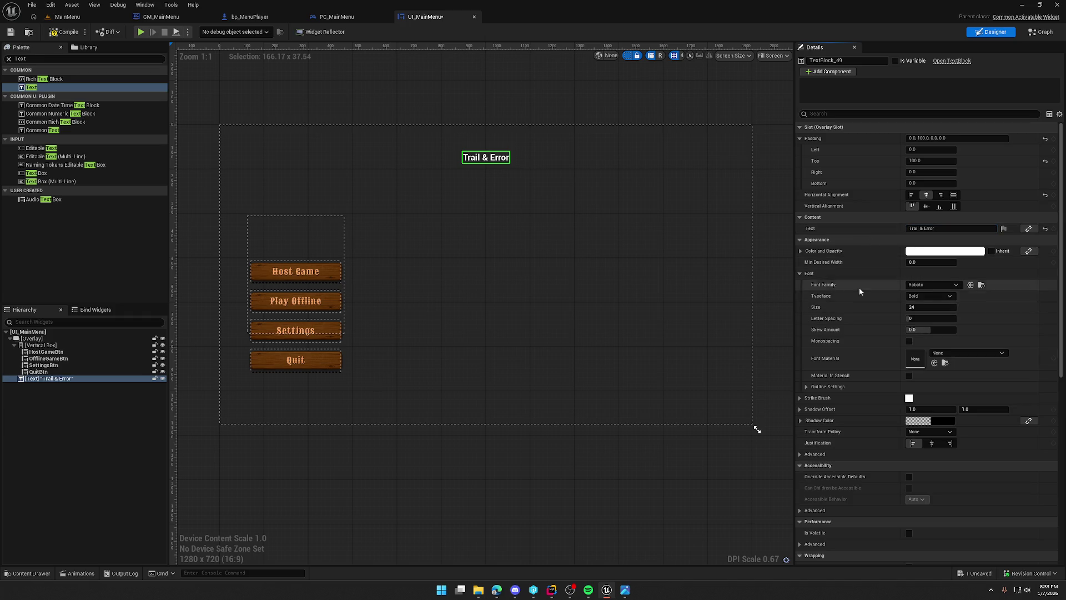
left_click(933, 284)
left_click(959, 411)
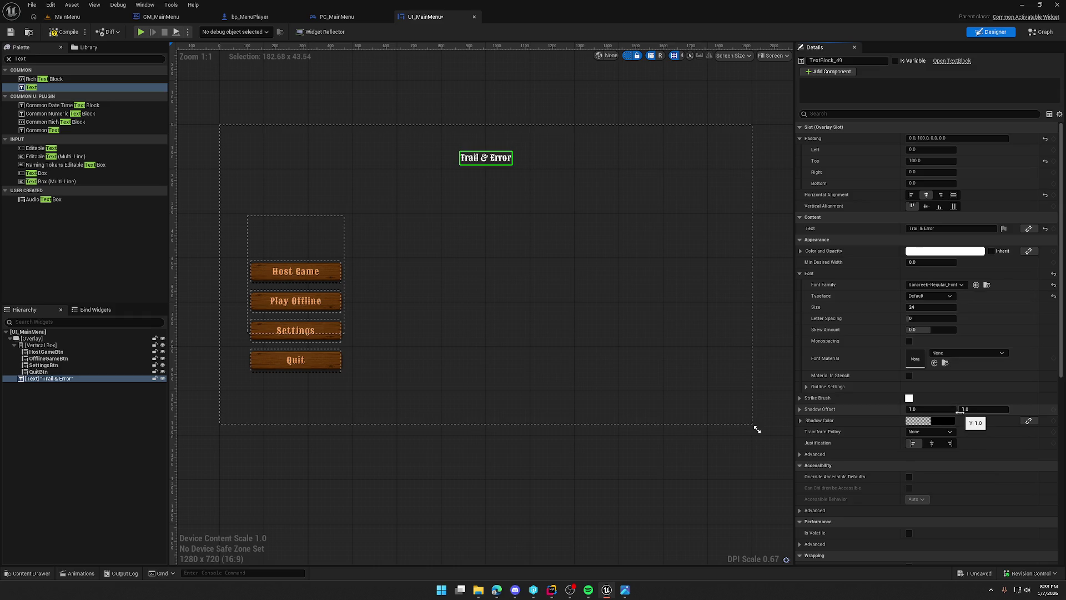
left_click_drag(920, 307, 905, 307)
left_click(920, 307)
type("75")
key("Return")
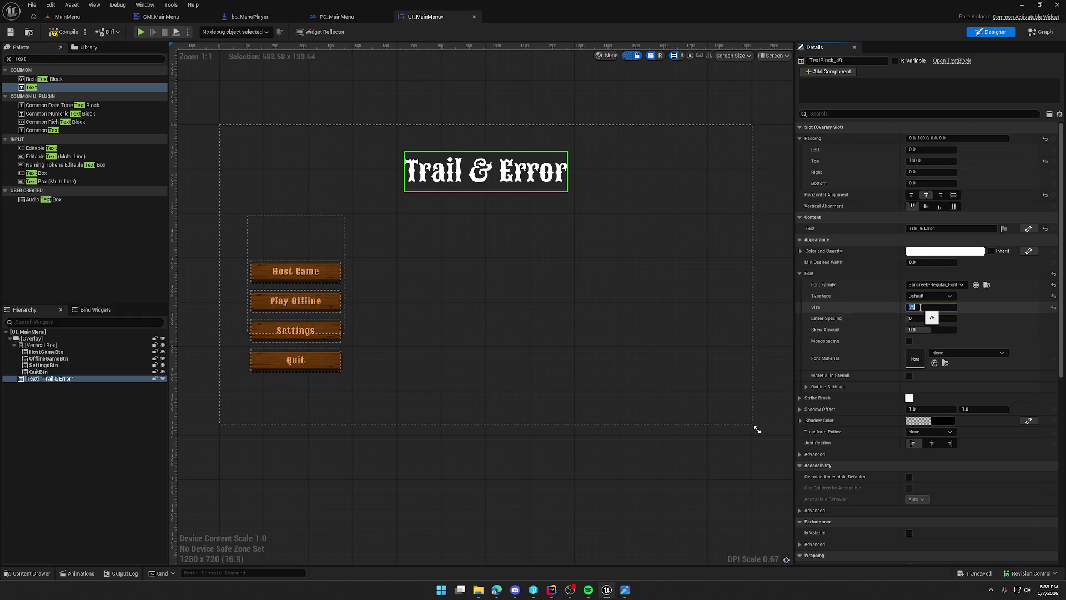
Preview the RioGrande font on the title, then revert to Sancreek.
left_click(540, 103)
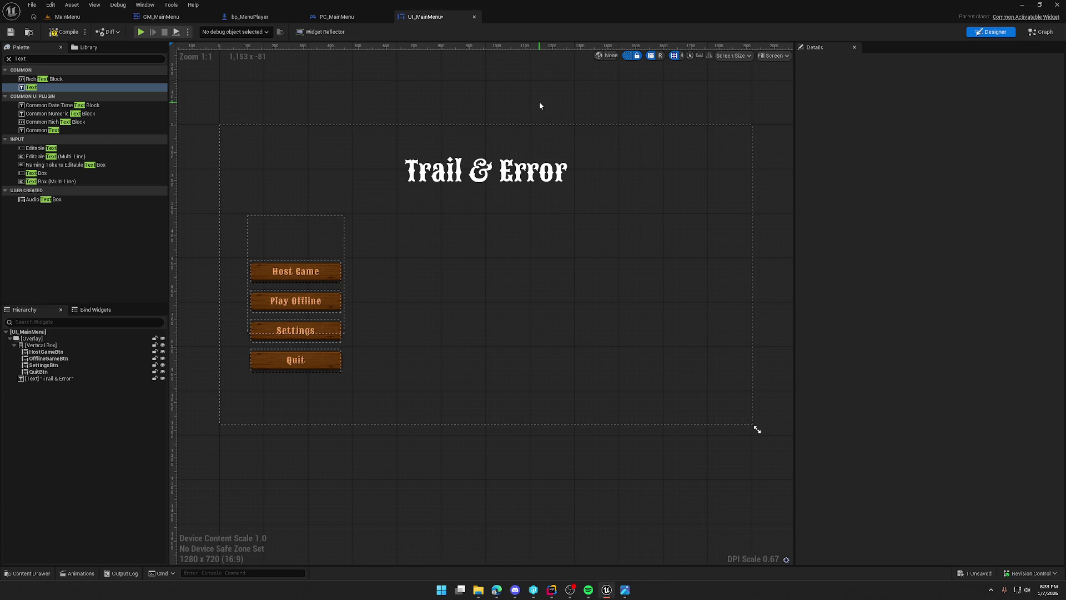
left_click(519, 173)
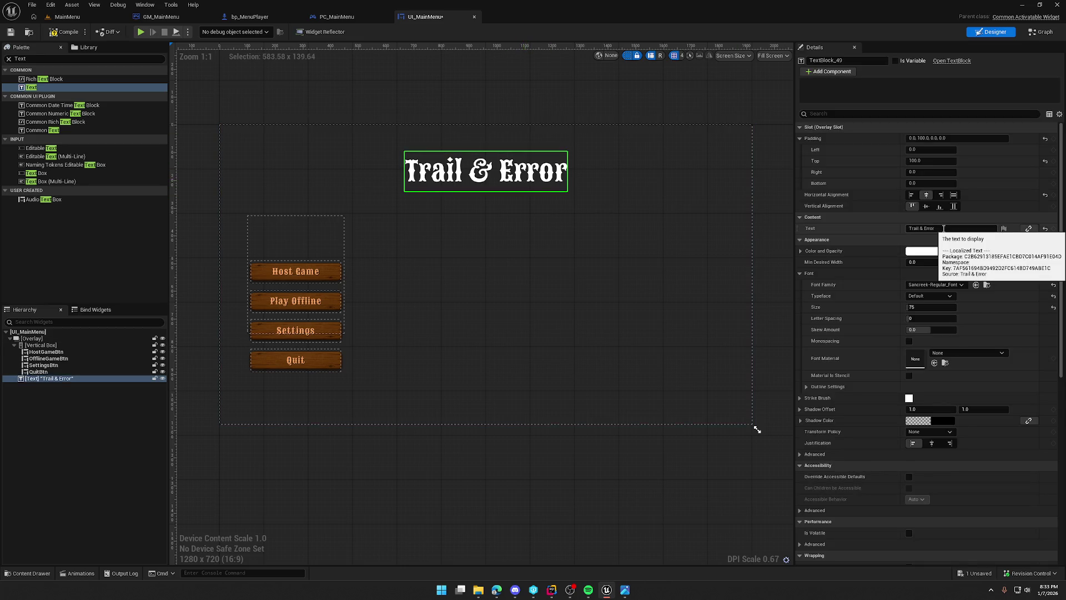
left_click(957, 284)
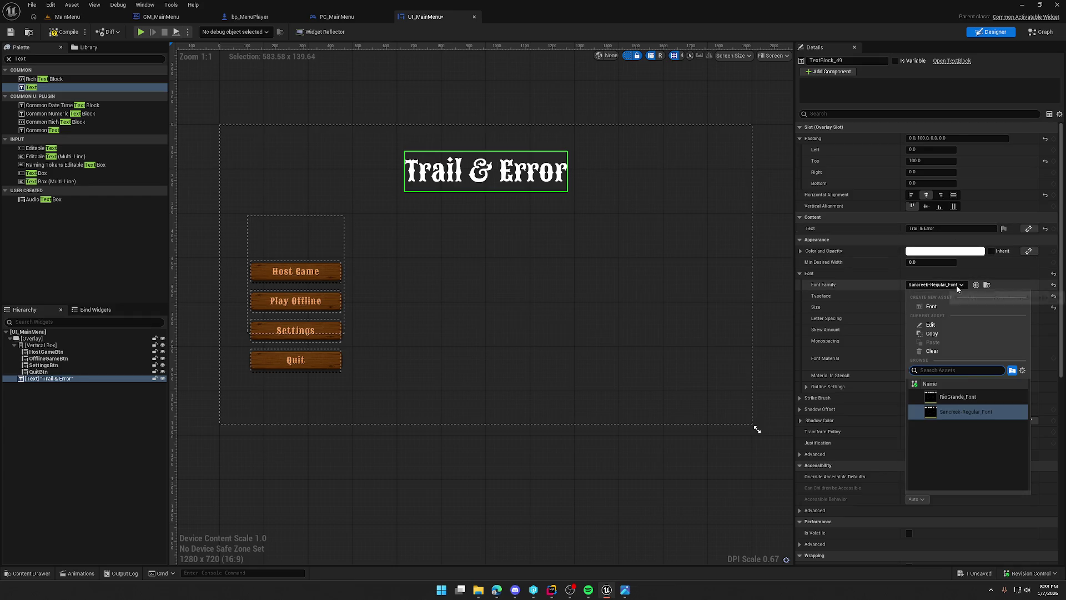
left_click(969, 398)
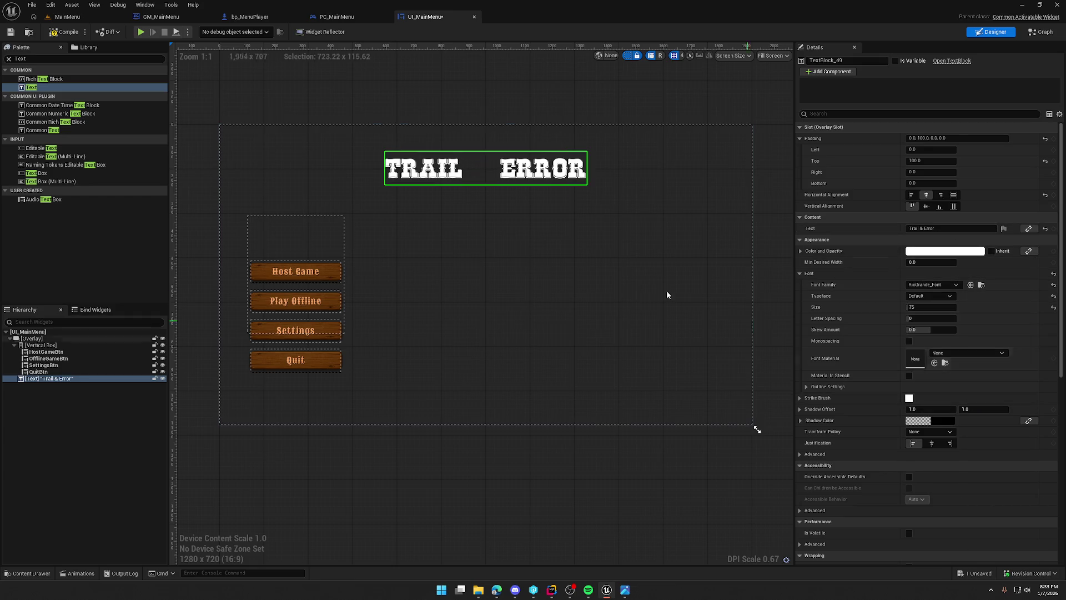
left_click(932, 285)
left_click(961, 412)
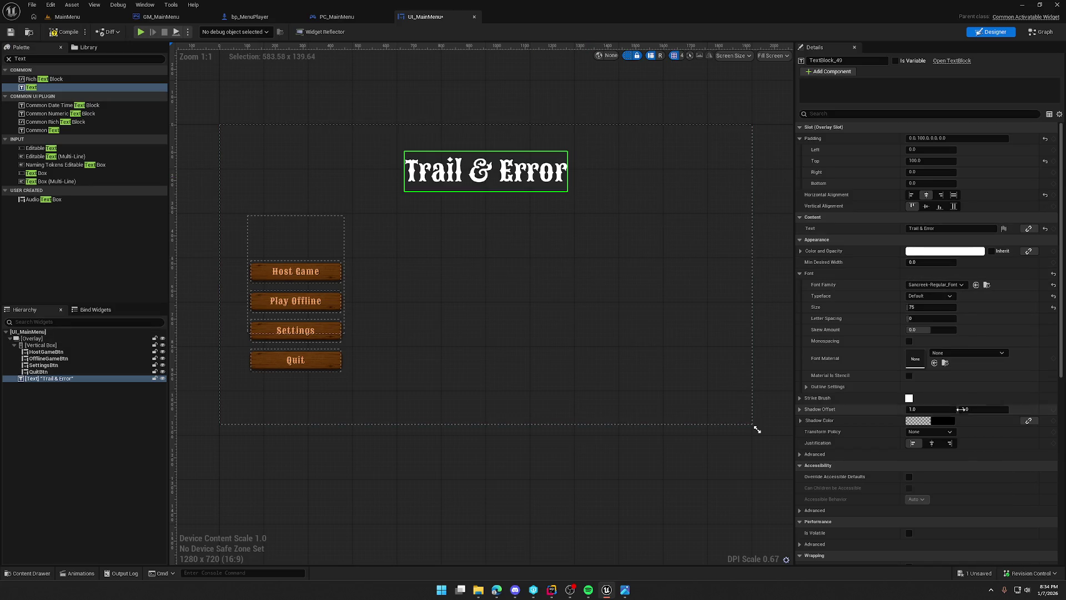
left_click(528, 95)
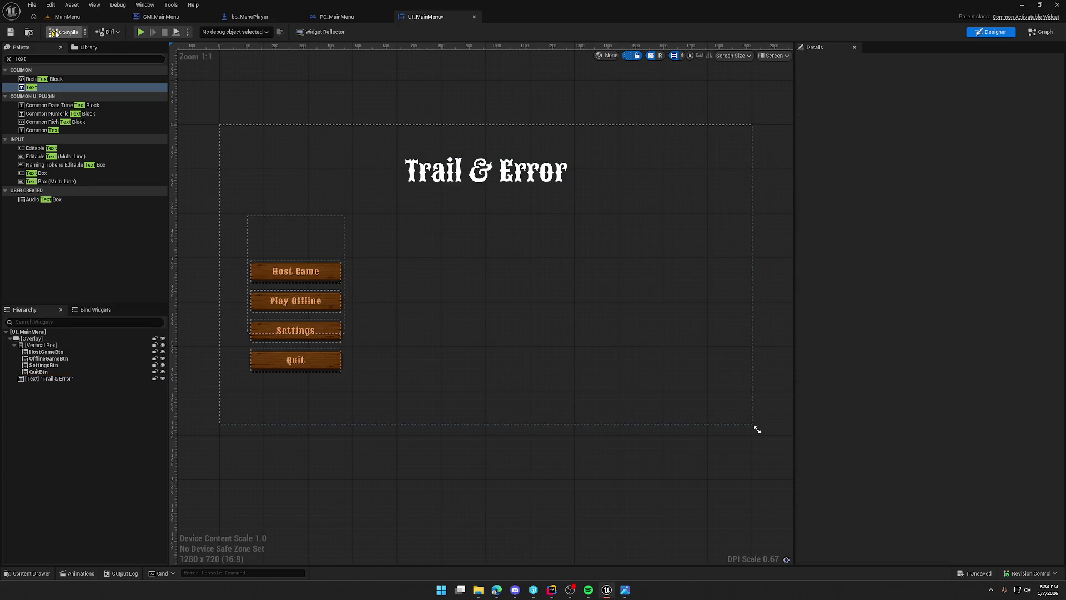
Play the MainMenu level to preview the Trail & Error title, then stop the session.
left_click(68, 17)
left_click(206, 32)
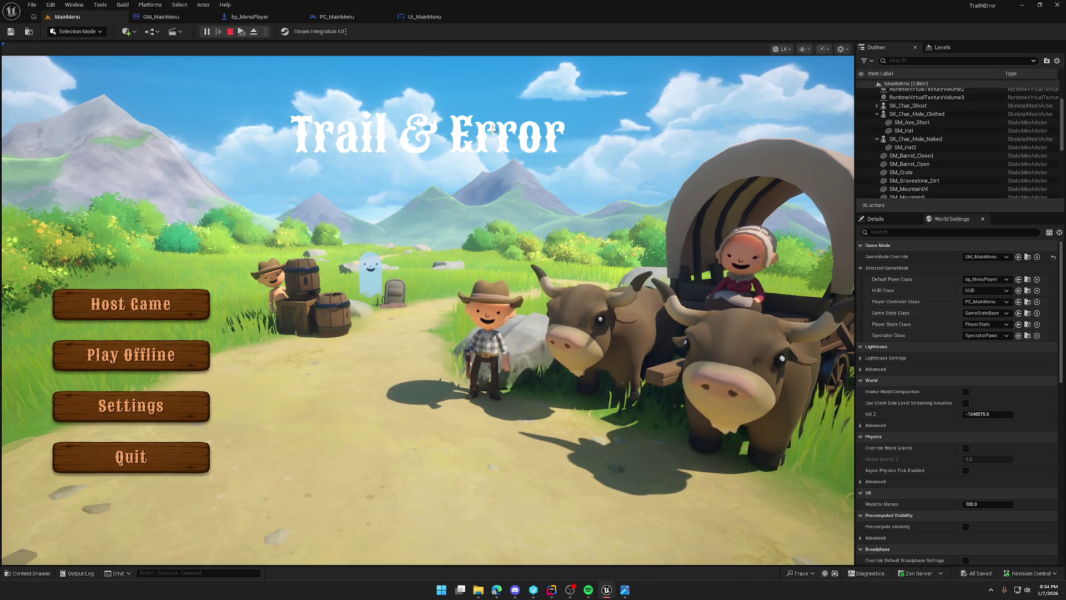
key("Escape")
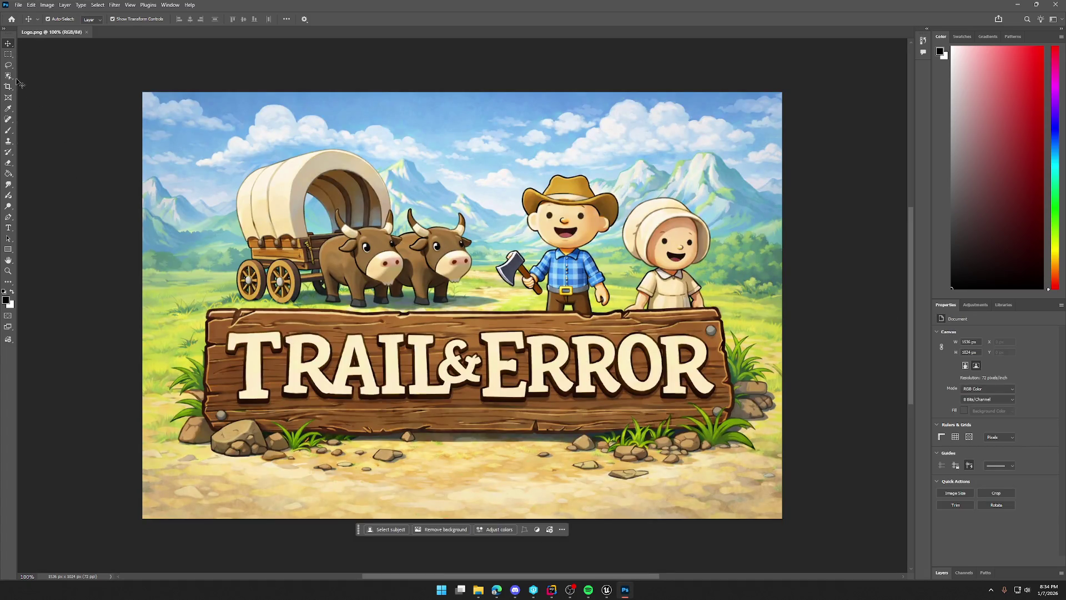
Select the wooden sign with Object Selection, cut it to a new layer, and hide Background.
left_click(10, 78)
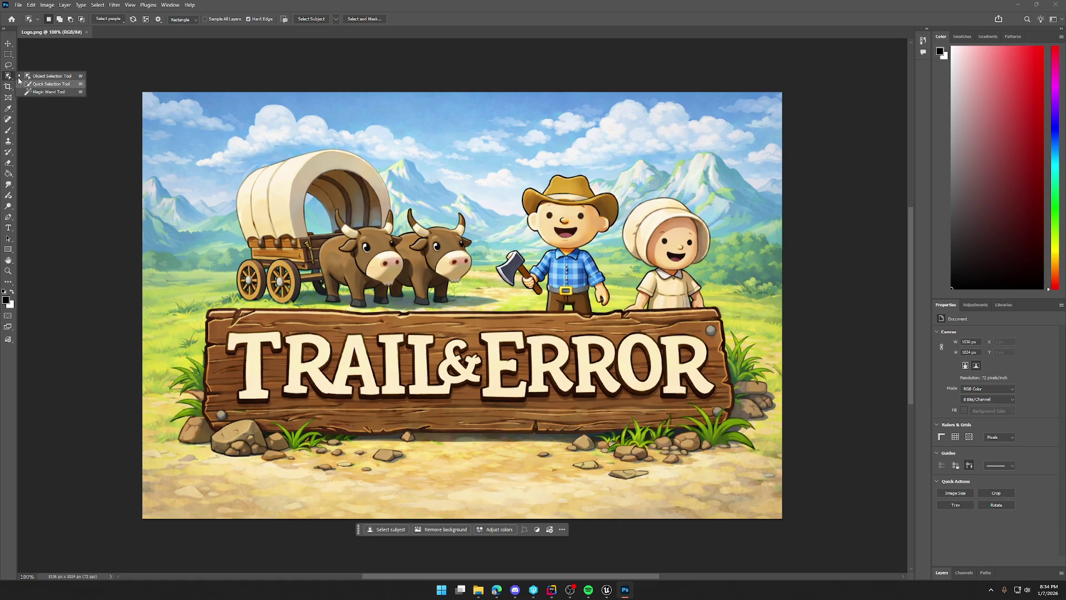
left_click(41, 78)
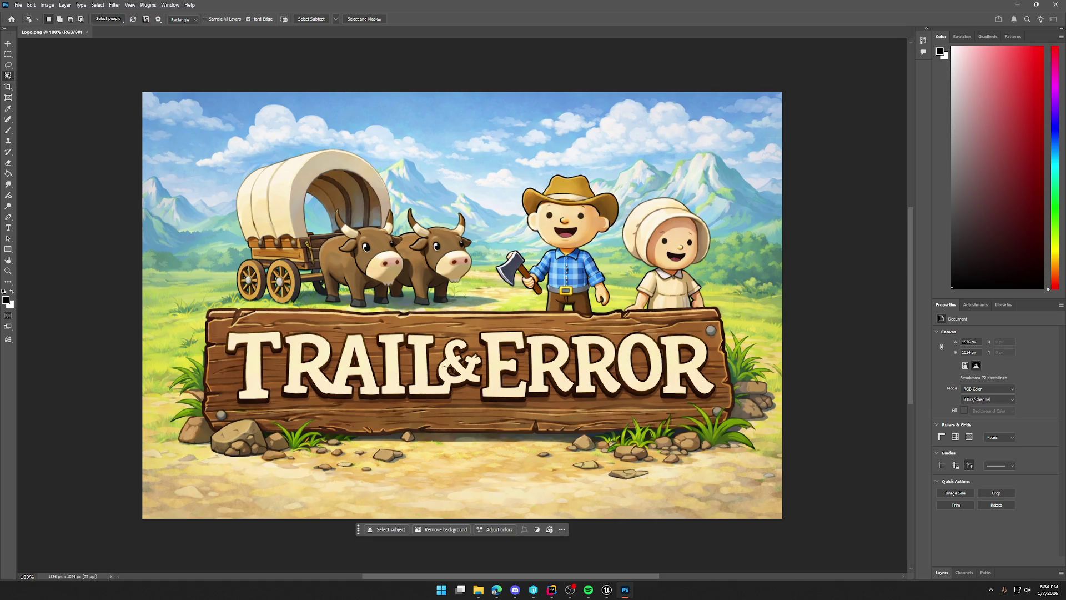
left_click(318, 332)
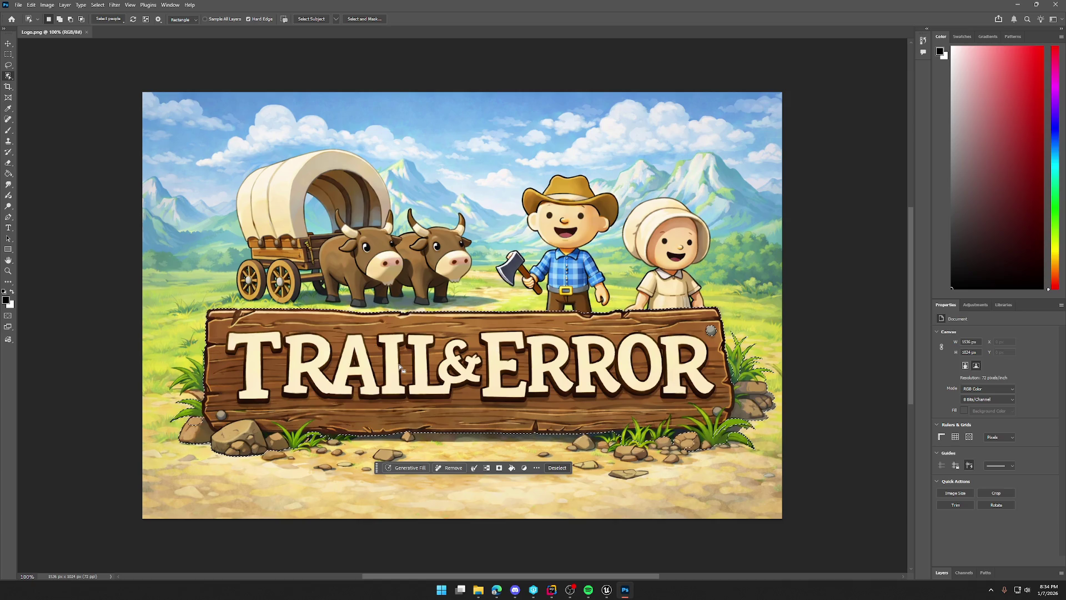
right_click(437, 363)
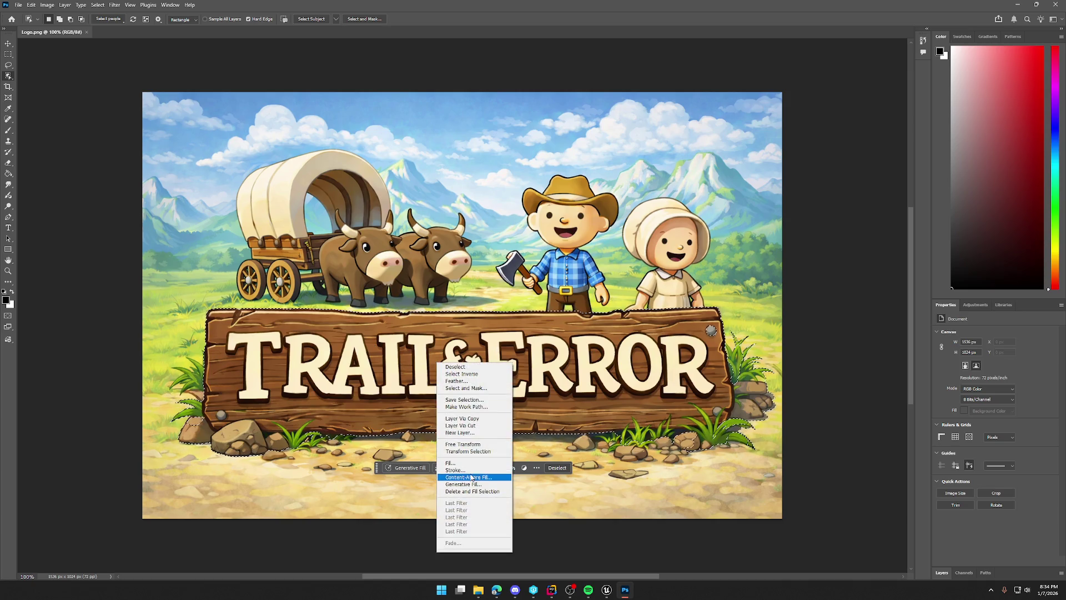
left_click(475, 427)
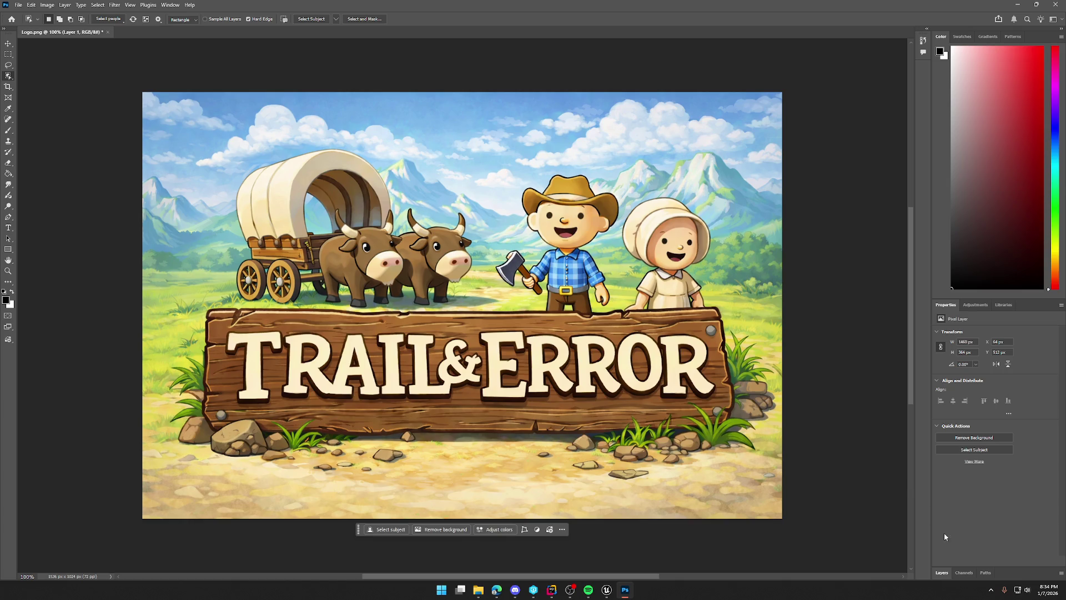
left_click(942, 572)
left_click(938, 467)
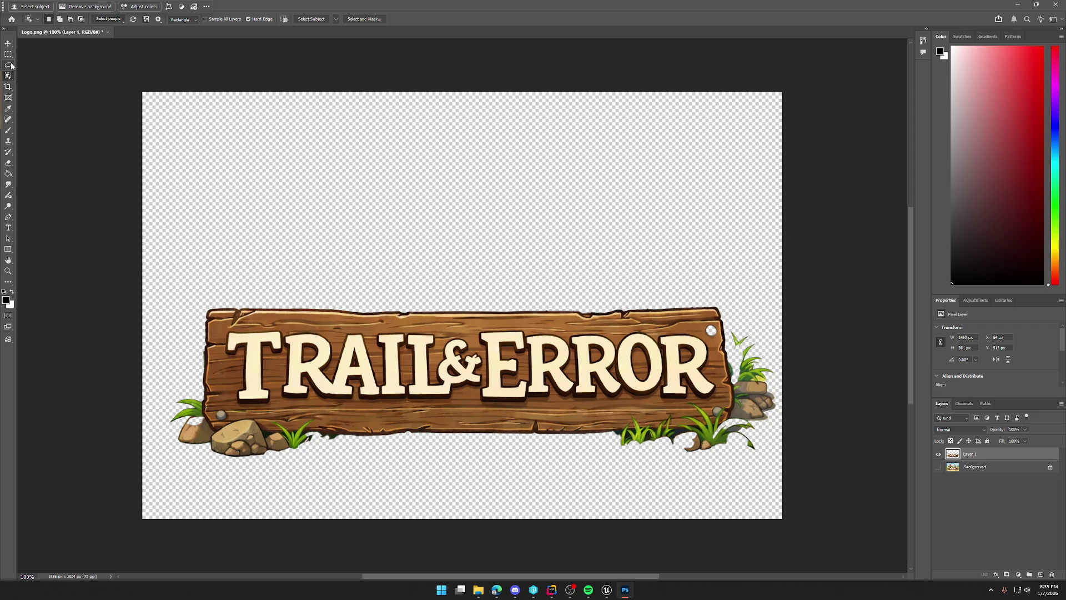
left_click(9, 65)
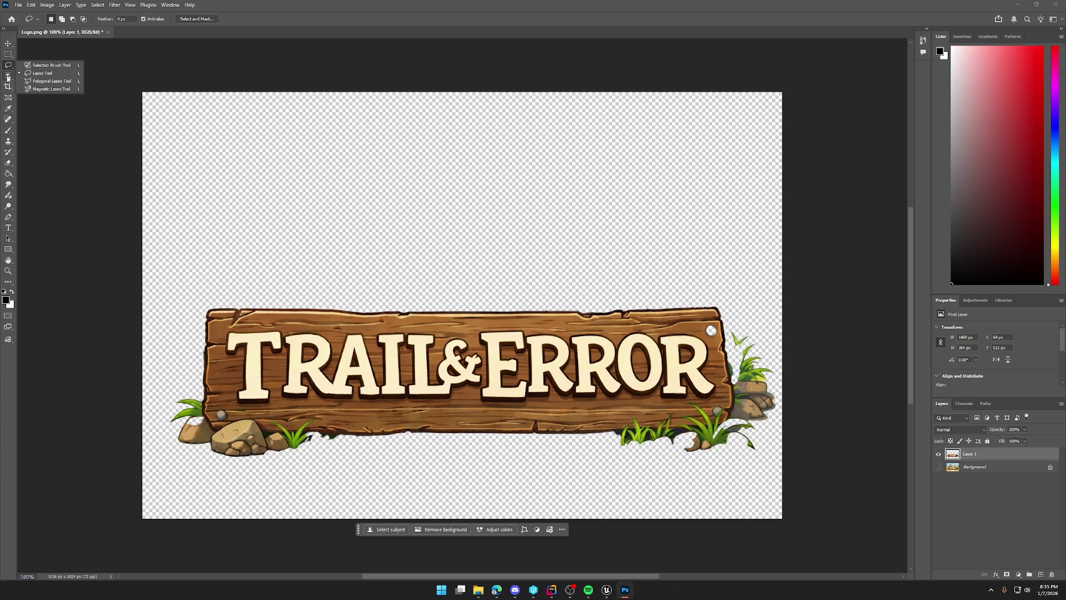
Switch to the Selection Brush Tool at size 50 and zoom in on the sign's left end.
left_click(8, 78)
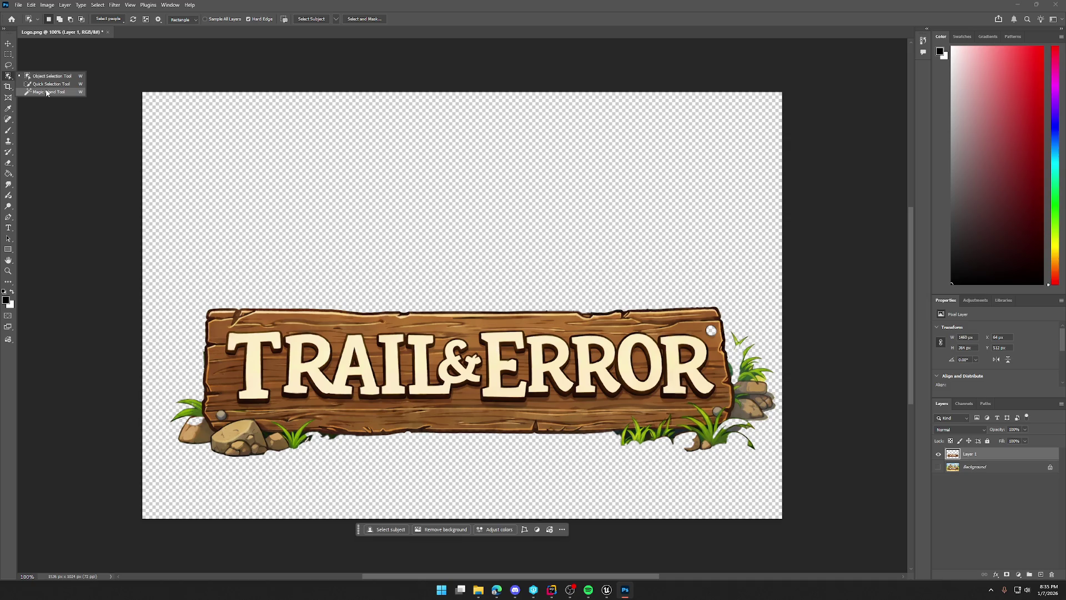
left_click(10, 65)
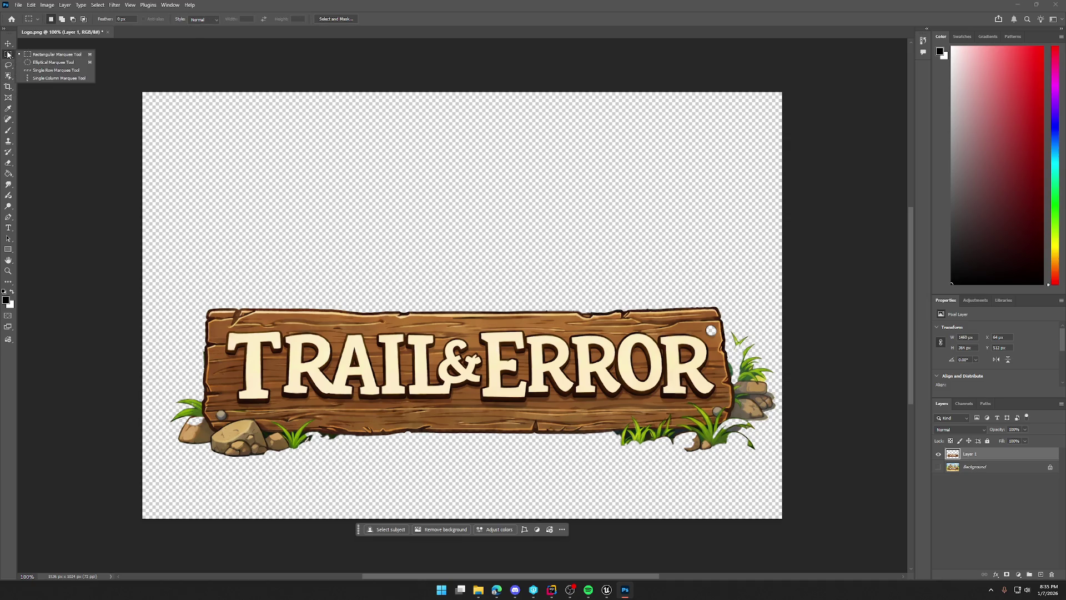
left_click(9, 67)
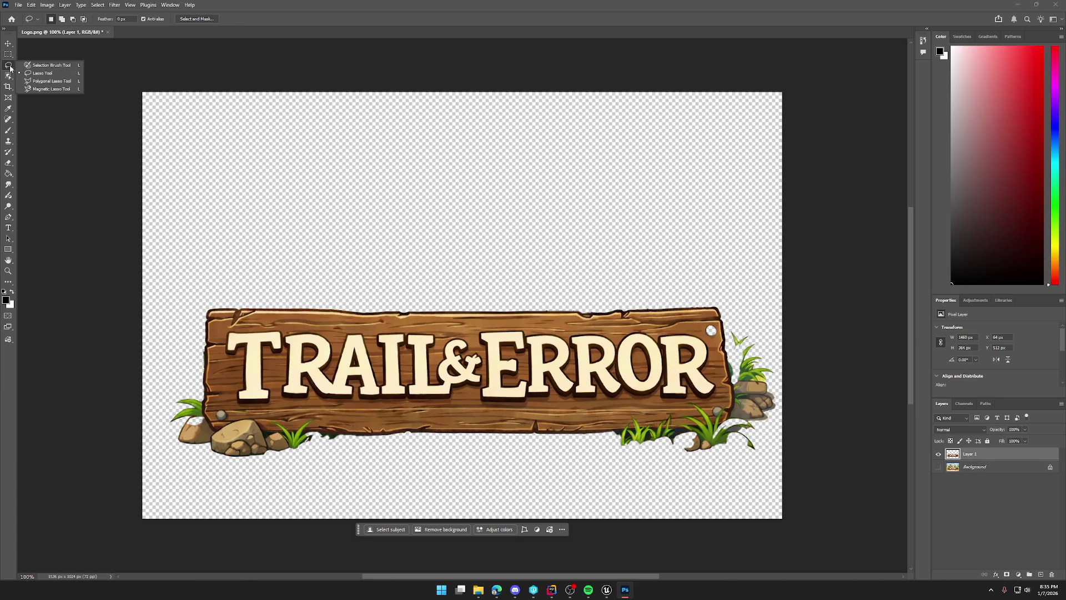
left_click(53, 66)
key("bracketleft")
key("bracketleft")
key("bracketleft")
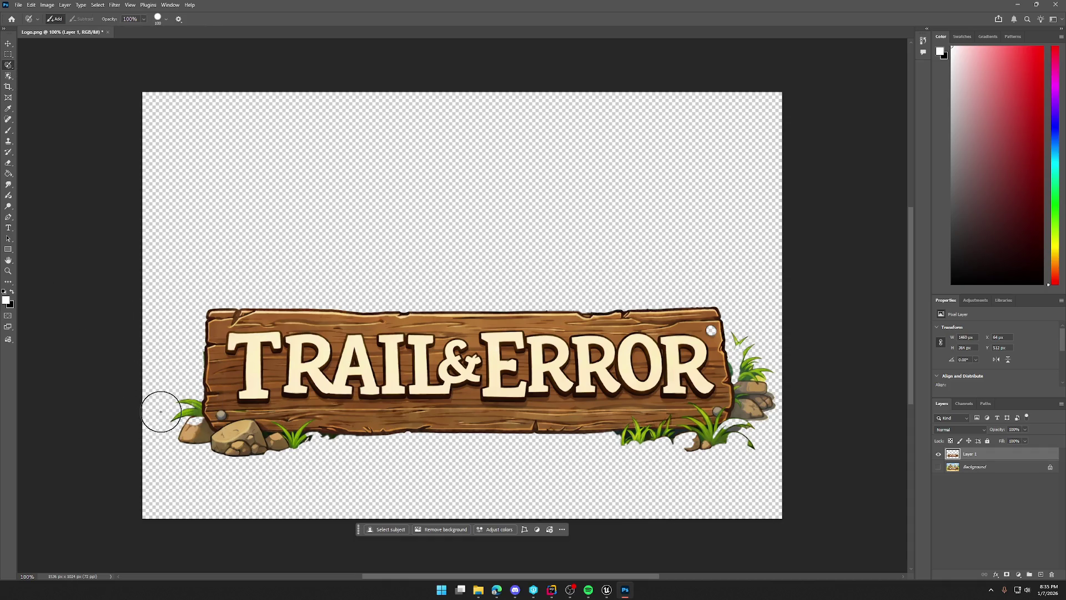
left_click(588, 590)
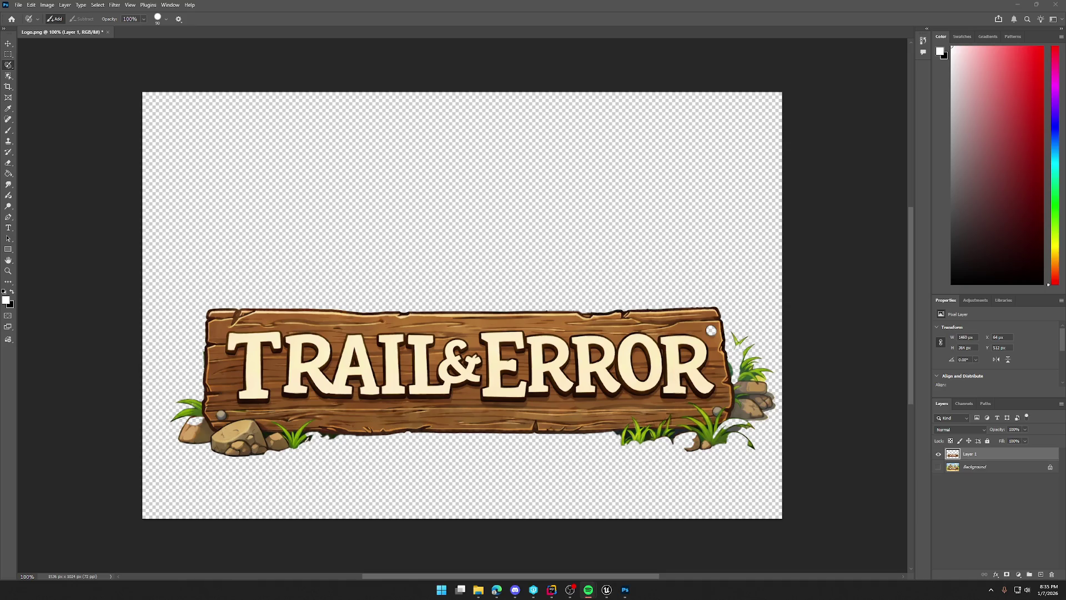
scroll(180, 408, "up", 5)
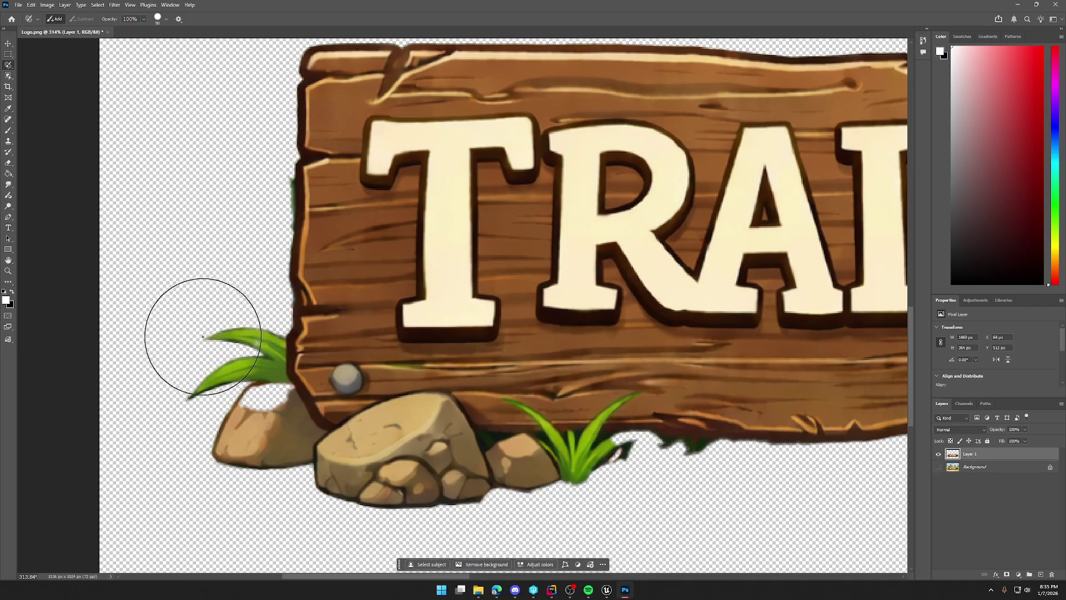
Paint a selection over the left grass and claws and delete them.
left_click_drag(202, 336, 218, 450)
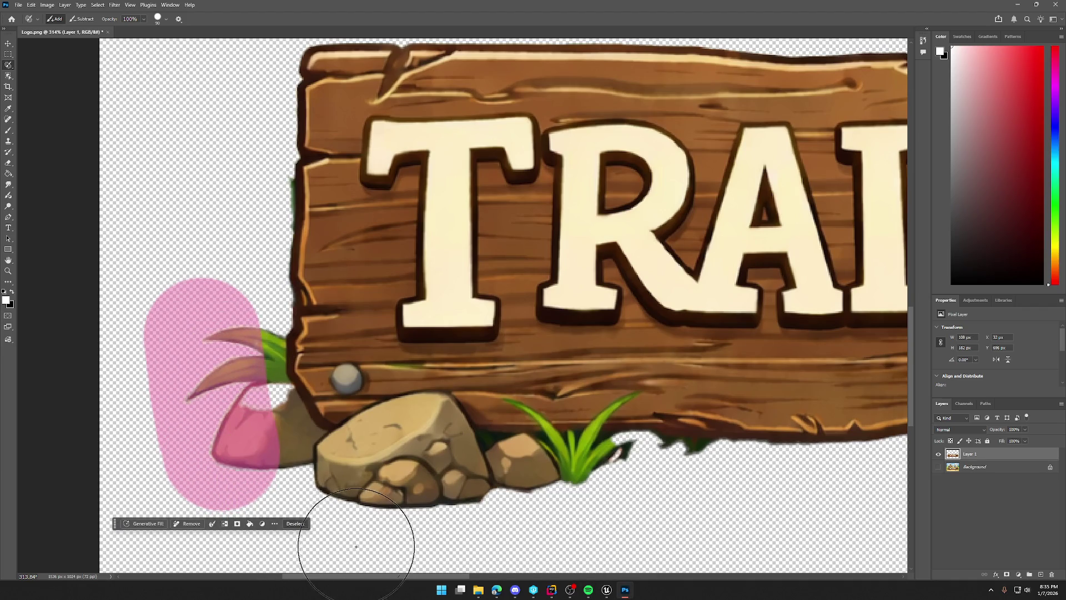
key("Delete")
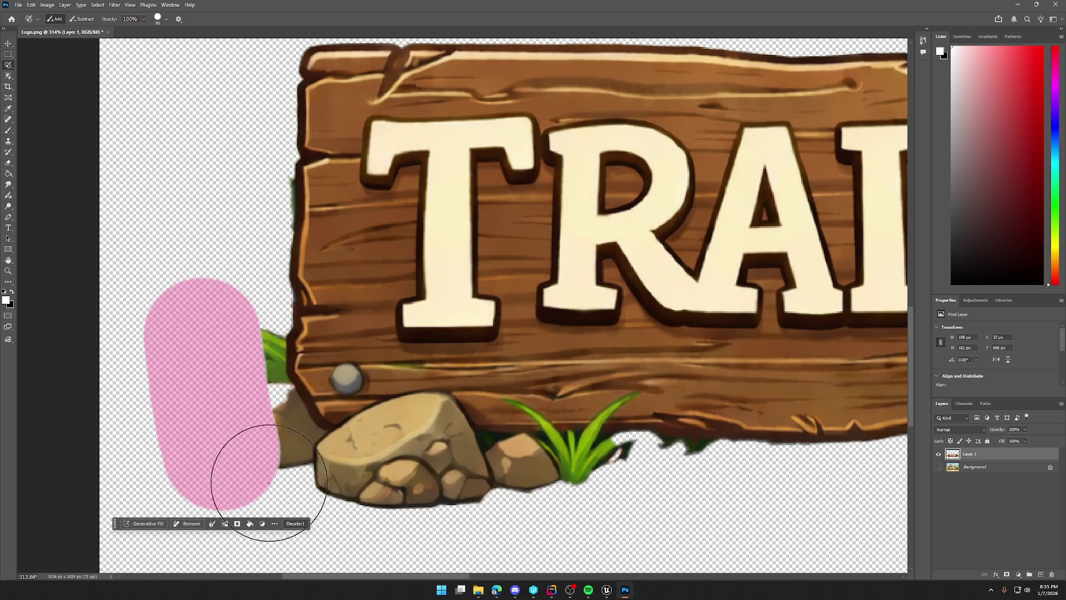
right_click(8, 67)
left_click(49, 74)
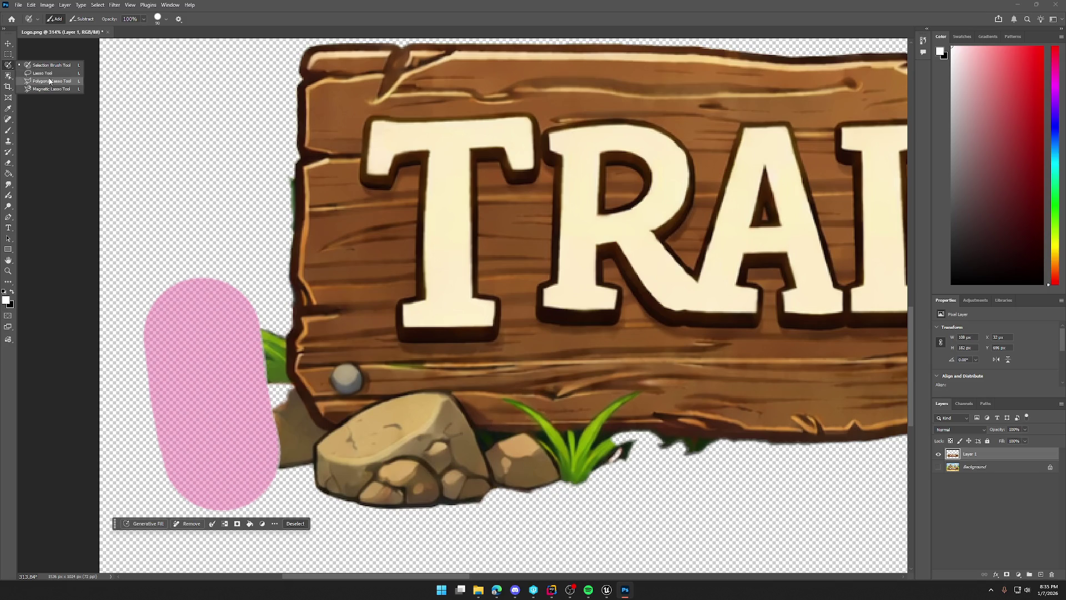
left_click(267, 338)
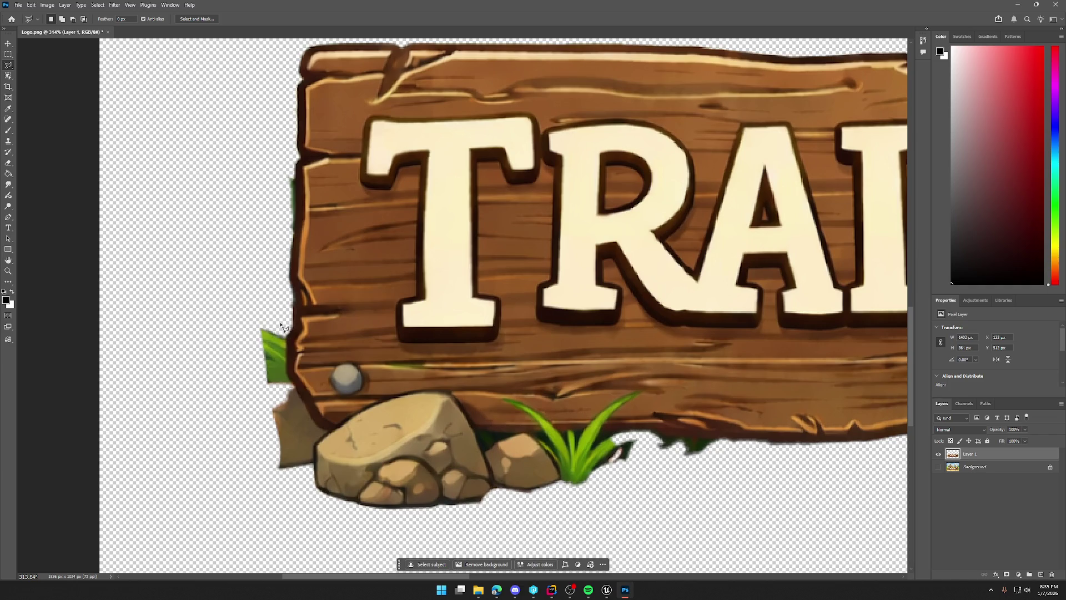
Trace a lasso outline down the sign's left edge and along the top of the rocks.
left_click_drag(276, 319, 282, 338)
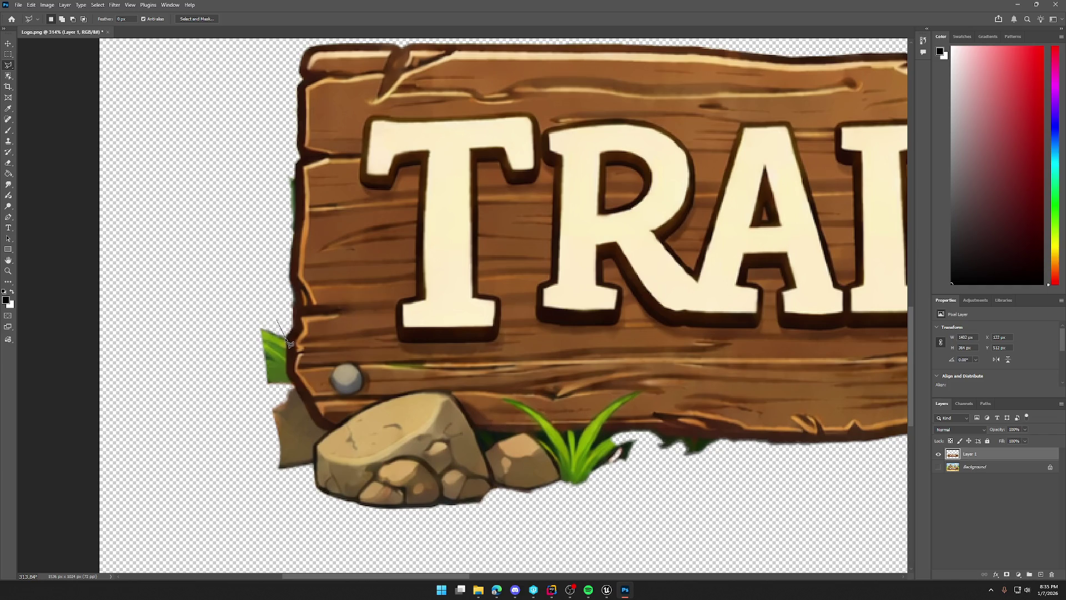
left_click_drag(287, 341, 285, 375)
left_click_drag(285, 371, 291, 385)
left_click(452, 392)
left_click(474, 429)
left_click(543, 432)
Close the outline around the left rocks and grass, delete them, and deselect.
left_click(576, 503)
left_click(318, 522)
left_click(220, 403)
left_click(231, 318)
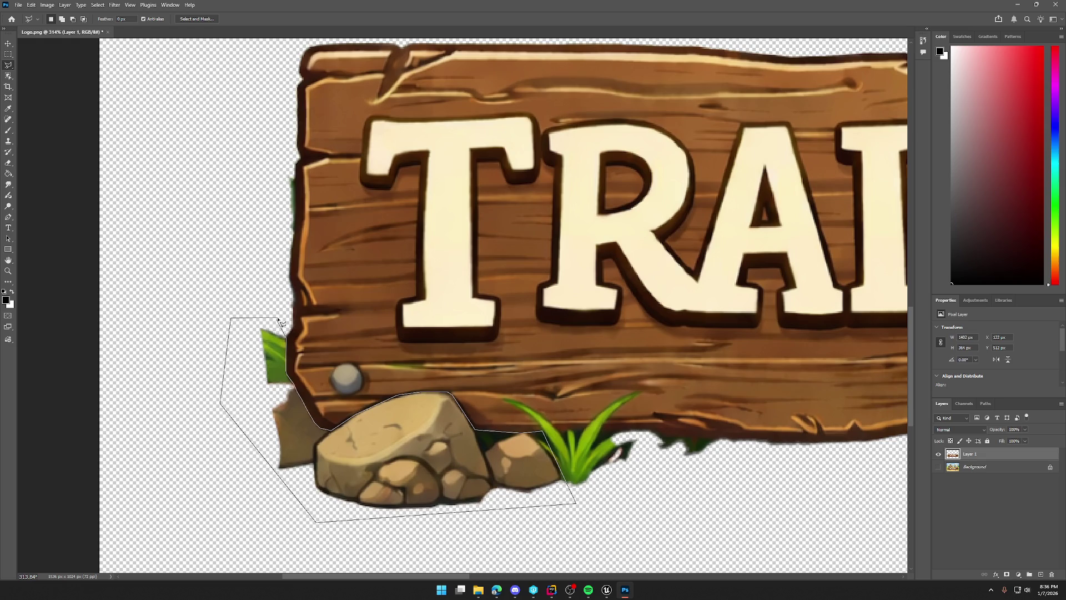
left_click(277, 322)
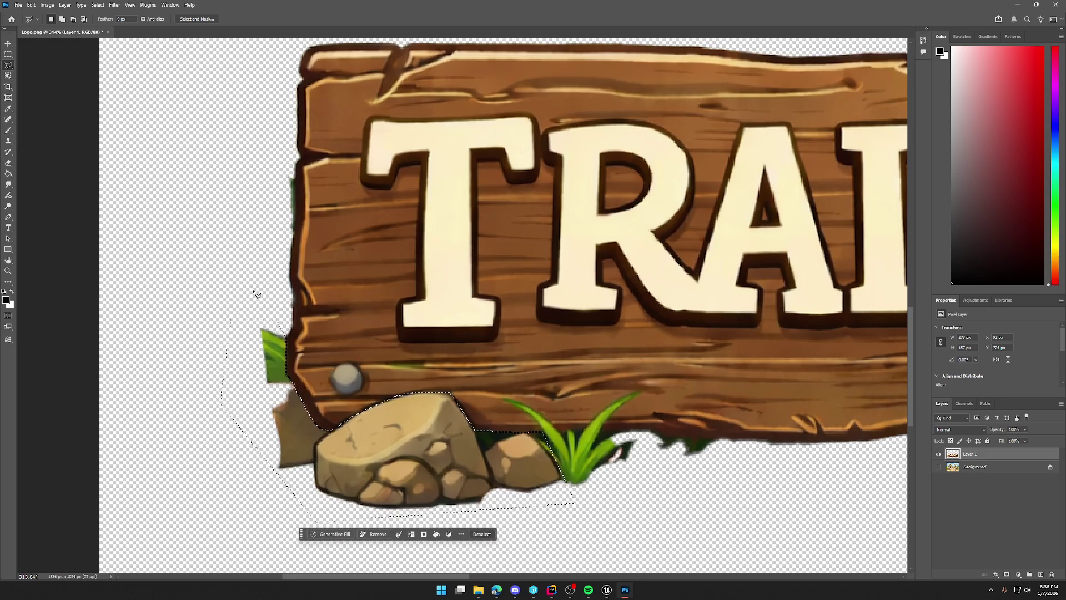
key("Delete")
key("ctrl+d")
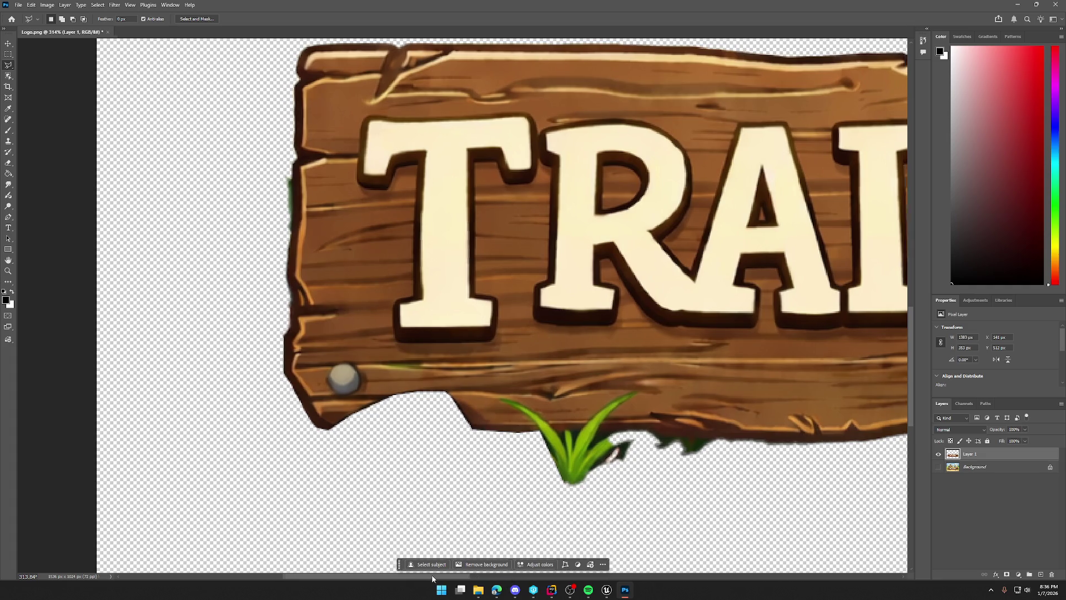
left_click_drag(432, 575, 473, 578)
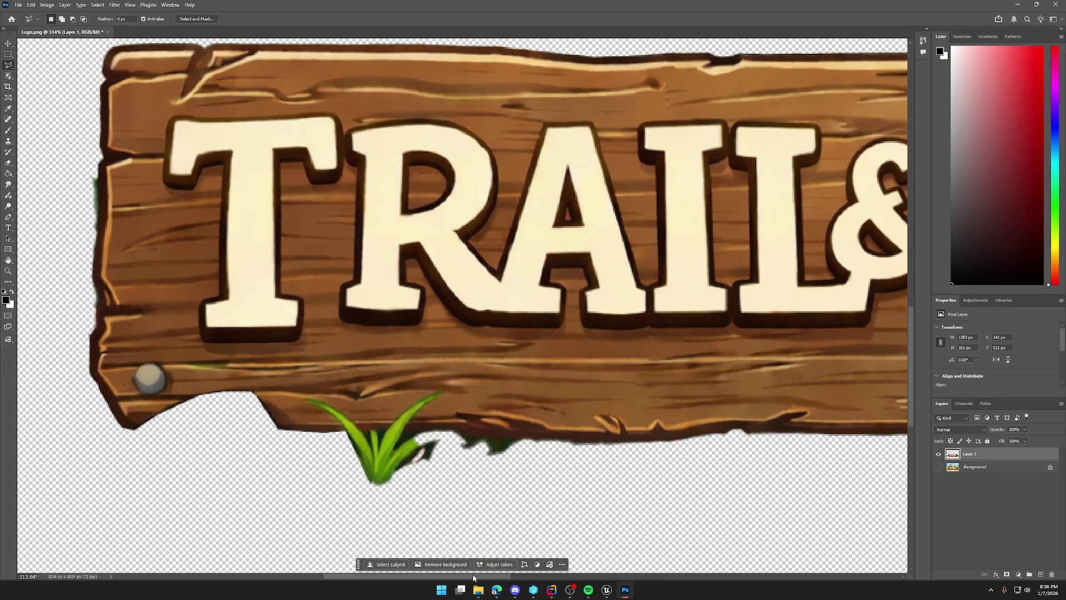
Polygonal-lasso the grass hanging below the sign under TRAIL and delete it.
left_click(331, 435)
left_click(371, 432)
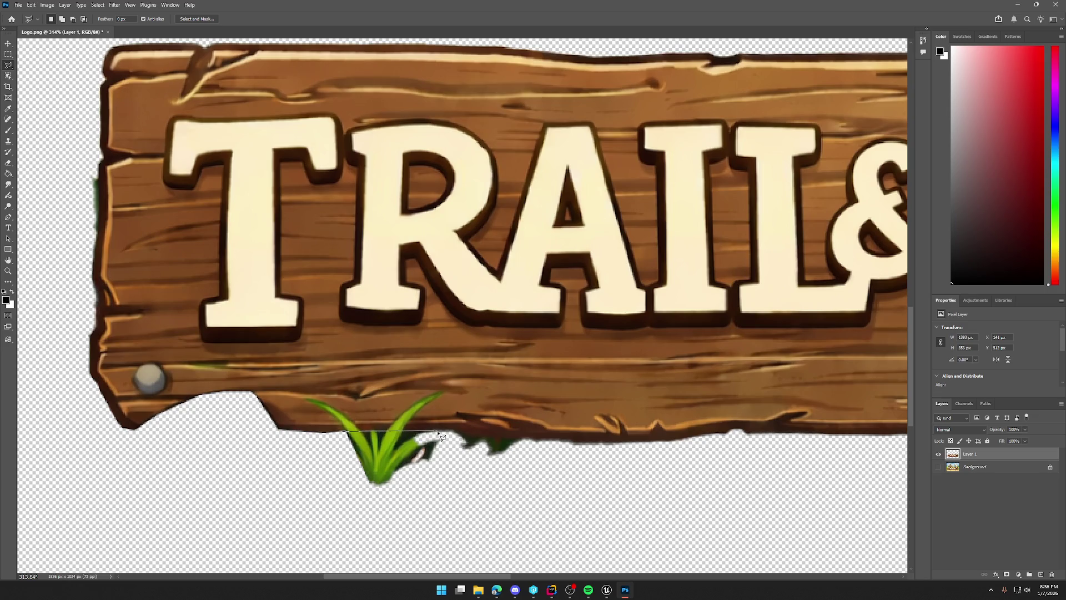
left_click(461, 433)
left_click(540, 443)
left_click(562, 508)
left_click(373, 526)
left_click(266, 511)
left_click(314, 470)
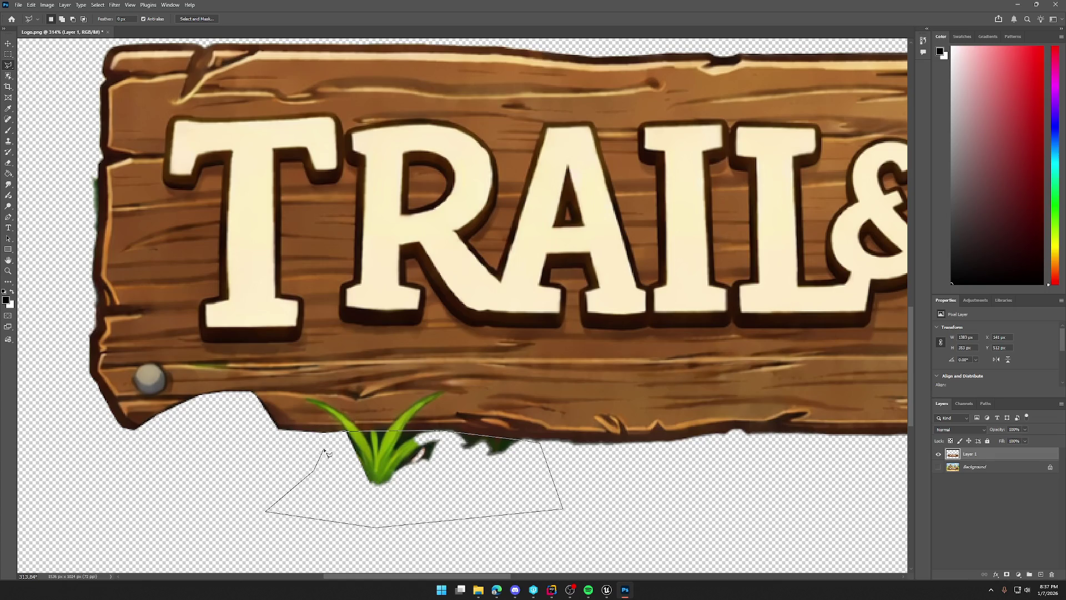
double_click(325, 451)
key("Delete")
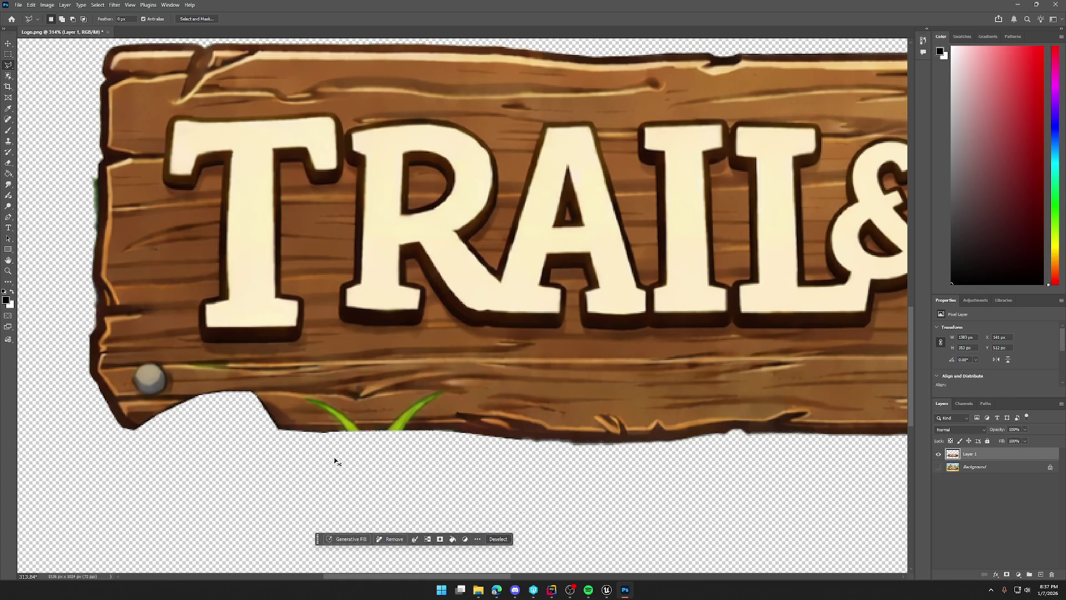
key("ctrl+d")
scroll(516, 509, "down", 1)
mouse_move(433, 578)
left_mouse_down()
mouse_move(639, 577)
mouse_move(665, 592)
left_mouse_up()
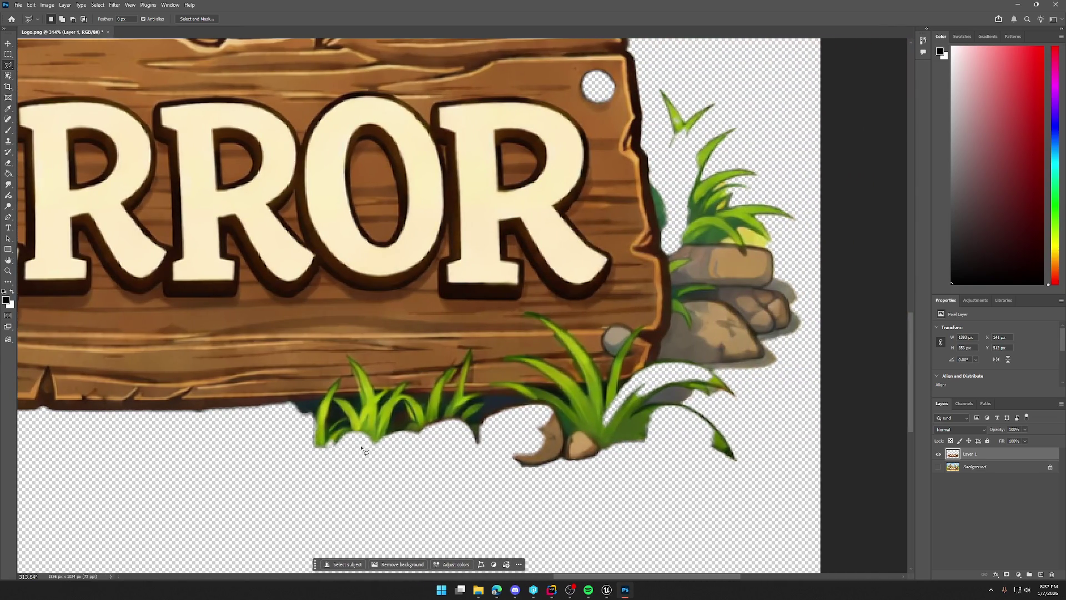
Outline the grass and rocks at the sign's right end with the Polygonal Lasso.
left_click(287, 402)
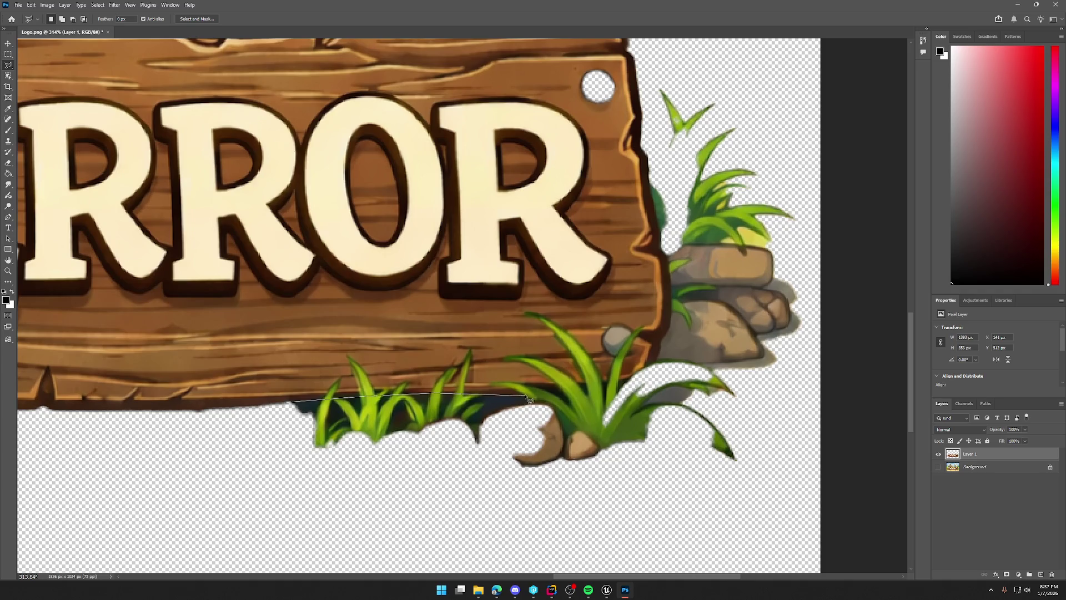
left_click(626, 387)
left_click(659, 362)
left_click(662, 345)
left_click(670, 329)
left_click(648, 169)
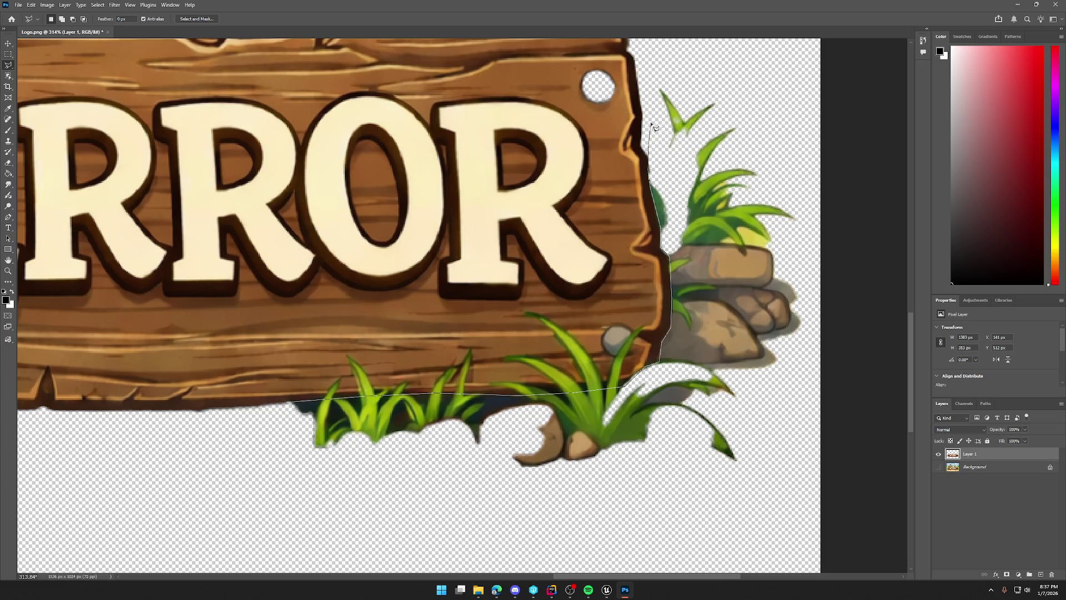
left_click(648, 72)
left_click(768, 78)
left_click(808, 145)
left_click(811, 367)
left_click(766, 536)
left_click(418, 522)
left_click(231, 496)
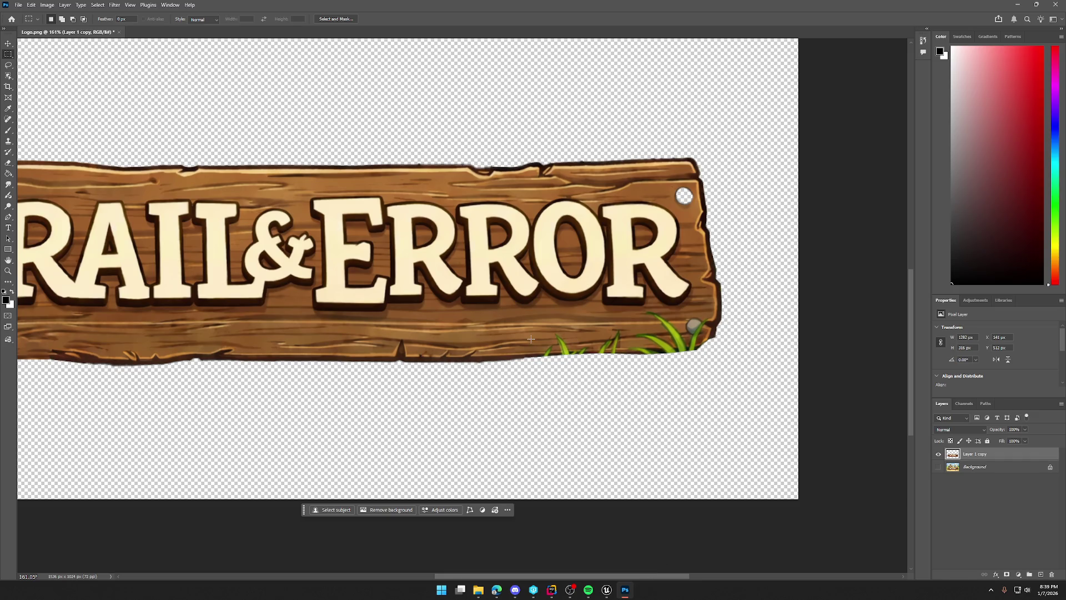
Content-Aware Fill a small gap in the sign's bottom edge.
left_click_drag(538, 341, 554, 355)
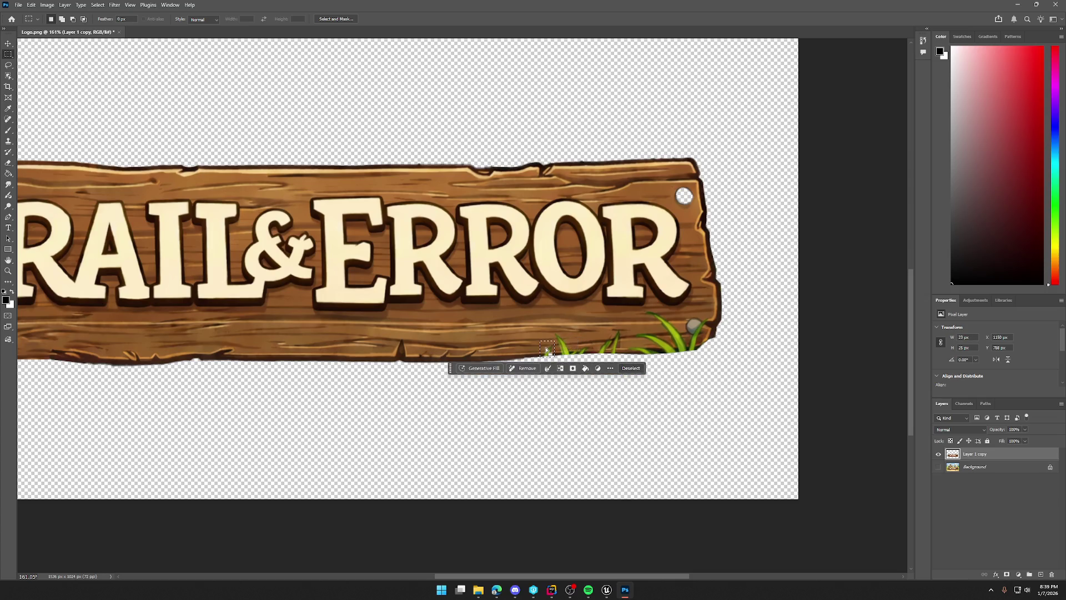
right_click(547, 350)
left_click(572, 461)
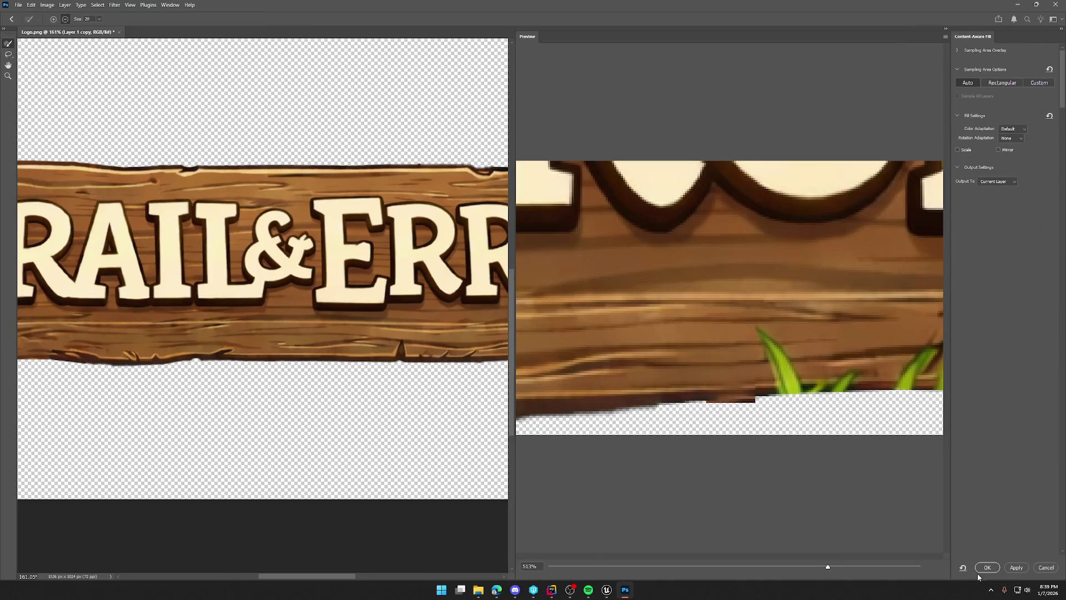
left_click(987, 568)
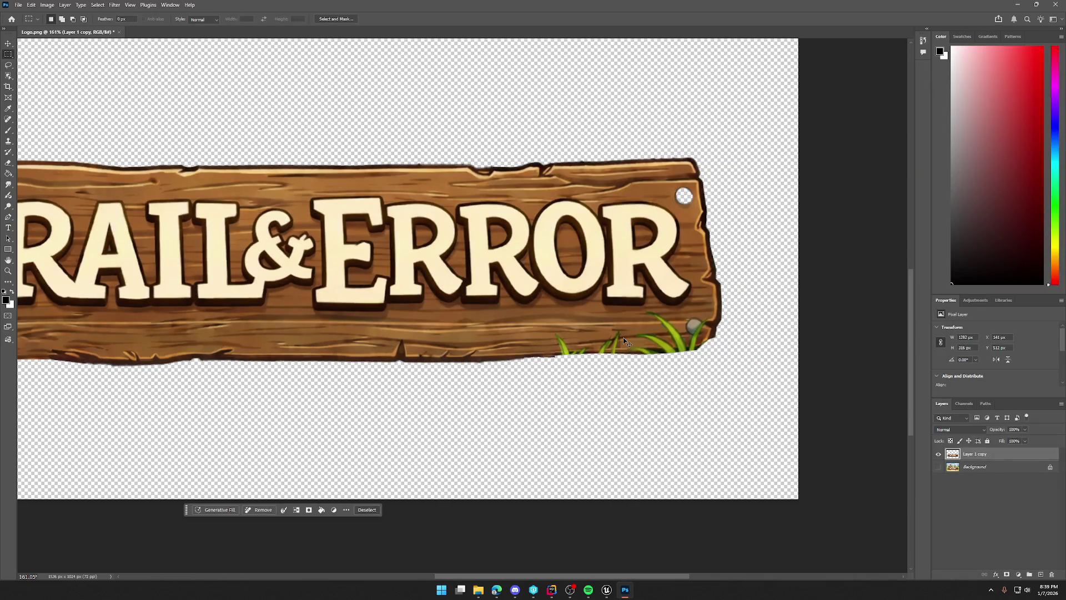
left_click(613, 376)
Replace the grass tuft on the sign's lower edge with Content-Aware Fill wood.
left_click_drag(513, 575, 566, 544)
scroll(497, 400, "up", 5)
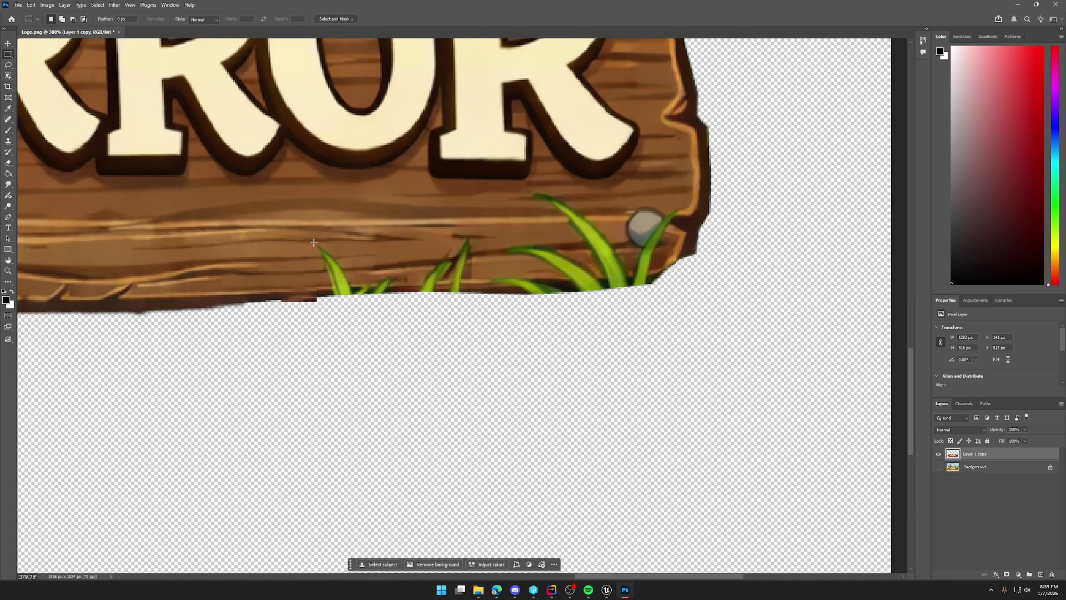
left_click_drag(314, 242, 400, 294)
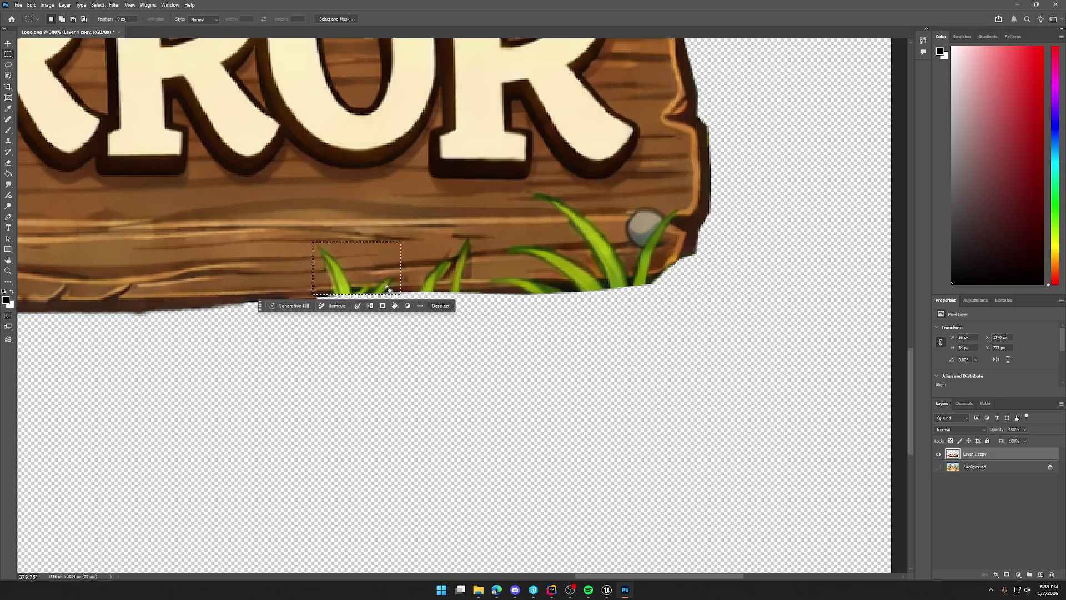
right_click(365, 262)
left_click(403, 378)
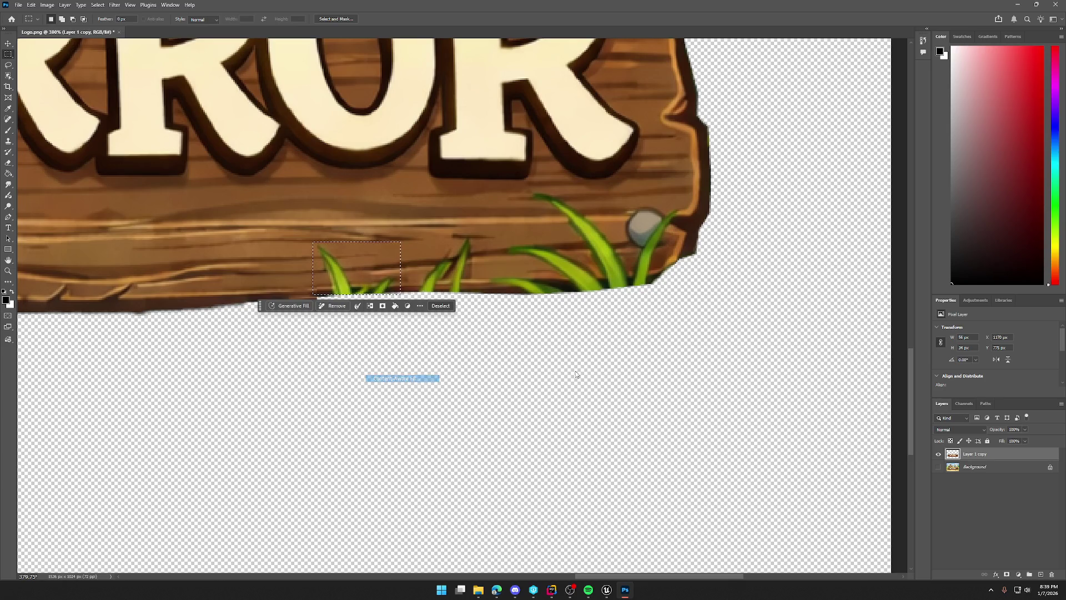
left_click(988, 568)
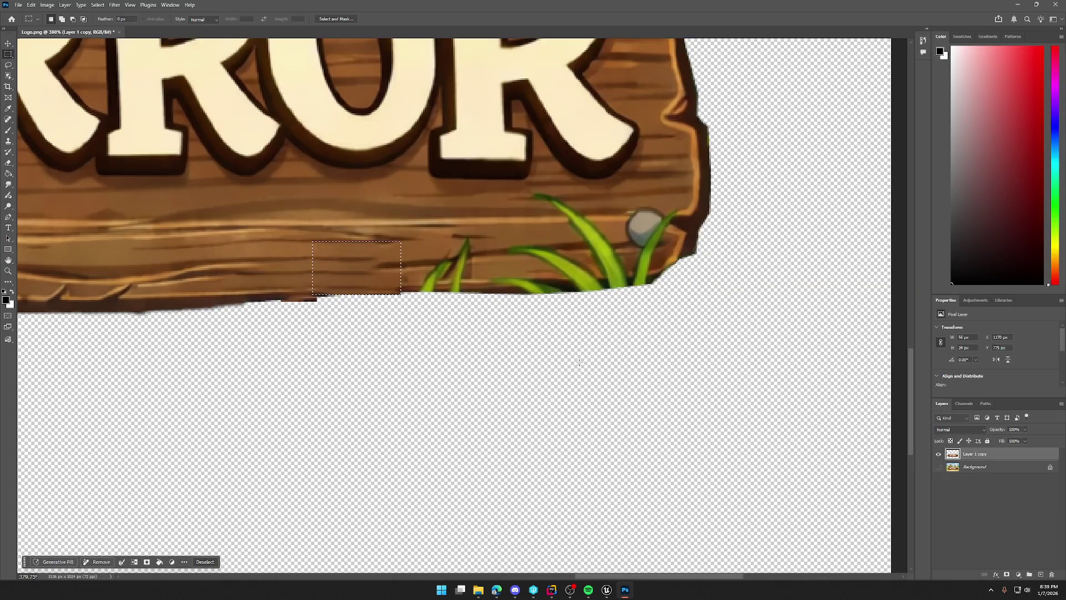
left_click(608, 321)
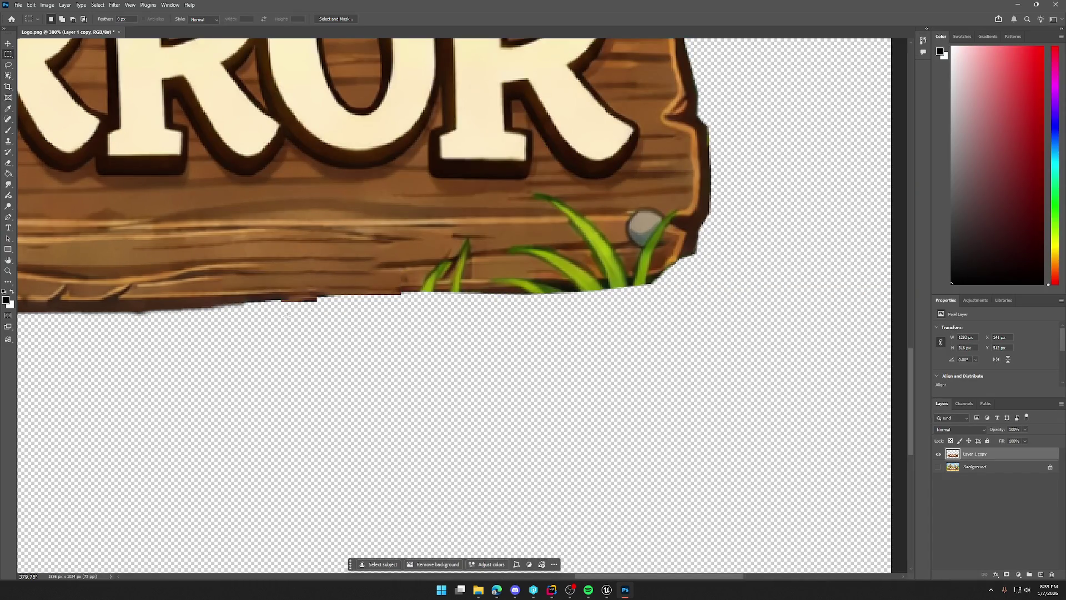
Content-Aware Fill another grass patch near the sign's bottom right.
scroll(478, 293, "down", 5)
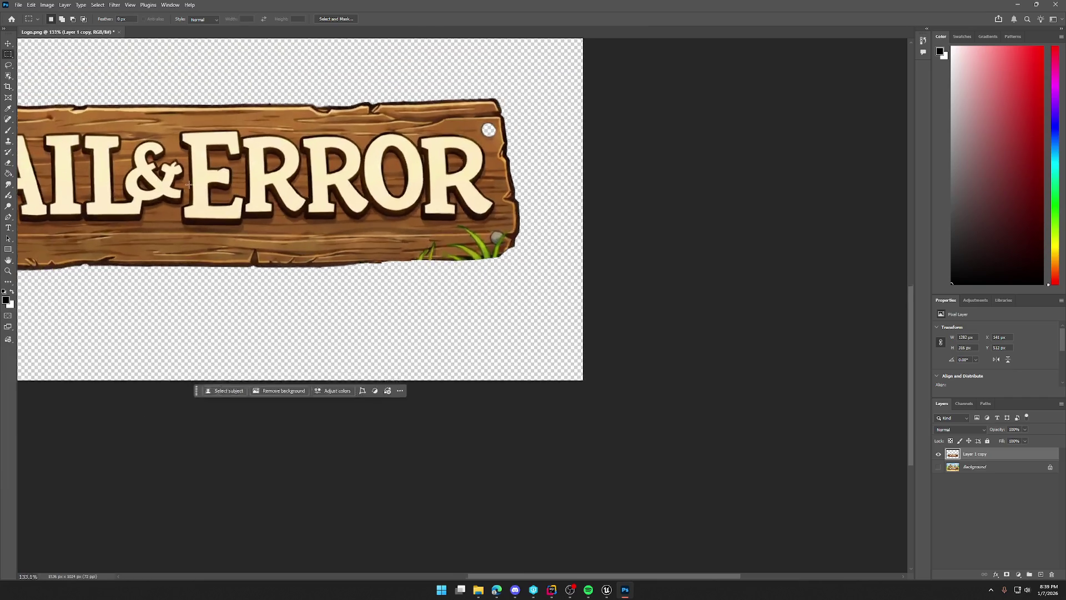
scroll(488, 322, "up", 1)
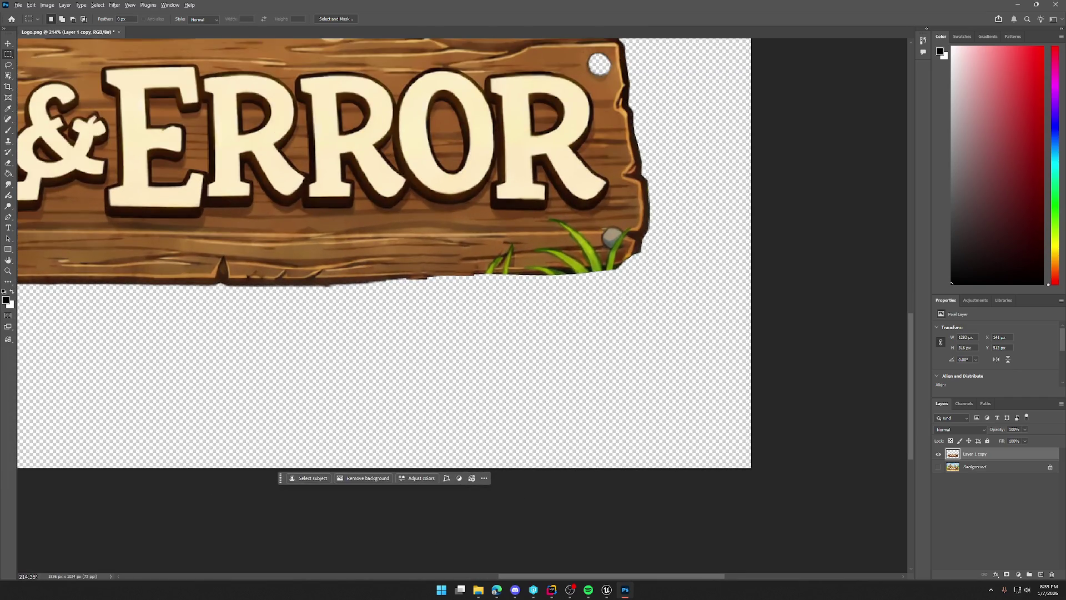
scroll(619, 296, "up", 2)
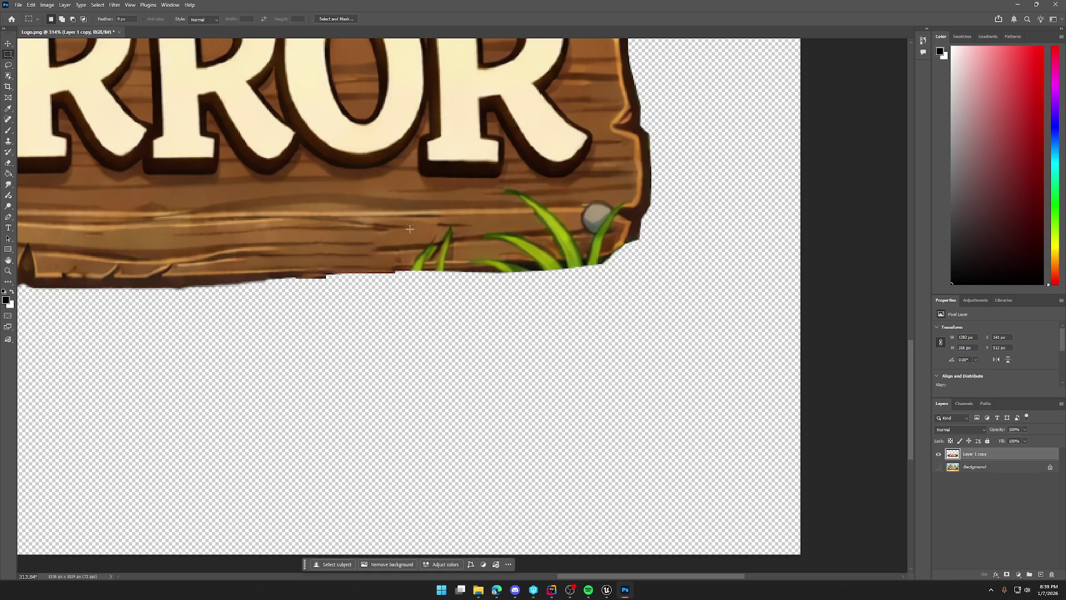
left_click_drag(409, 224, 456, 272)
right_click(436, 246)
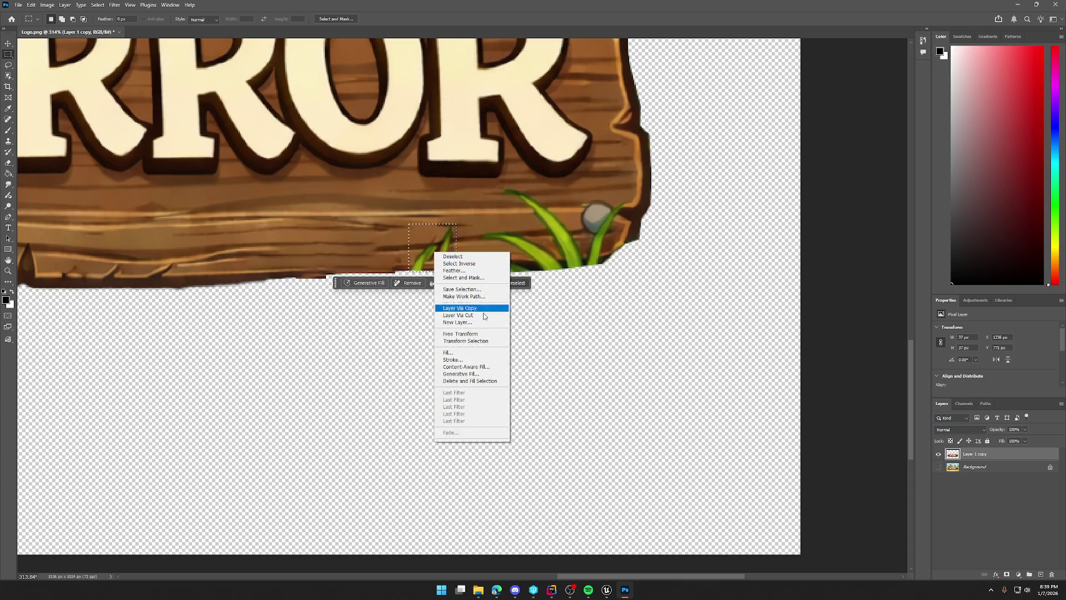
left_click(467, 369)
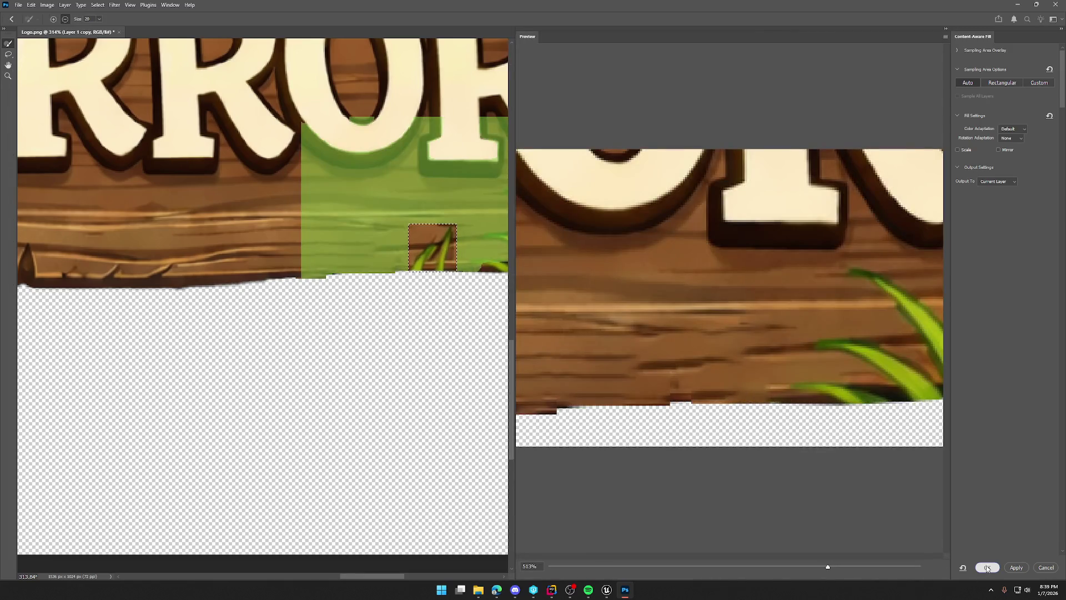
left_click(988, 567)
left_click(542, 306)
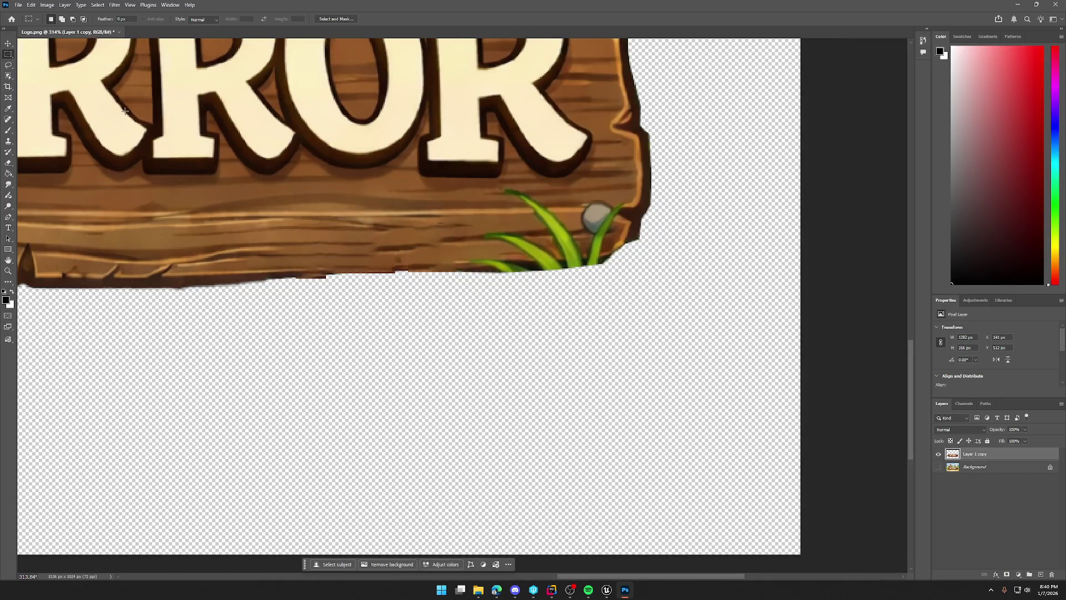
Lasso the remaining grass on the plank and fill it with surrounding wood.
left_click(8, 65)
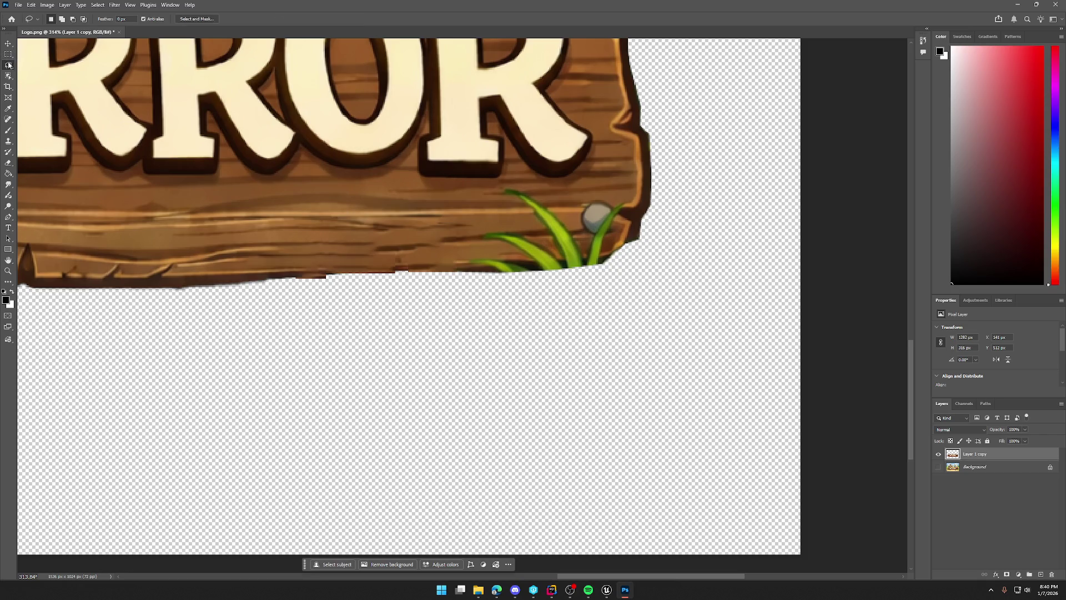
left_click(467, 270)
left_click(503, 212)
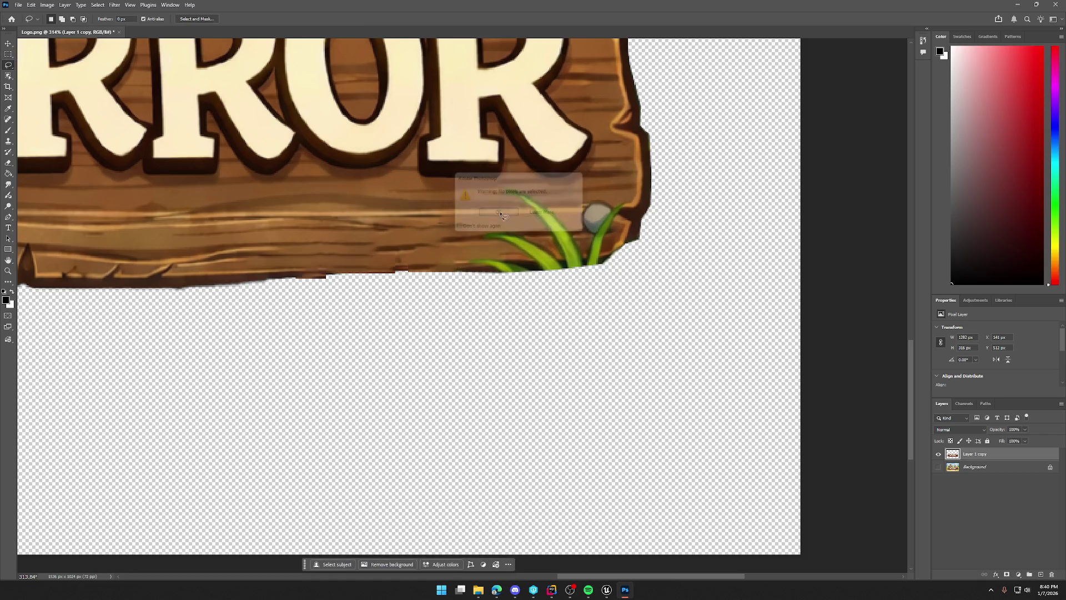
mouse_move(467, 270)
left_mouse_down()
mouse_move(522, 278)
mouse_move(514, 254)
mouse_move(470, 251)
mouse_move(468, 273)
left_mouse_up()
left_click(499, 286)
left_click(554, 378)
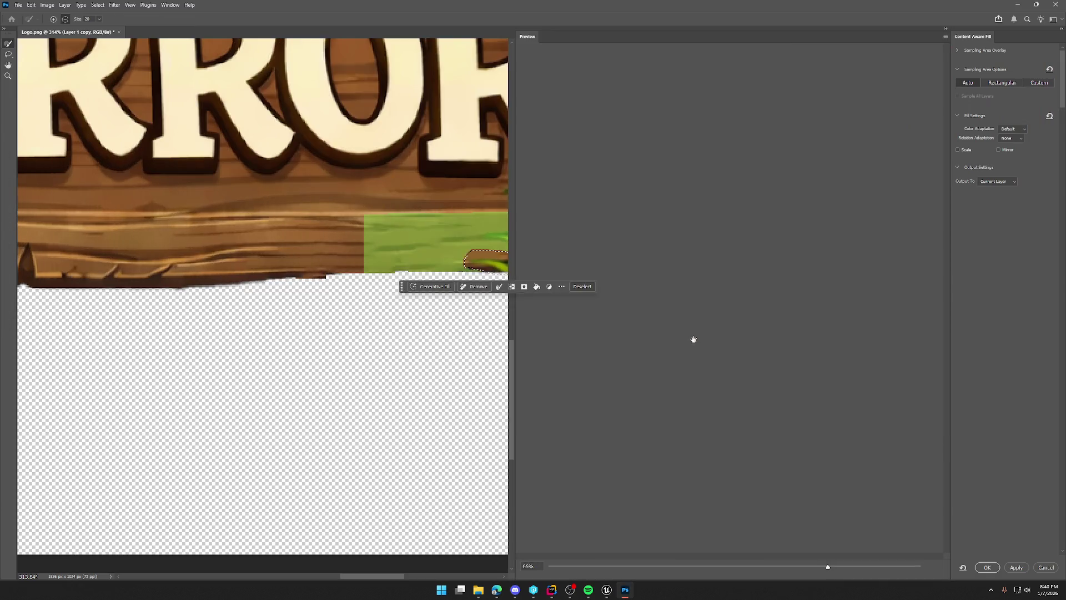
key("Return")
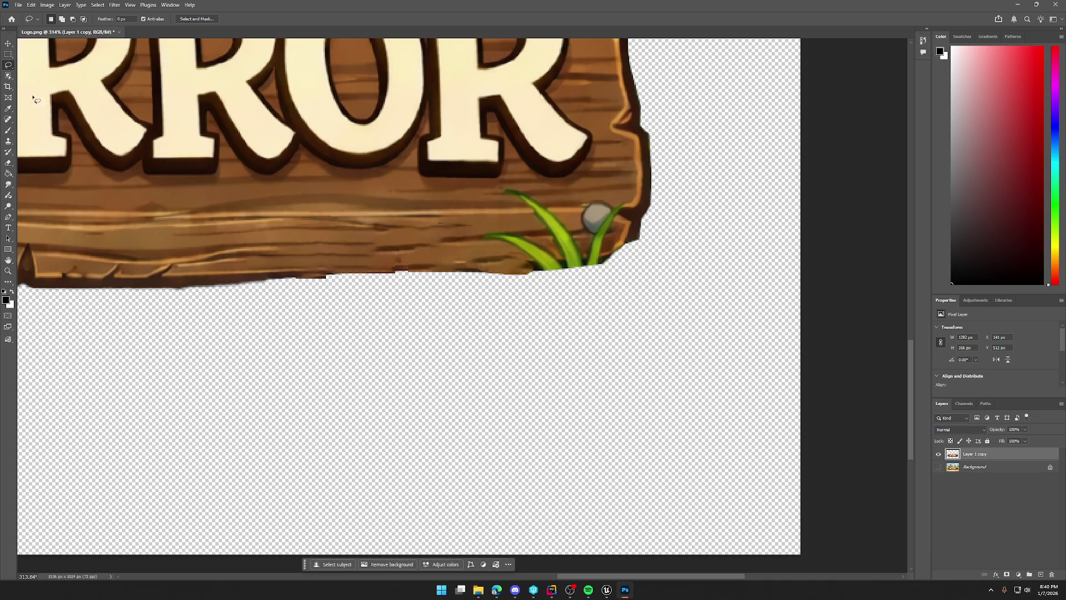
Polygonal-lasso the last grass along the sign's edge, Content-Aware Fill it, and deselect.
right_click(7, 67)
left_click(45, 77)
mouse_move(481, 244)
left_mouse_down()
mouse_move(548, 274)
mouse_move(598, 267)
mouse_move(630, 200)
mouse_move(585, 245)
mouse_move(541, 195)
mouse_move(498, 187)
mouse_move(557, 257)
mouse_move(510, 228)
mouse_move(479, 231)
mouse_move(482, 246)
left_mouse_up()
right_click(551, 226)
left_click(608, 341)
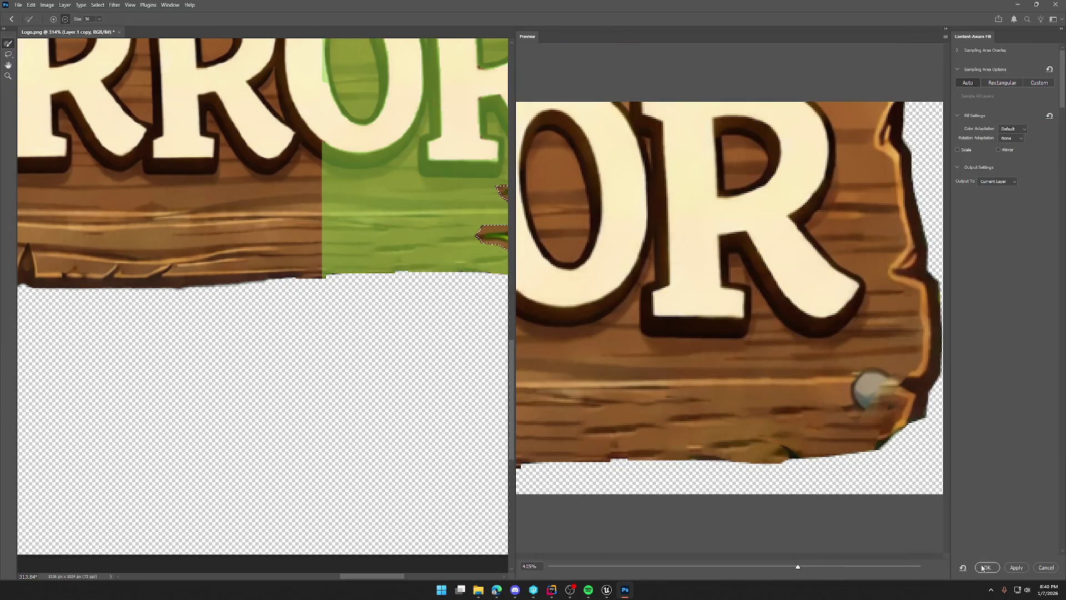
left_click(986, 567)
key("ctrl+d")
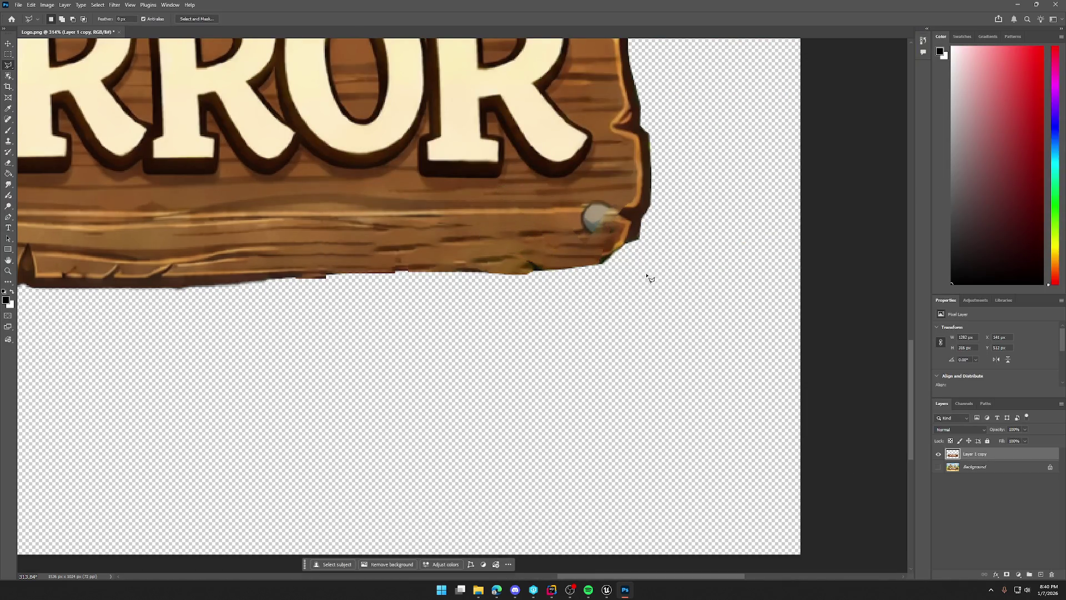
Polygonal-lasso the notch under the left bolt, Content-Aware Fill it, and deselect.
scroll(645, 278, "down", 6)
scroll(133, 211, "up", 2)
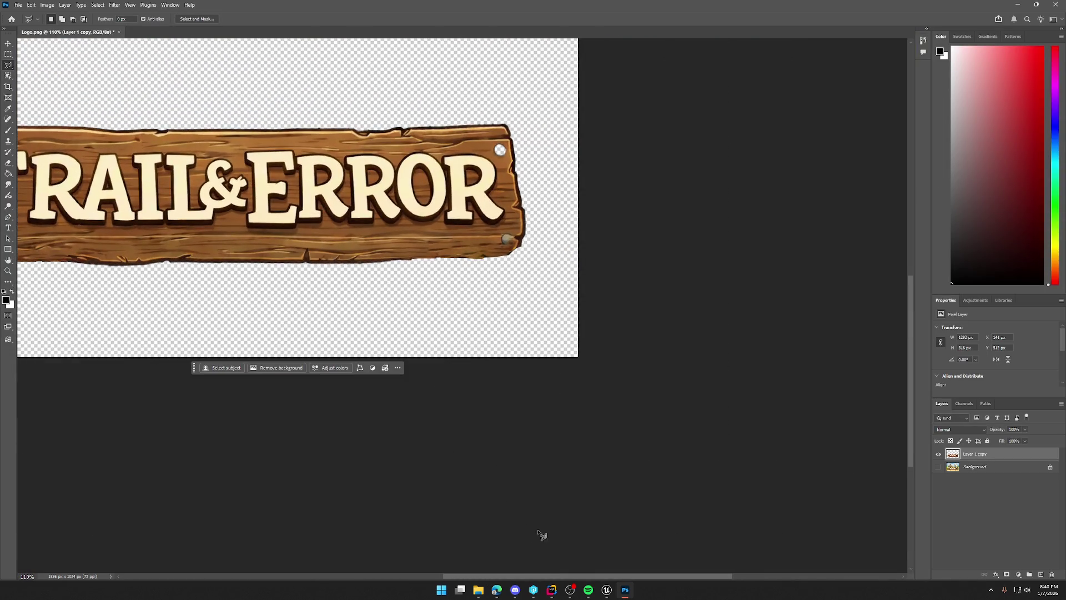
scroll(516, 568, "up", 1)
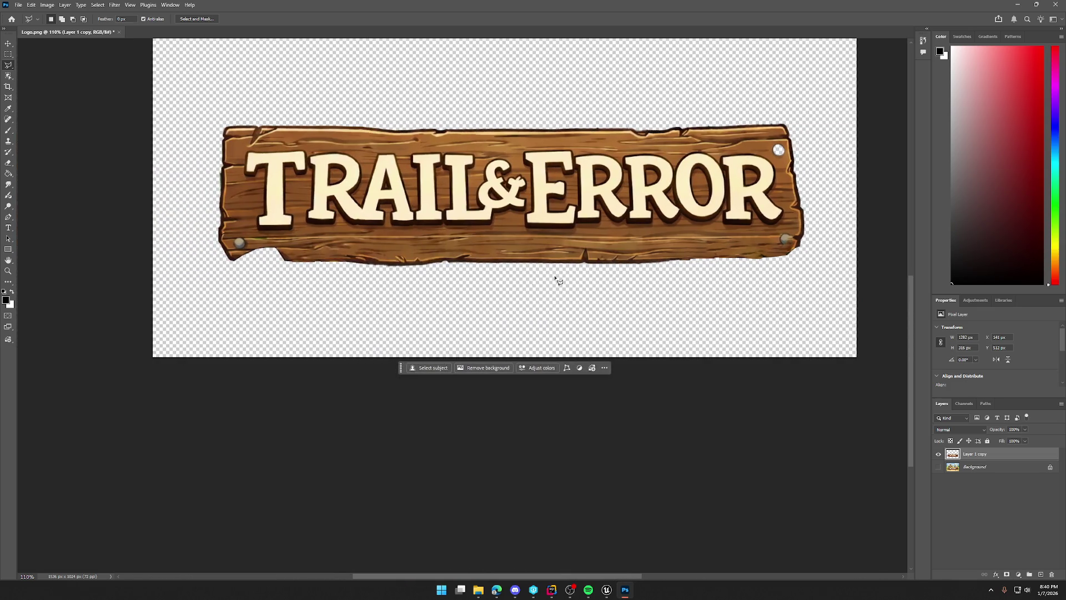
scroll(285, 305, "up", 4)
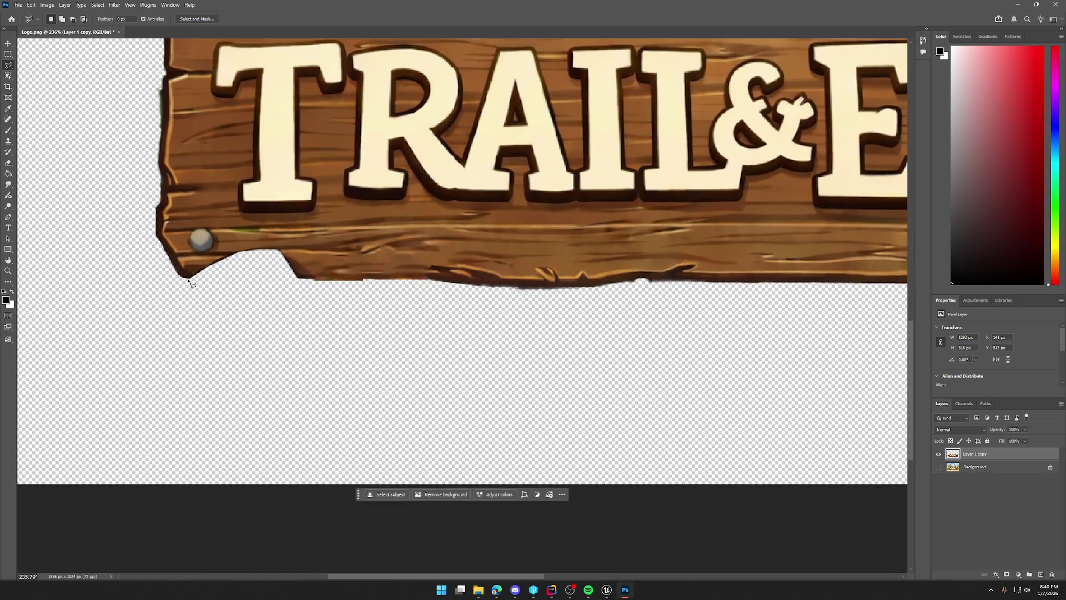
left_click(190, 279)
left_click(317, 281)
left_click(283, 244)
left_click(231, 247)
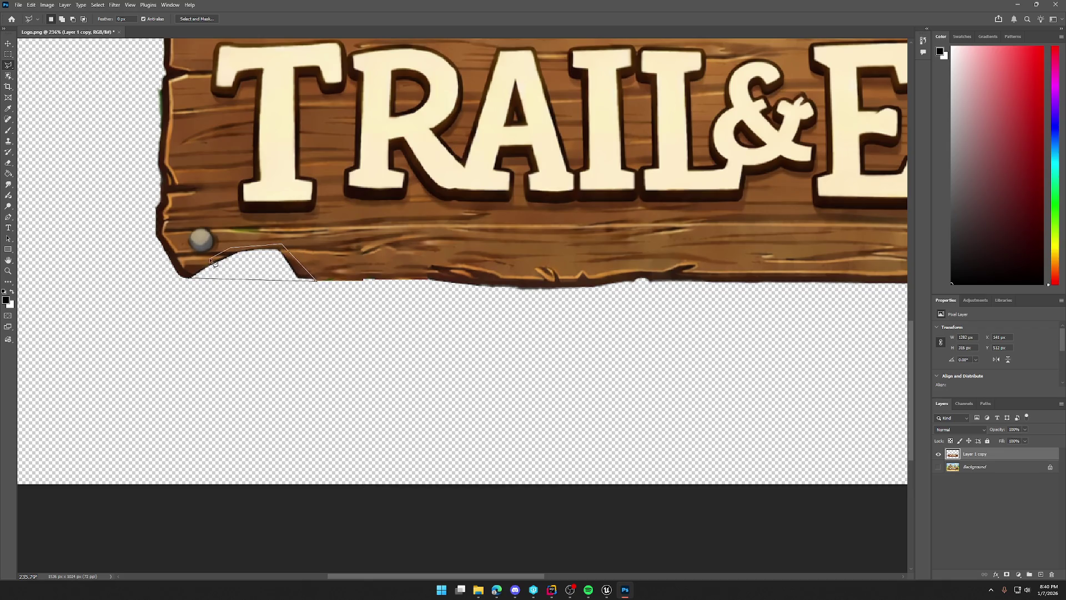
left_click(194, 276)
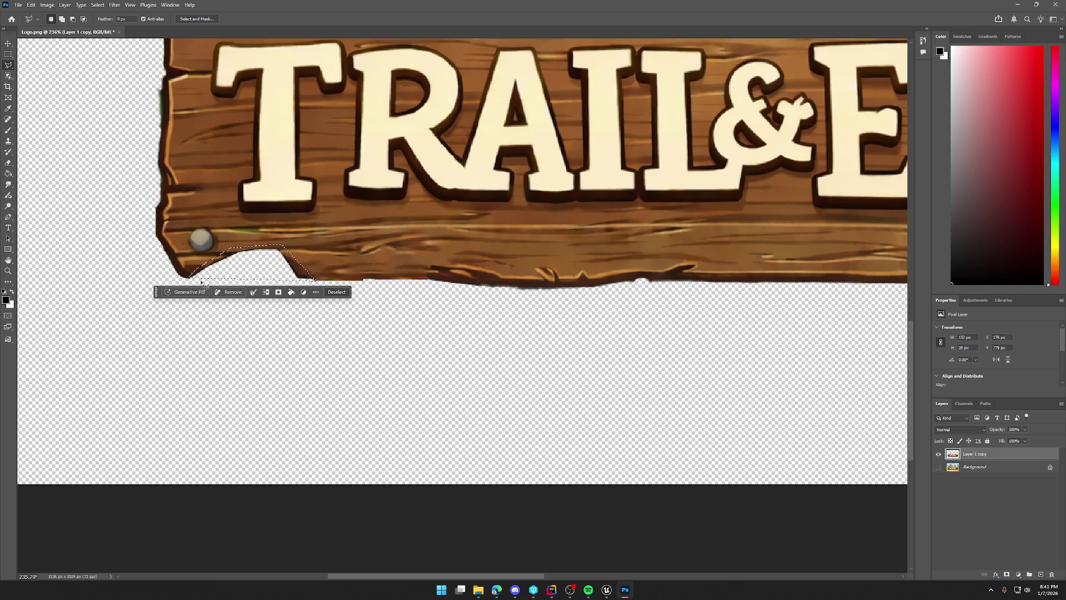
right_click(248, 273)
left_click(289, 387)
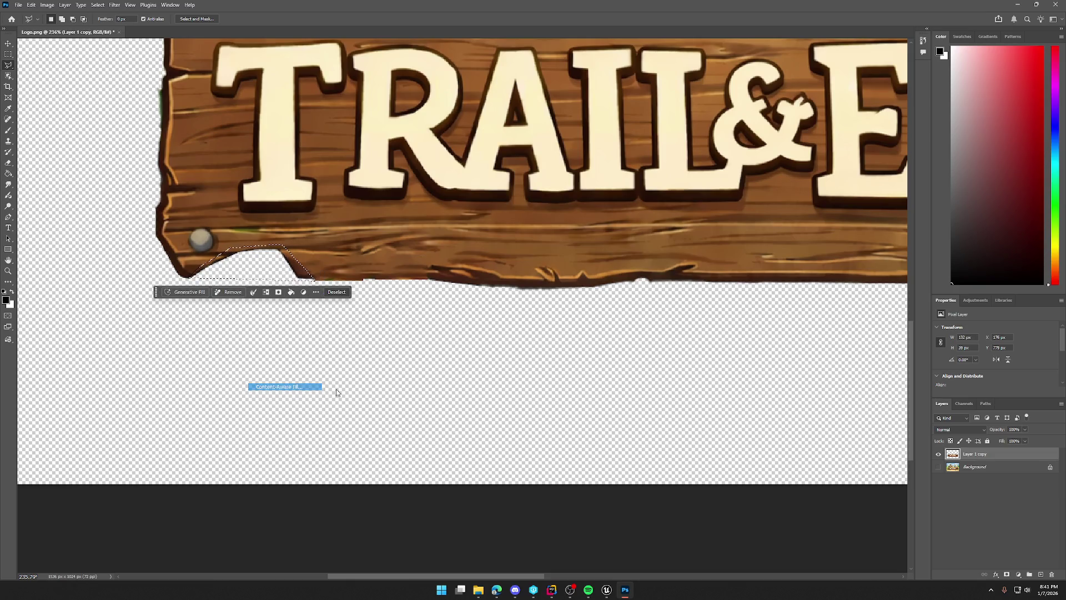
left_click(988, 567)
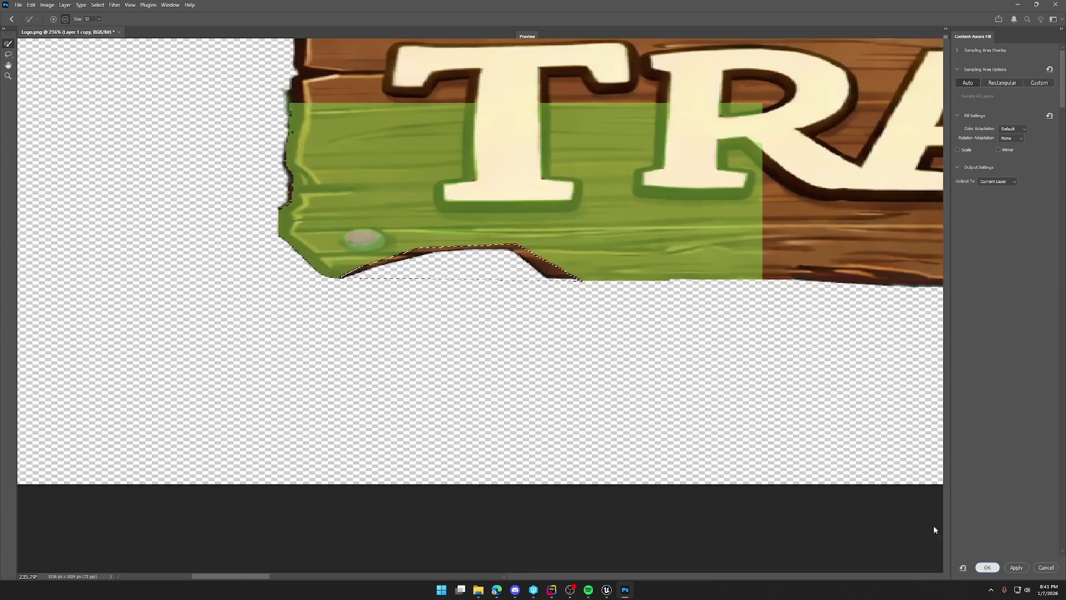
key("ctrl+d")
Select the bolt at the sign's lower left with the Rectangular Marquee.
scroll(567, 317, "down", 5)
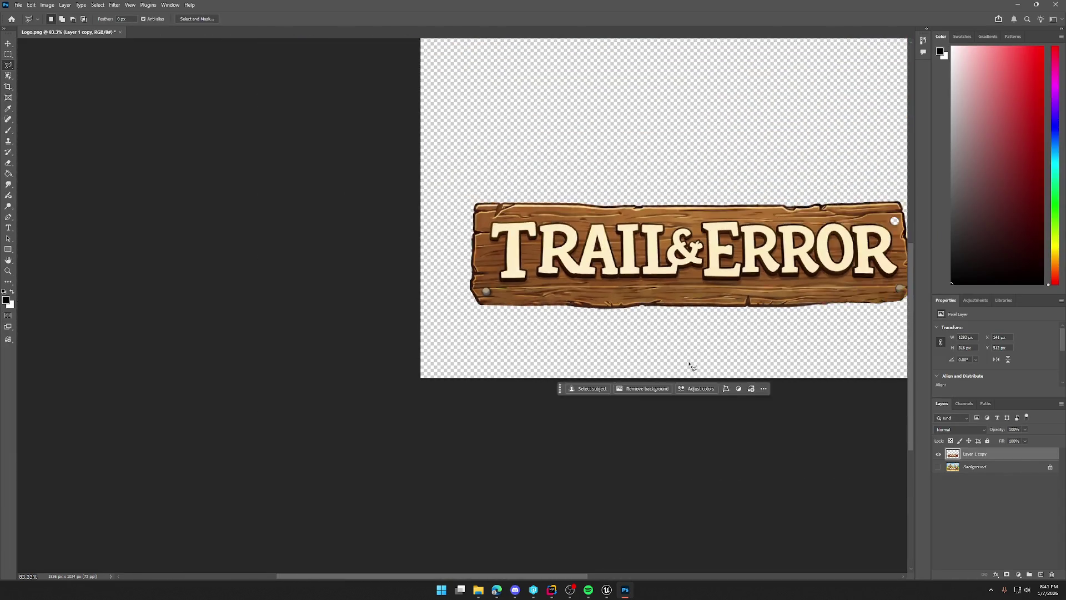
scroll(691, 362, "up", 3)
left_click_drag(532, 576, 608, 576)
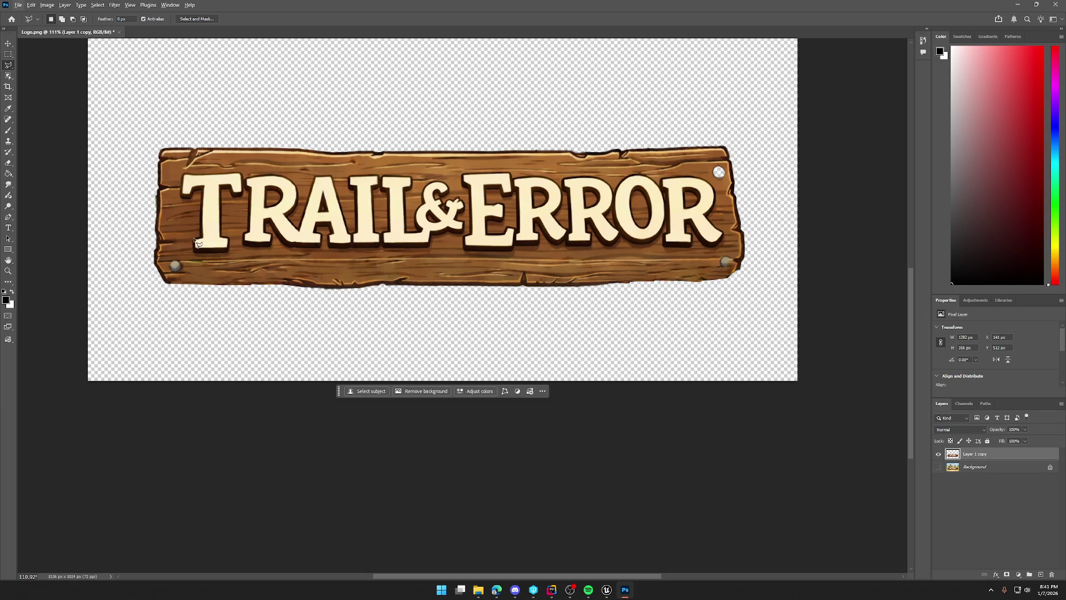
left_click(9, 53)
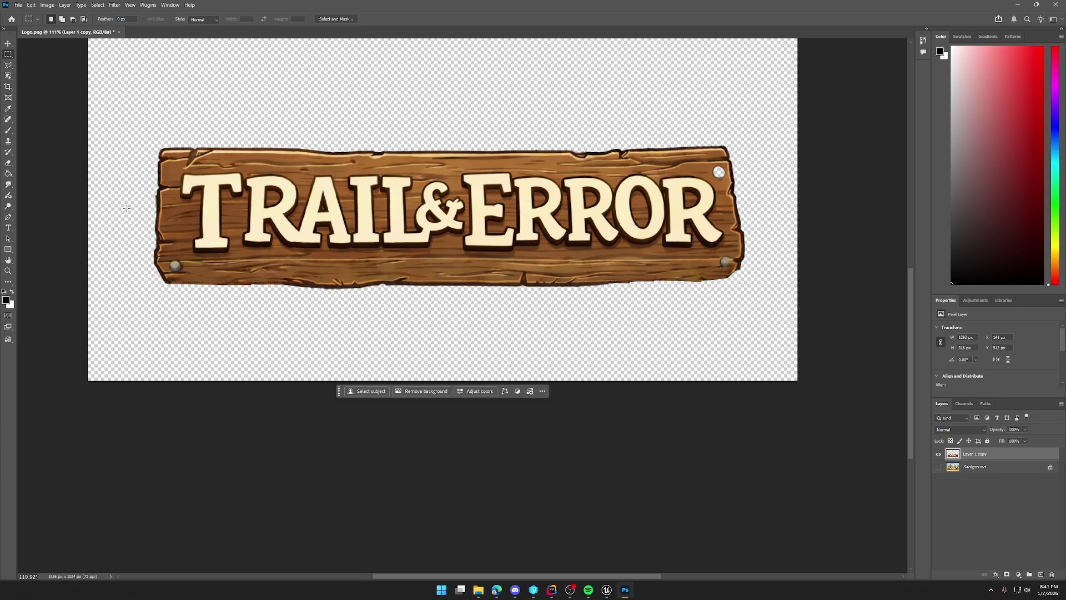
left_click_drag(168, 259, 183, 272)
Copy the selected left bolt to a new layer and move it to the sign's lower-right end.
right_click(177, 267)
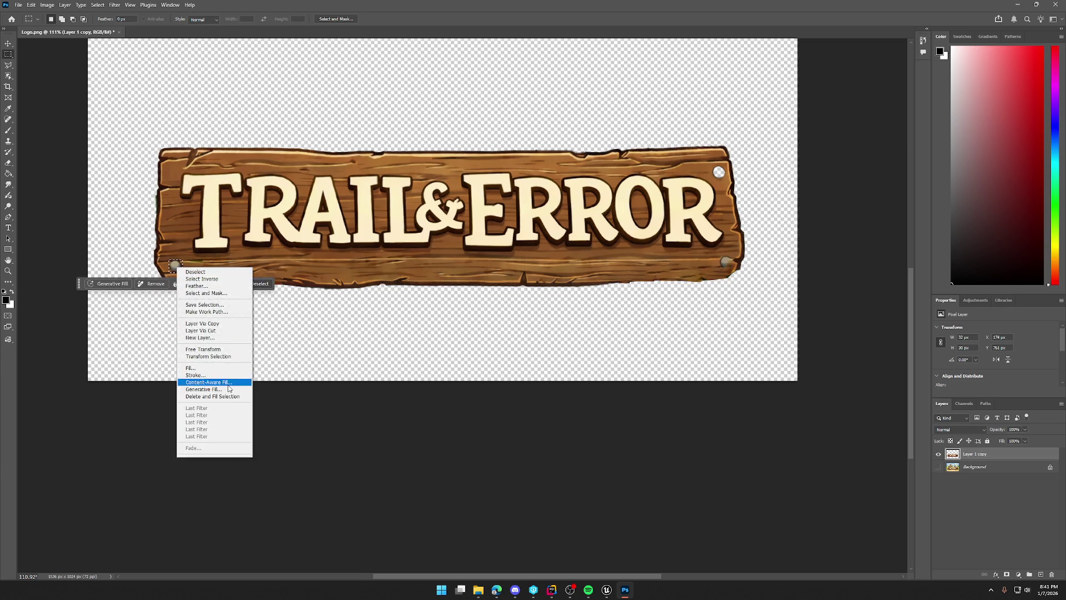
left_click(219, 323)
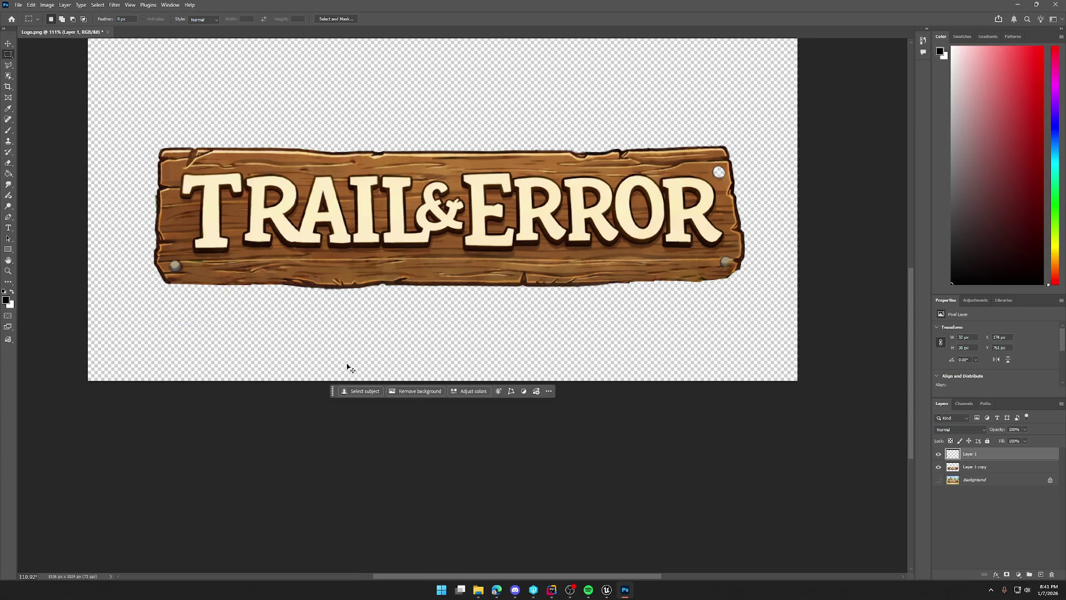
key("ctrl+t")
left_click_drag(177, 268, 727, 264)
scroll(765, 271, "up", 5)
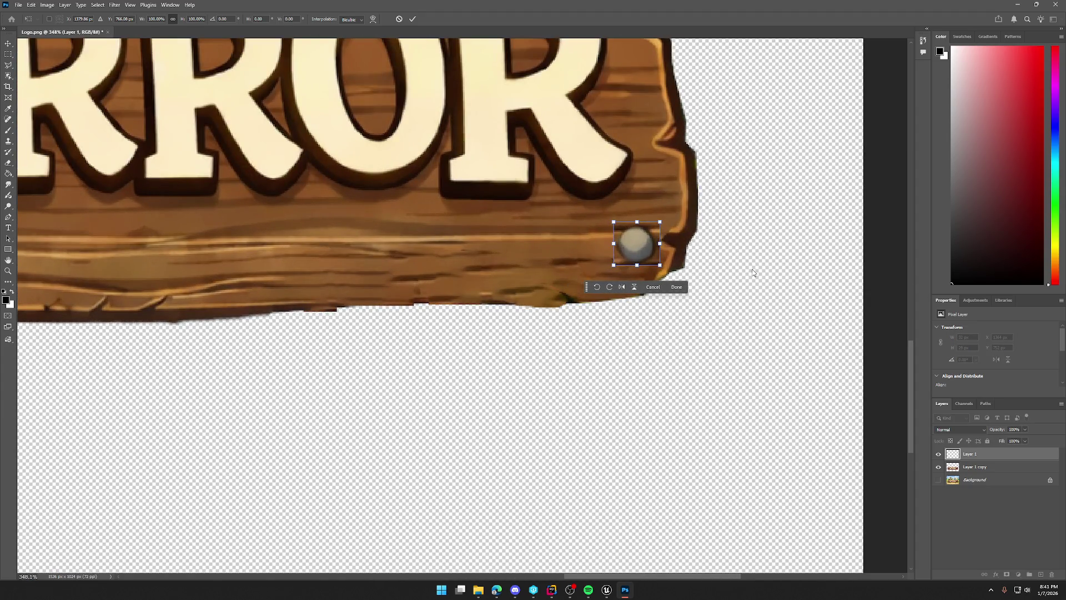
key("alt+space")
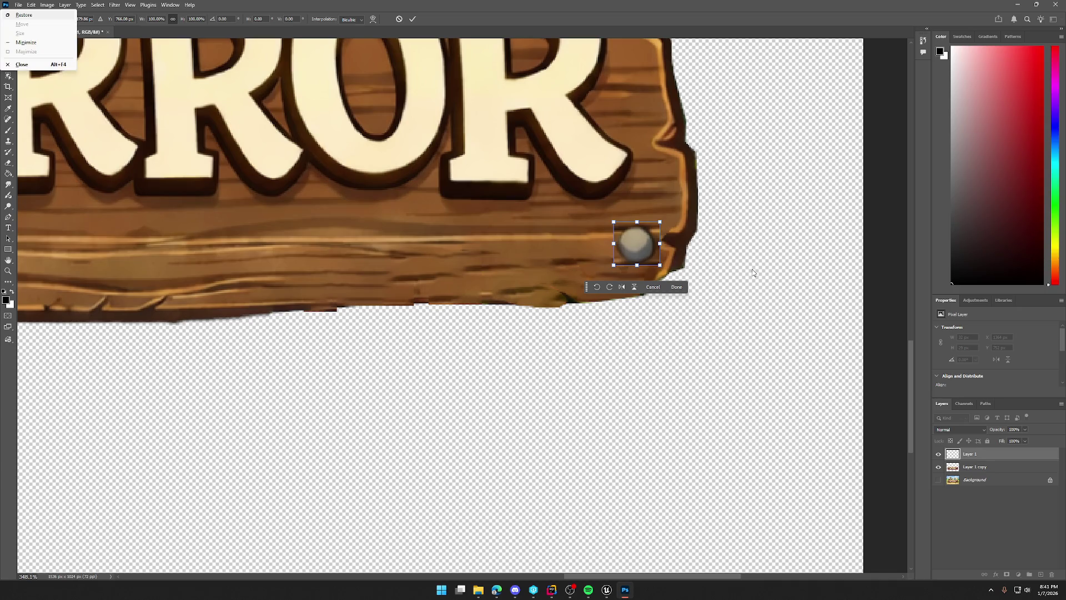
key("Escape")
key("alt+space")
left_click(677, 286)
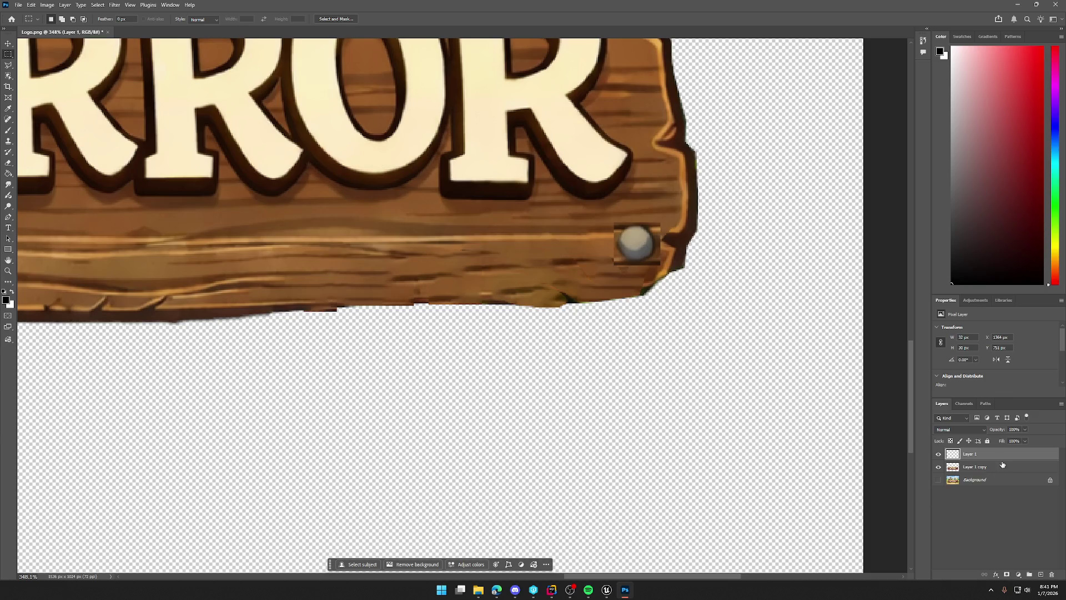
Add a layer mask to the bolt copy and ready a soft round black brush for masking.
left_click(1007, 574)
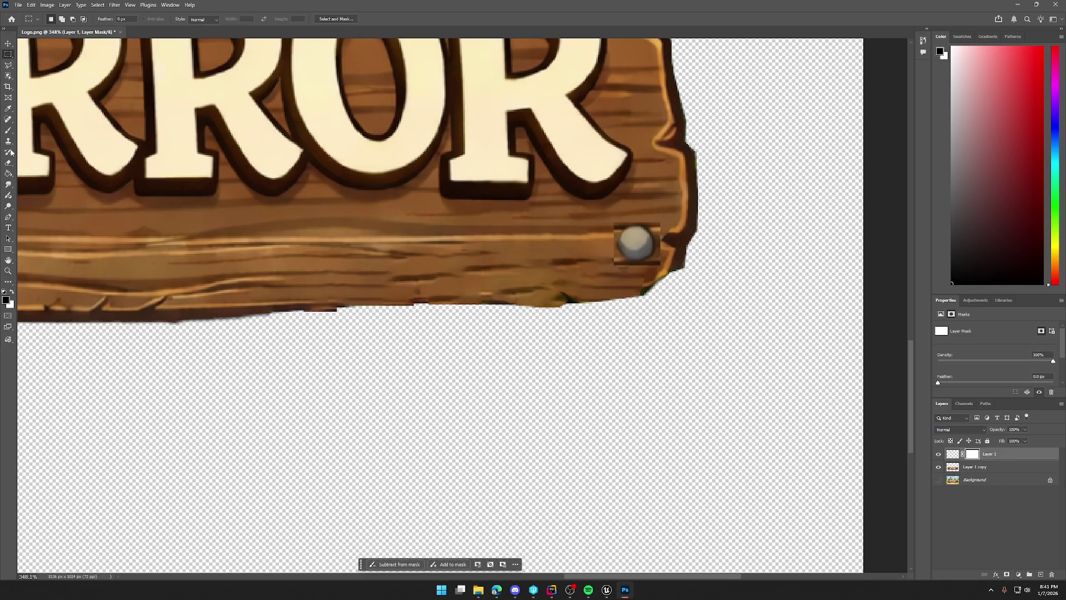
key("b")
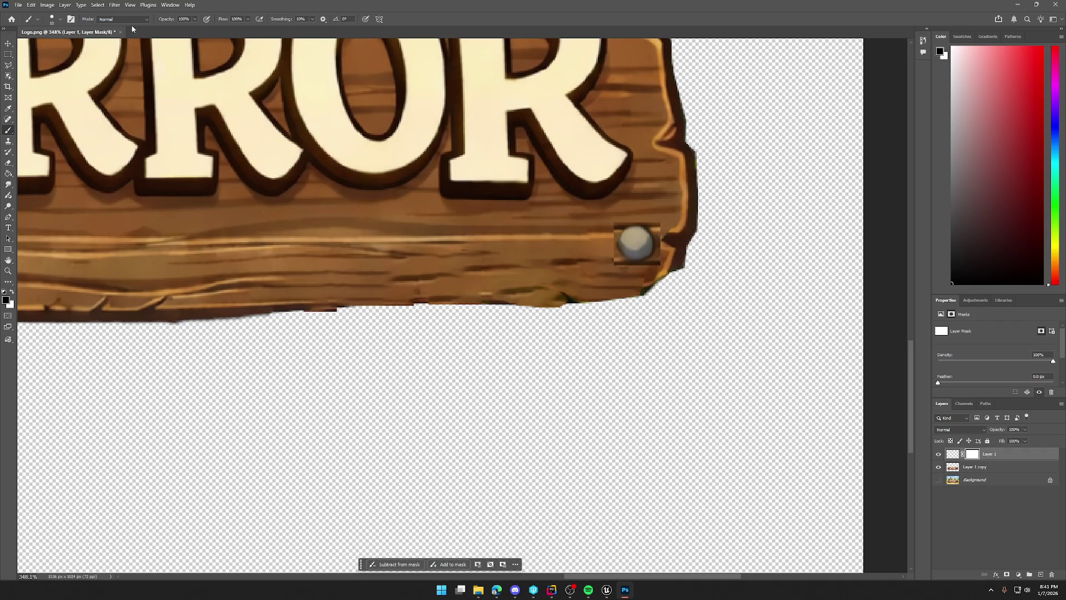
left_click(60, 20)
left_click(53, 132)
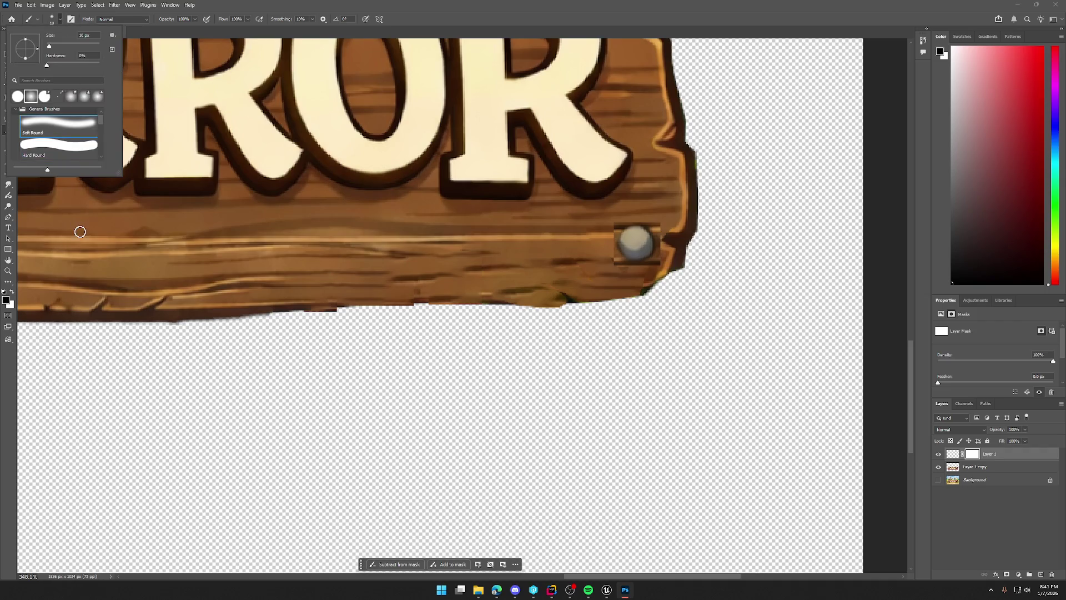
left_click(5, 301)
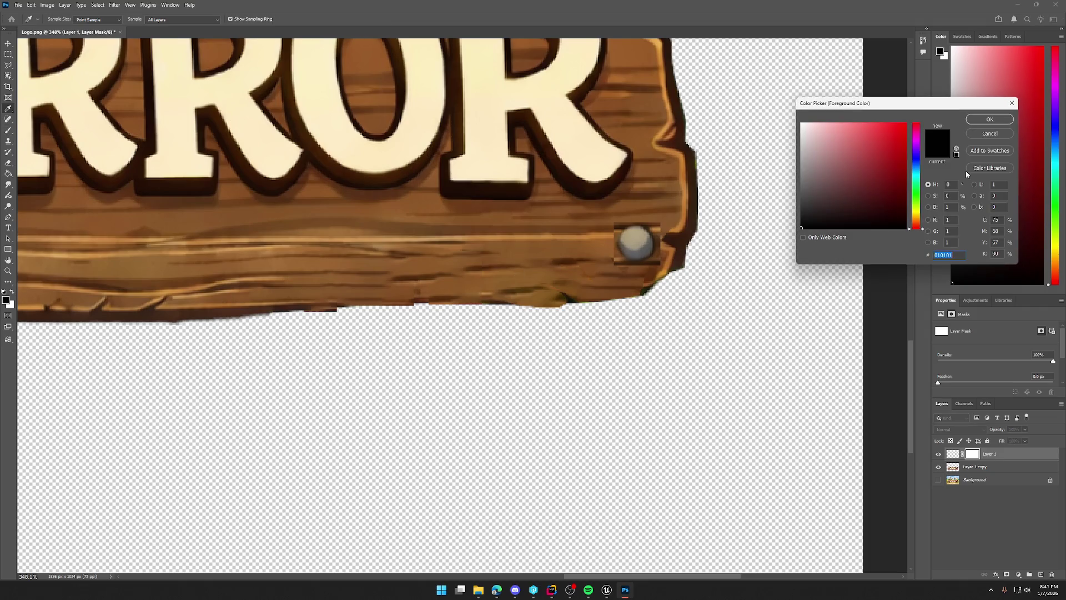
left_click(988, 119)
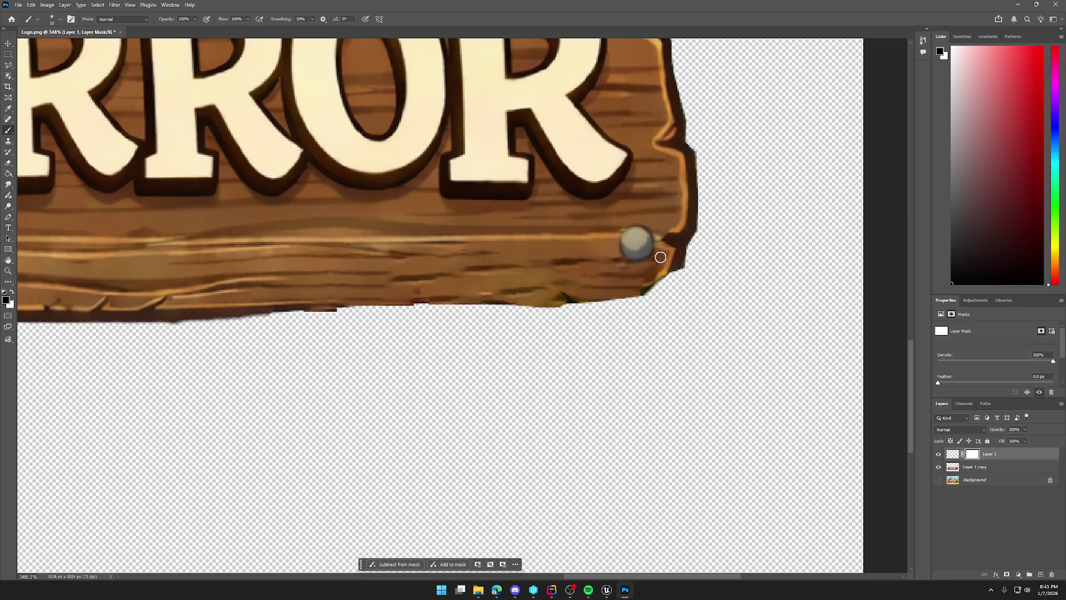
scroll(661, 354, "down", 1)
scroll(661, 354, "down", 13)
scroll(347, 382, "up", 6)
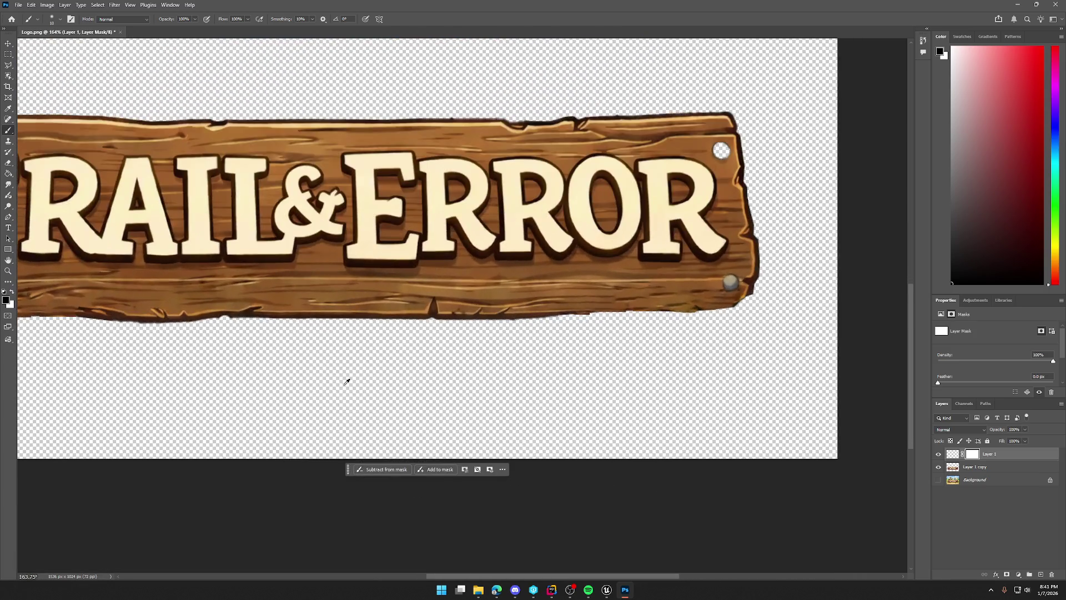
Duplicate the nail layer and centre the copy in the empty upper-right corner hole.
right_click(1006, 455)
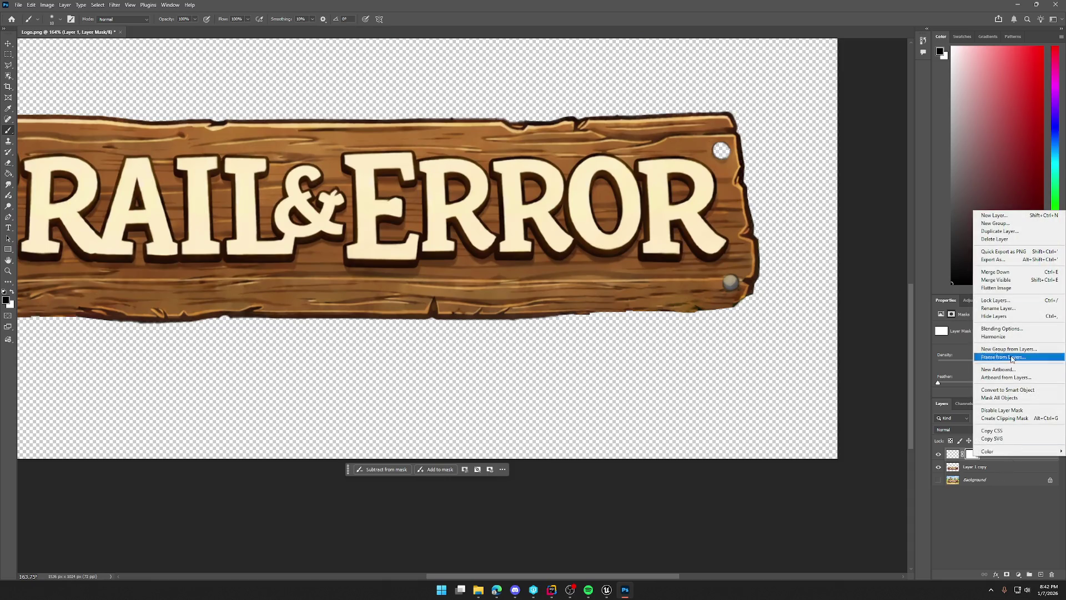
left_click(1011, 233)
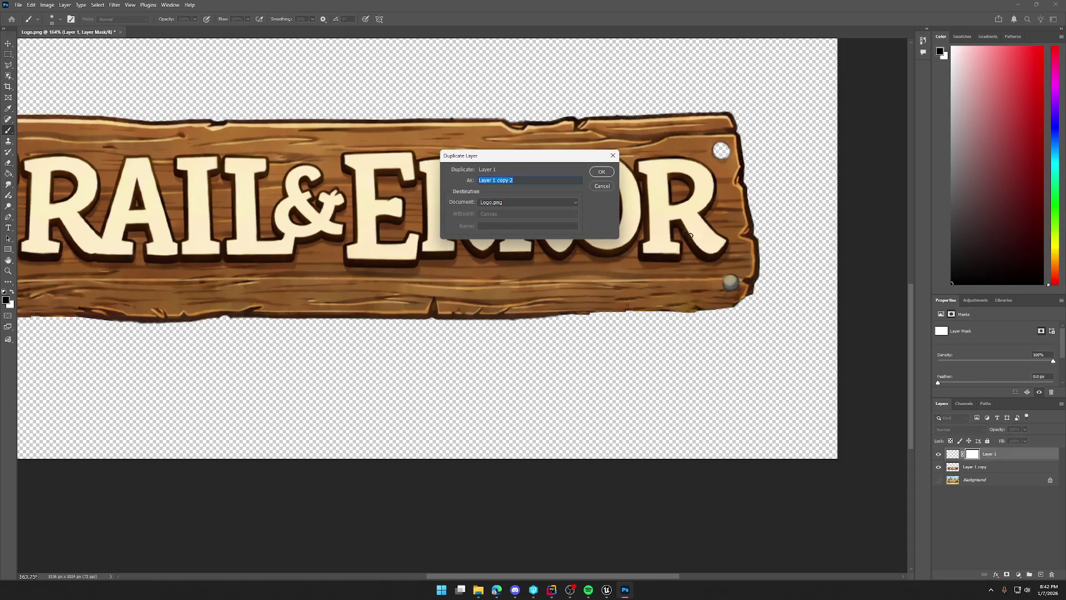
left_click(598, 174)
key("ctrl+t")
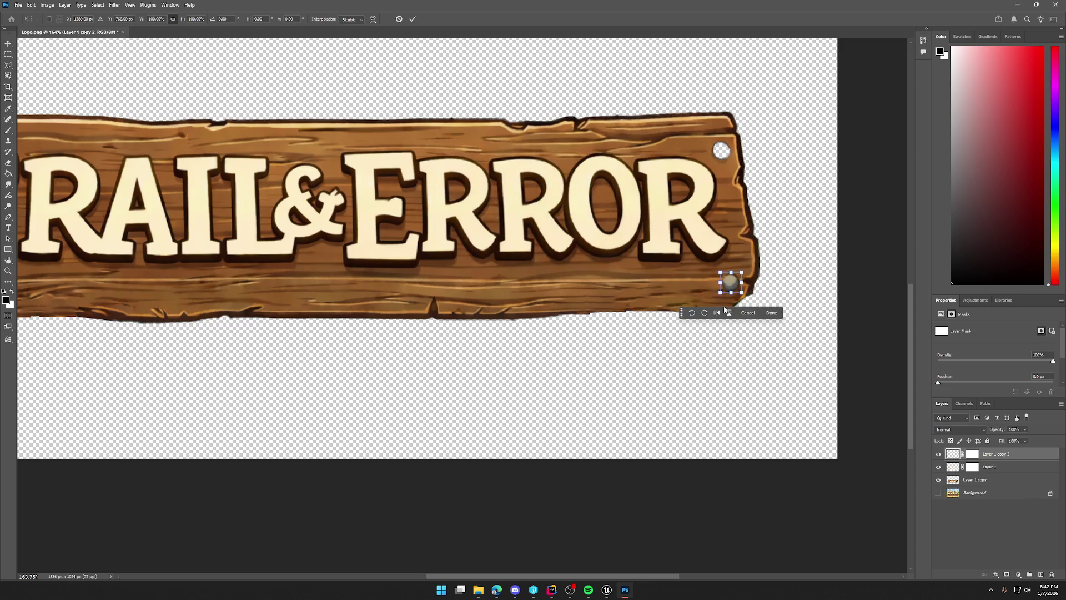
left_click_drag(735, 285, 725, 154)
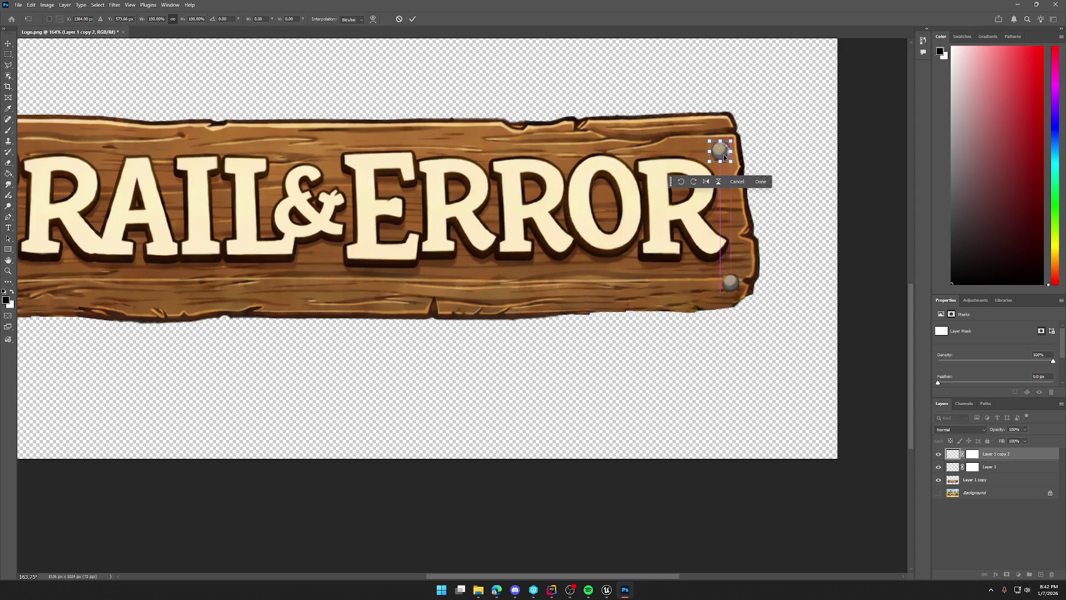
scroll(775, 167, "up", 5)
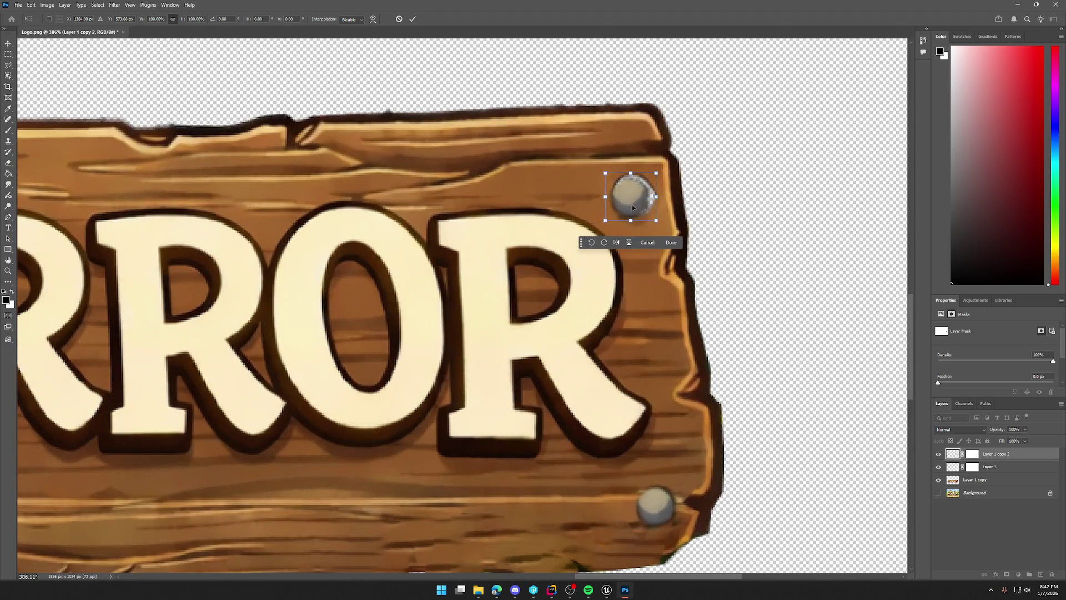
left_click_drag(632, 209, 668, 226)
key("Return")
key("b")
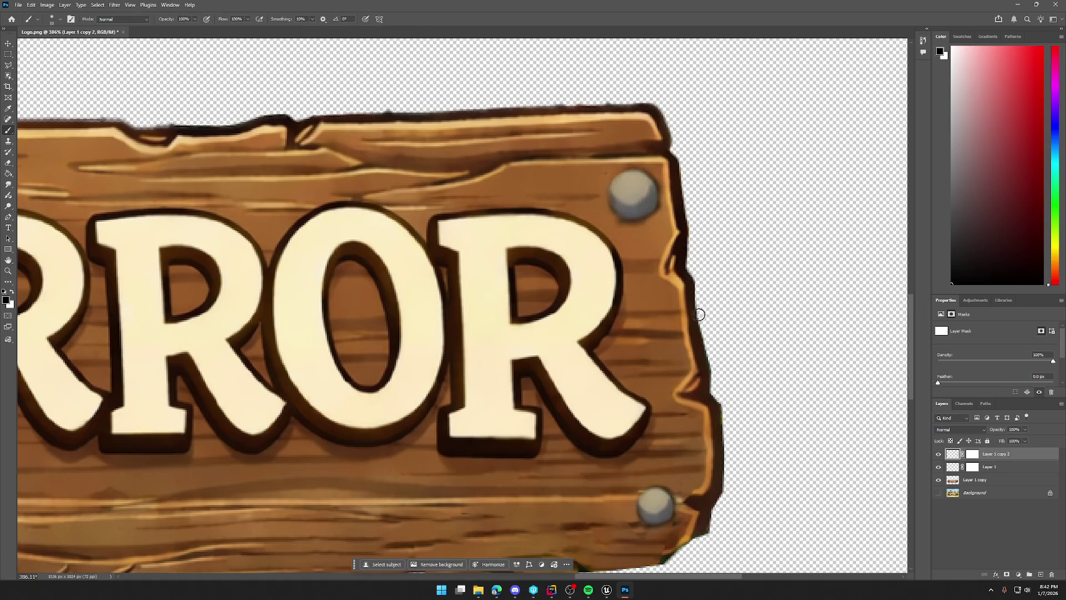
scroll(673, 333, "down", 5)
scroll(522, 362, "up", 4)
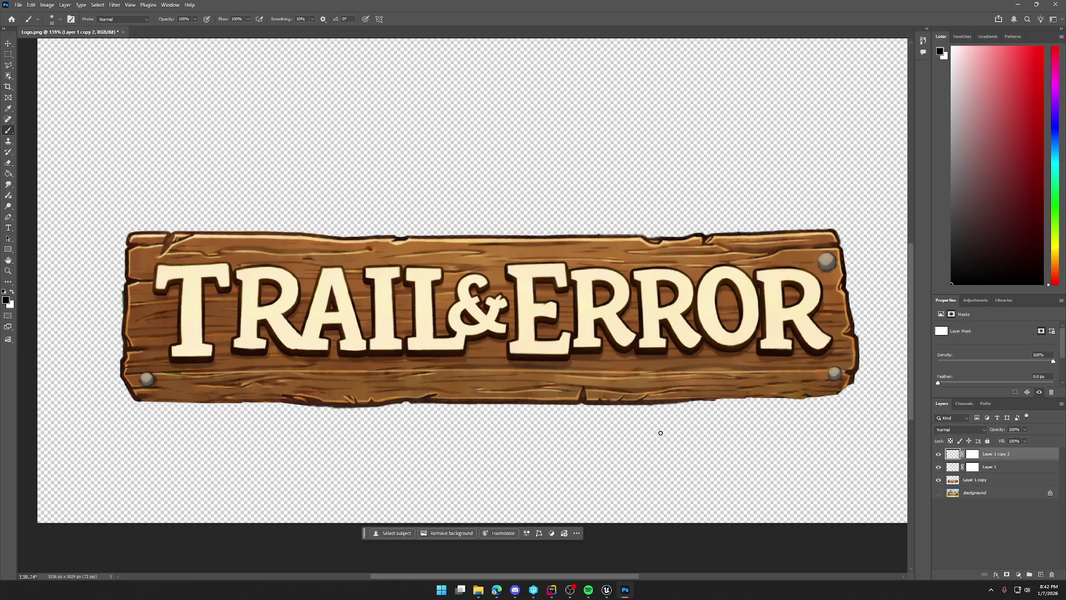
Merge the nail copy and the other sign layers into a single layer.
left_click(989, 479)
left_click(994, 454, "shift")
right_click(994, 466)
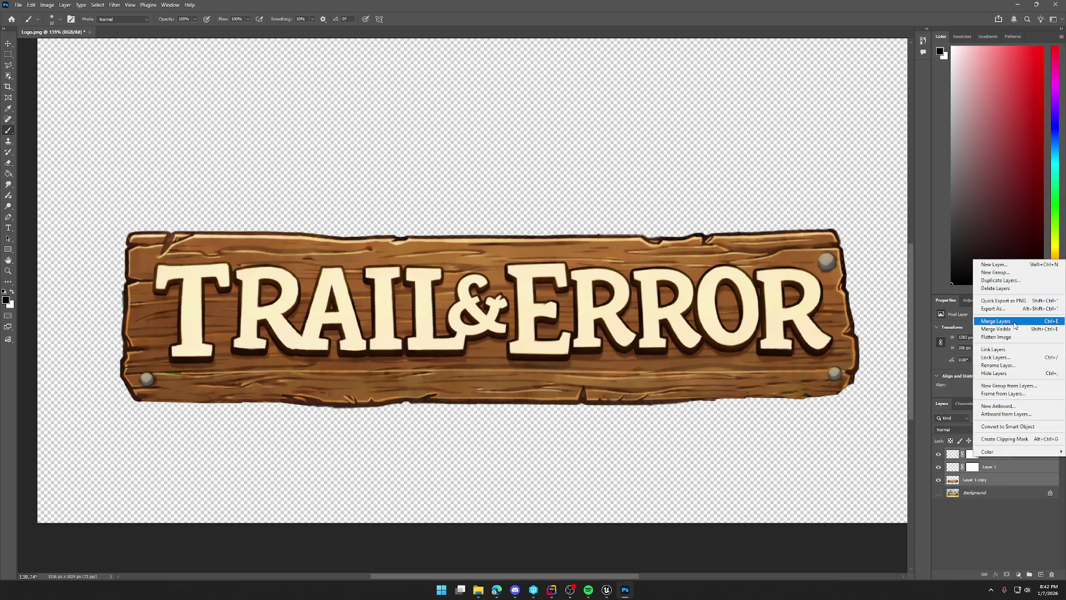
left_click(1013, 323)
Give the merged sign a stroke in the dark brown sampled from its edge.
double_click(951, 454)
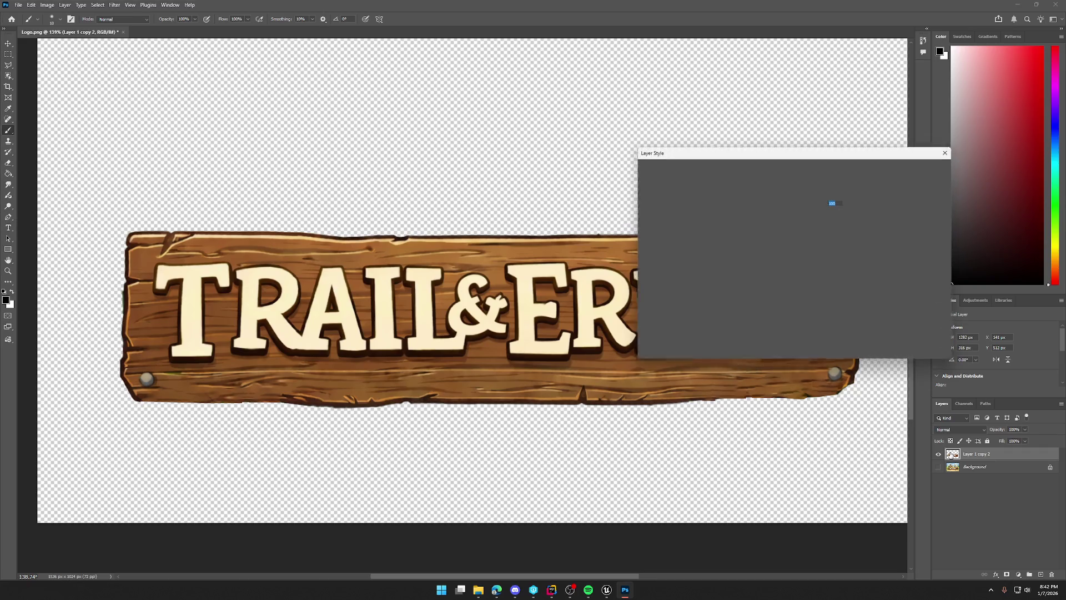
mouse_move(769, 153)
left_mouse_down()
mouse_move(776, 77)
mouse_move(736, 28)
mouse_move(693, 18)
left_mouse_up()
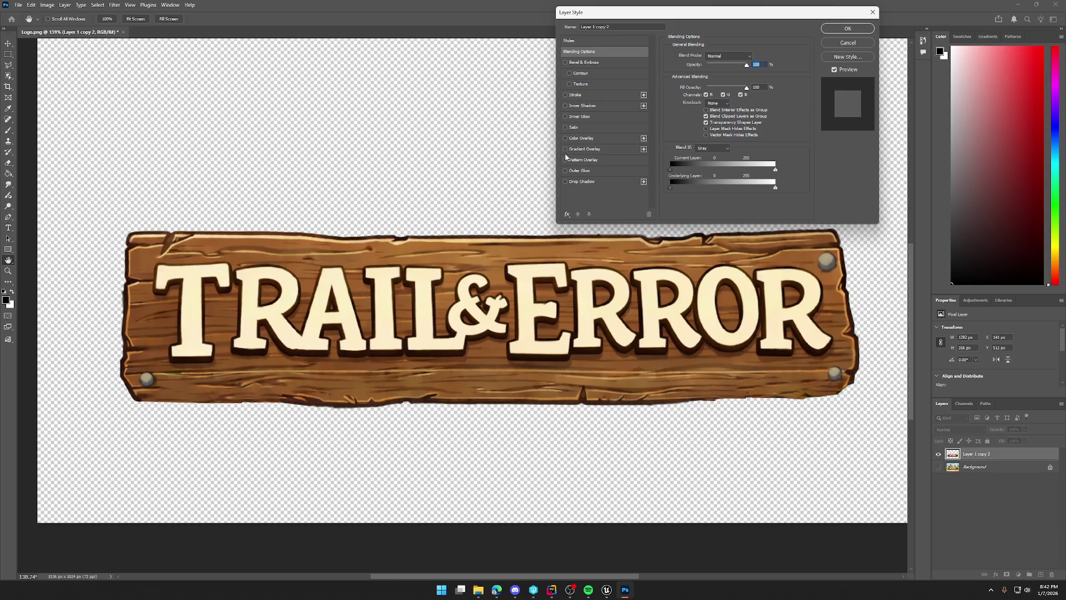
left_click(566, 95)
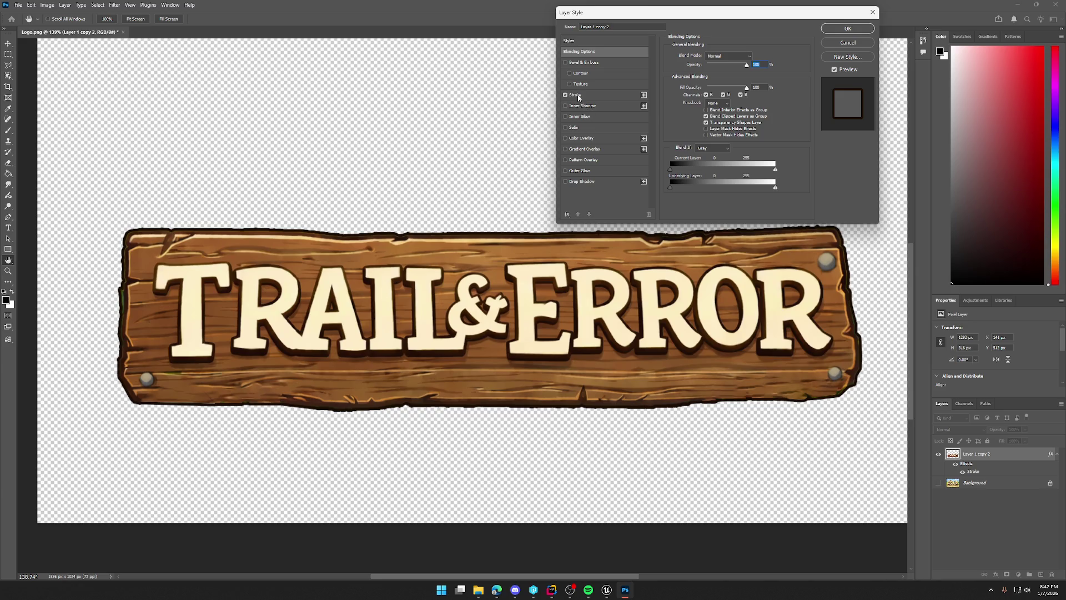
left_click(578, 97)
left_click(688, 116)
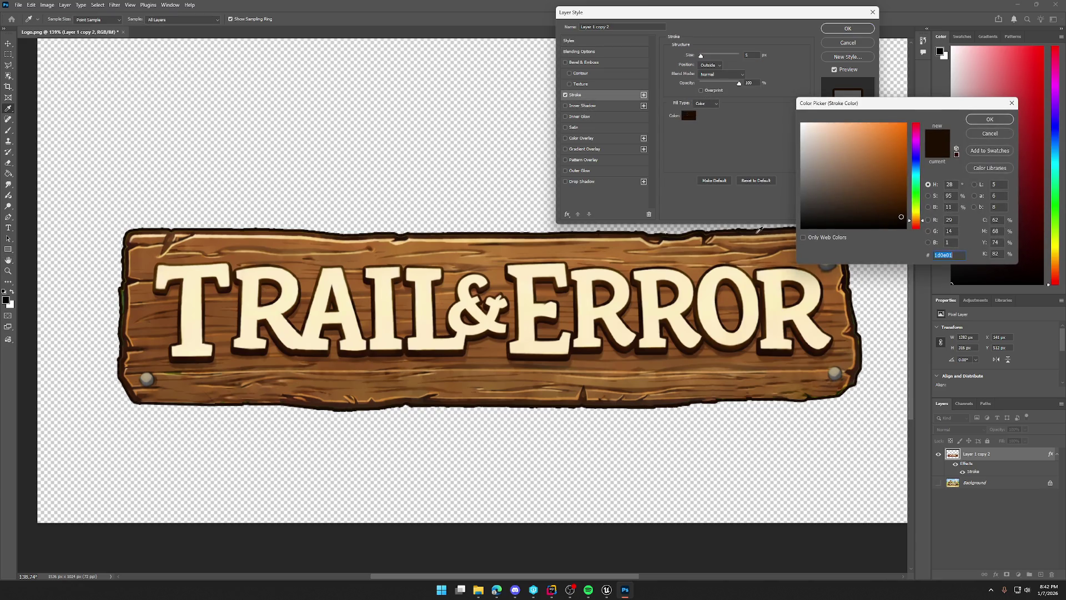
left_click(849, 310)
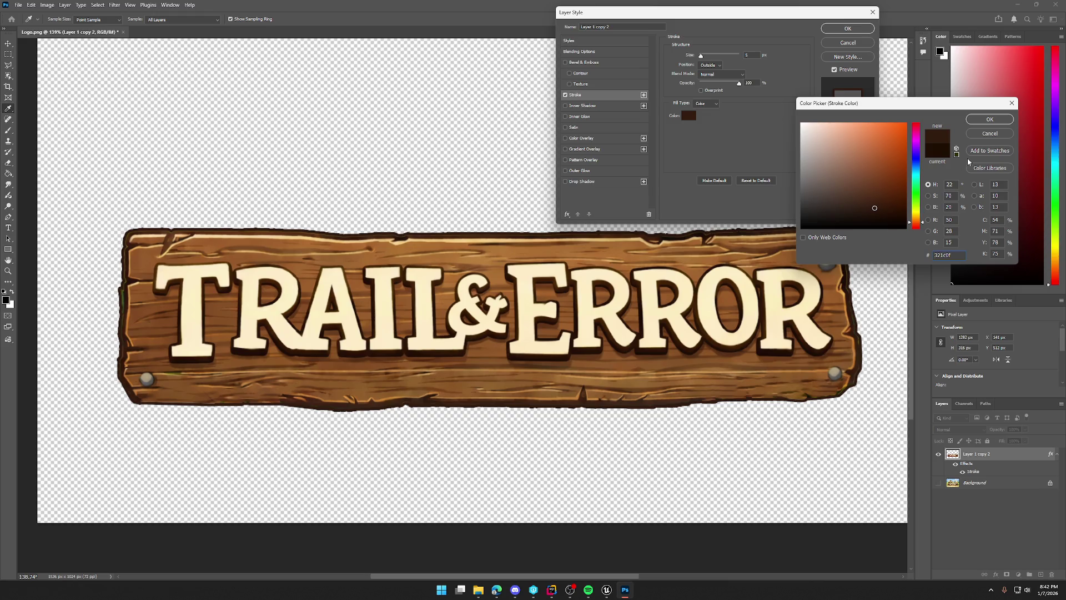
left_click(987, 119)
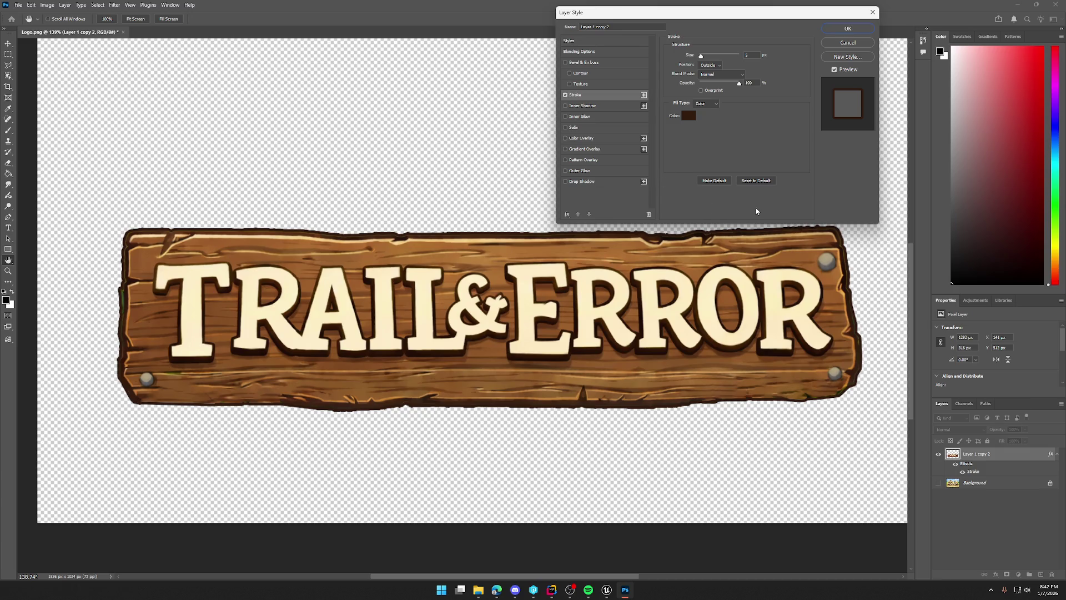
left_click_drag(705, 57, 703, 57)
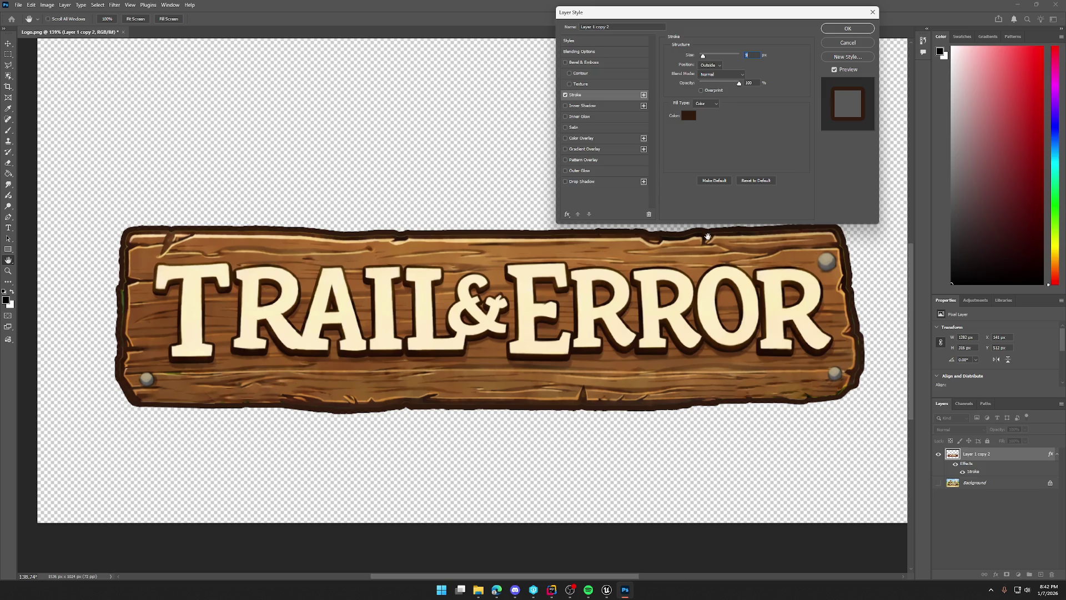
key("alt")
key("Return")
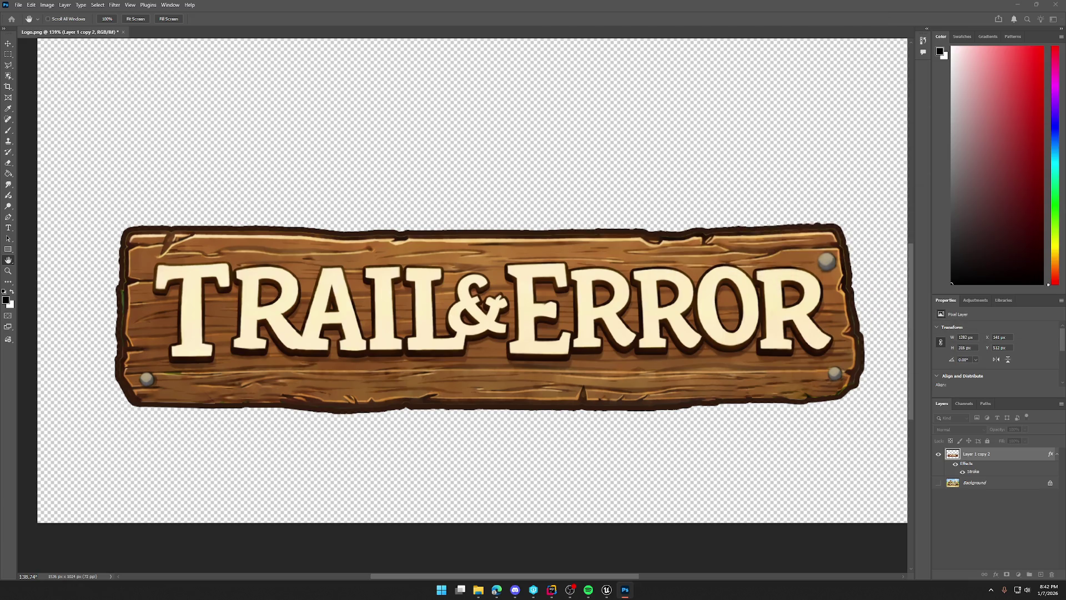
Zoom in on the sign's top edge to check the stroke colour, then view the whole sign again.
left_click_drag(667, 236, 876, 245)
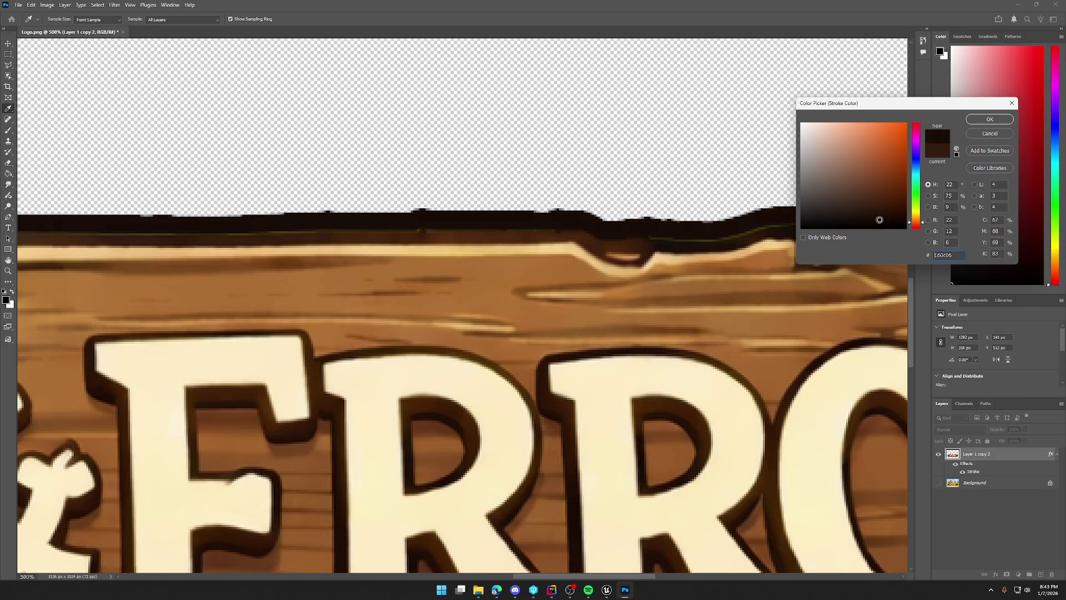
left_click(991, 133)
key("ctrl+1")
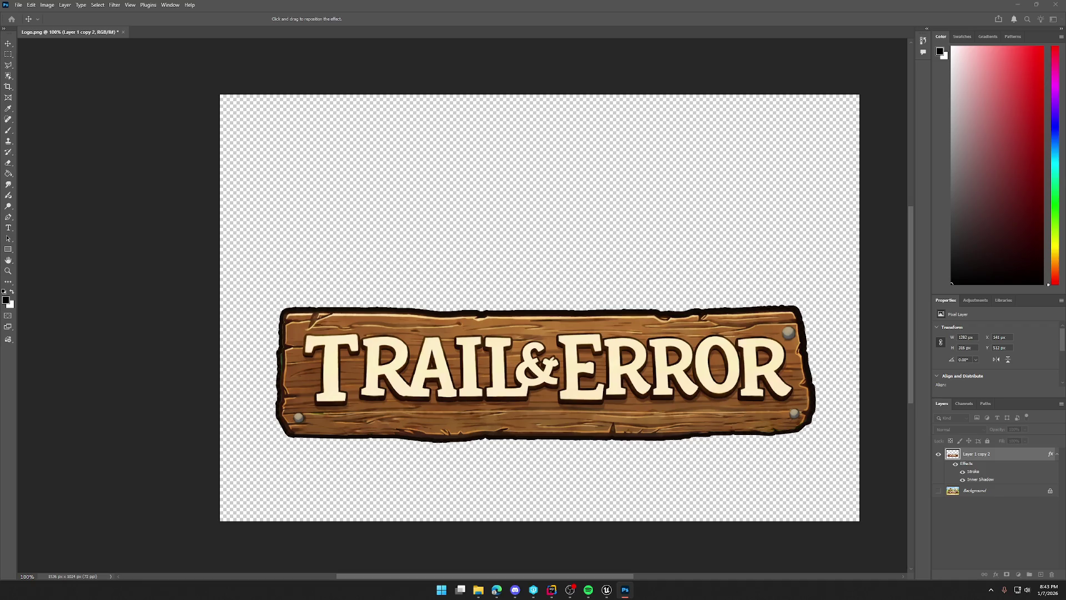
Hide the Inner Shadow, then try Inner Glow and Outer Glow on the sign and remove both.
left_click(962, 479)
double_click(981, 479)
left_click_drag(382, 41, 234, 68)
left_click(74, 169)
left_click(74, 169)
left_click(75, 169)
left_click(75, 169)
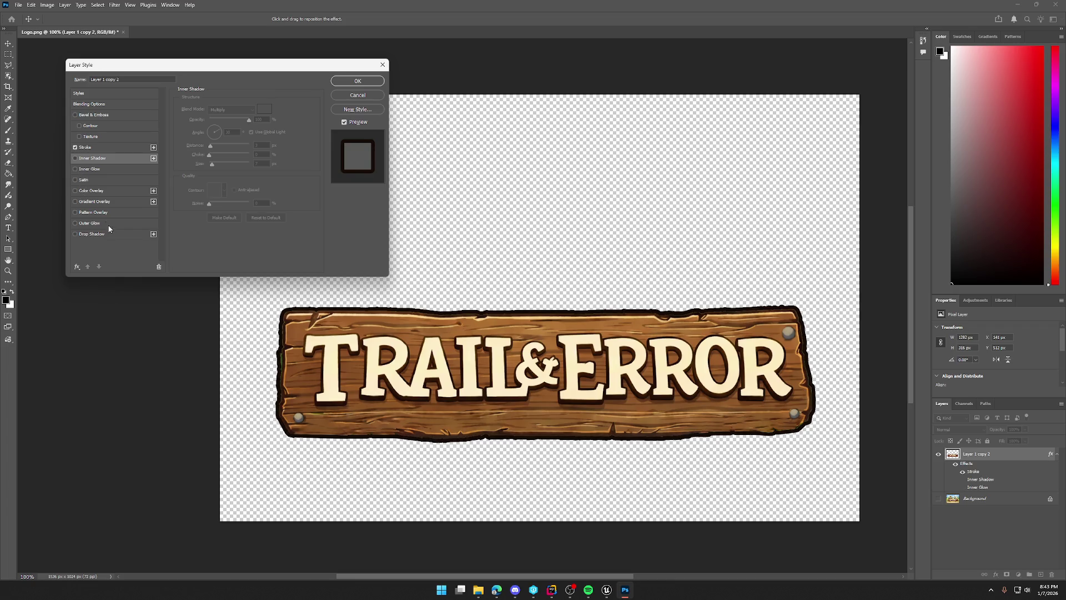
left_click(75, 223)
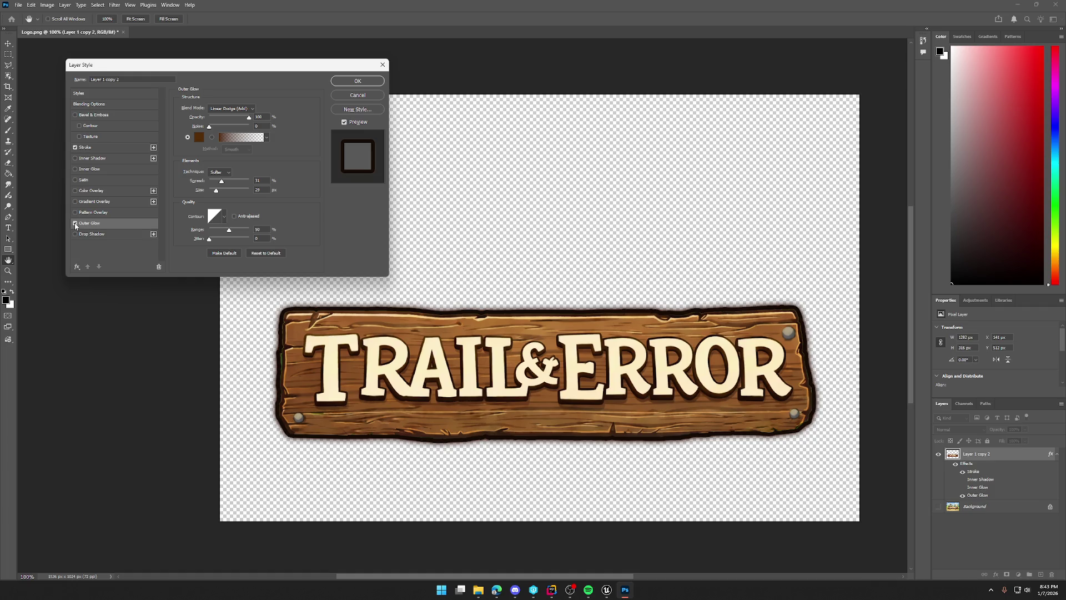
left_click(75, 223)
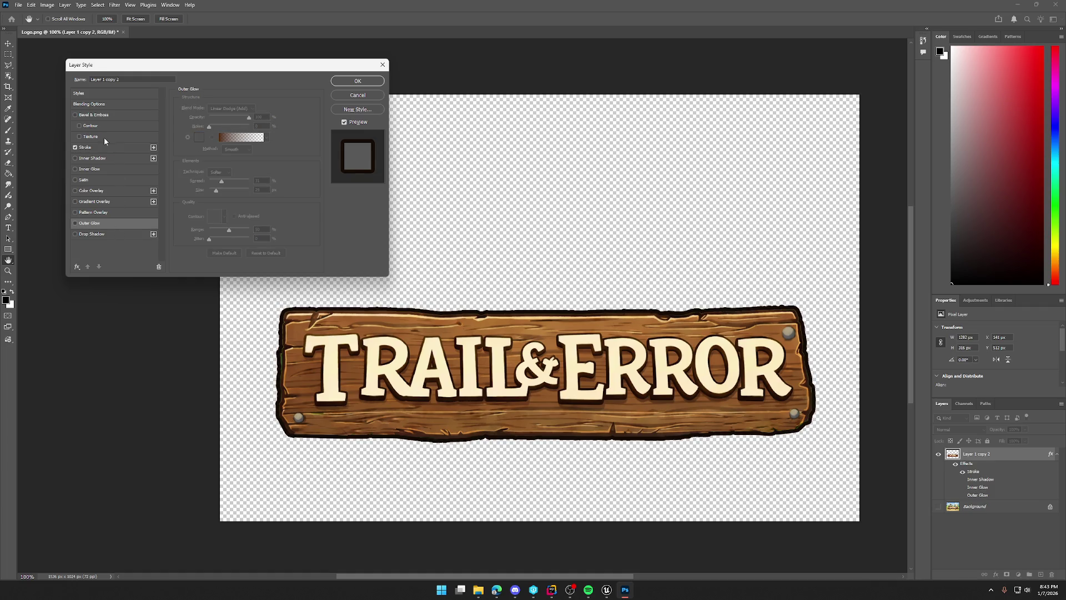
Try Bevel & Emboss and revisit Inner Glow settings, leaving both off.
left_click(75, 115)
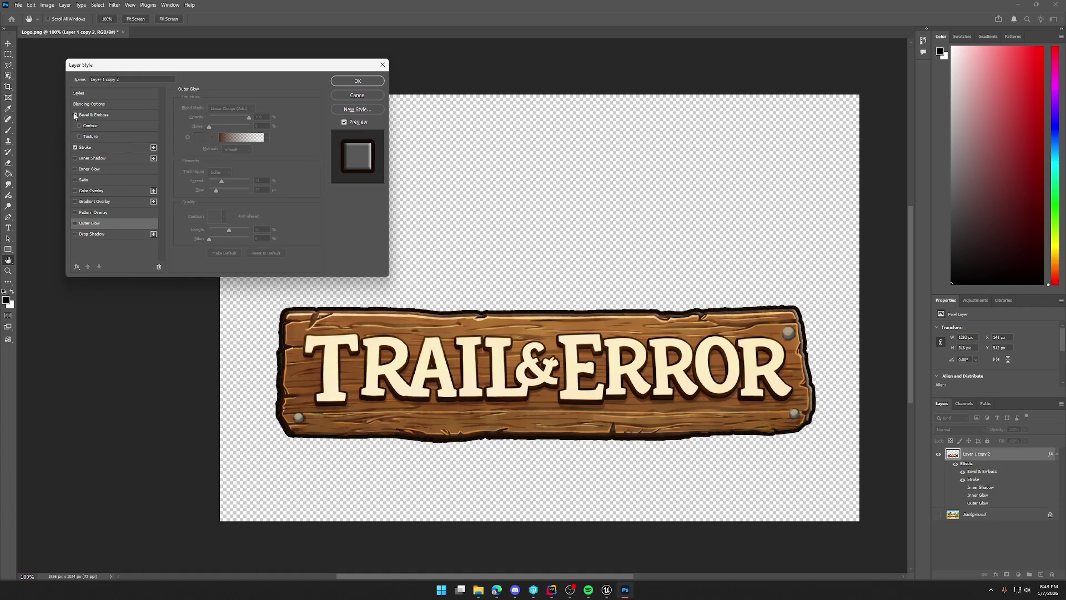
left_click(75, 115)
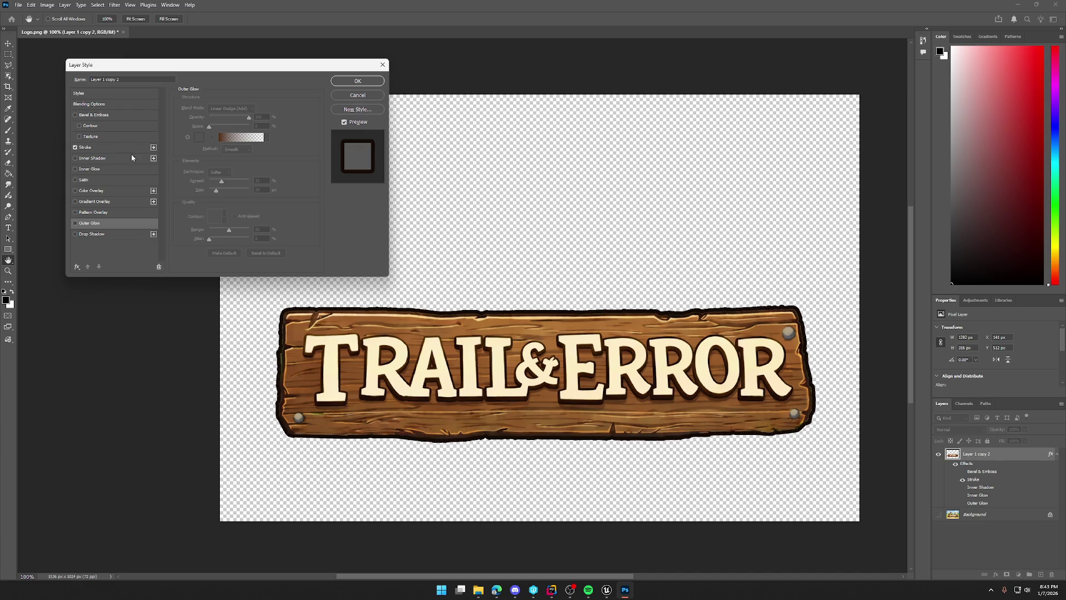
left_click(75, 169)
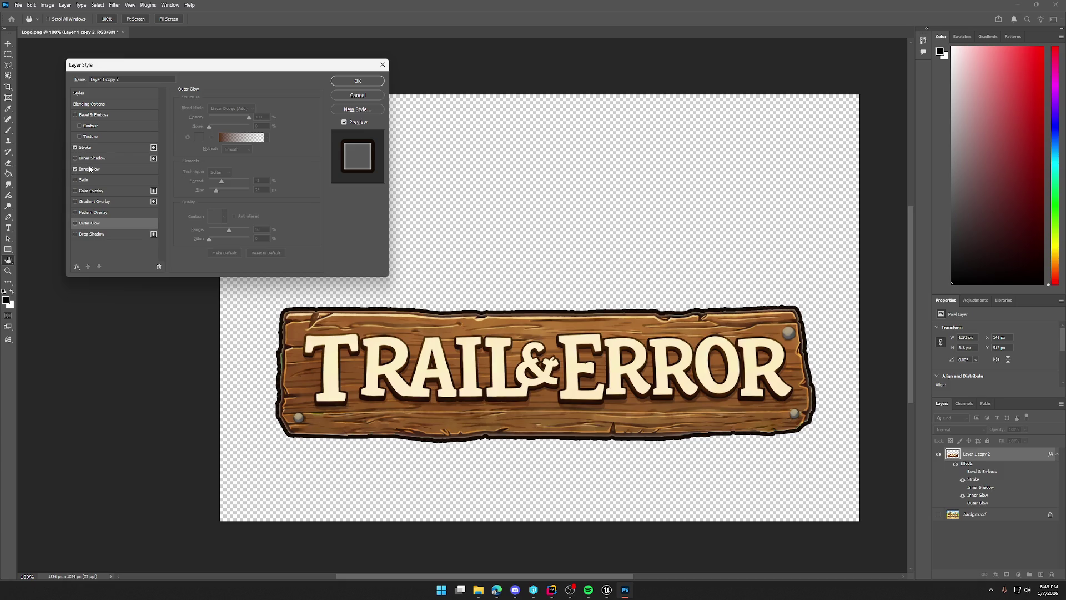
left_click(89, 169)
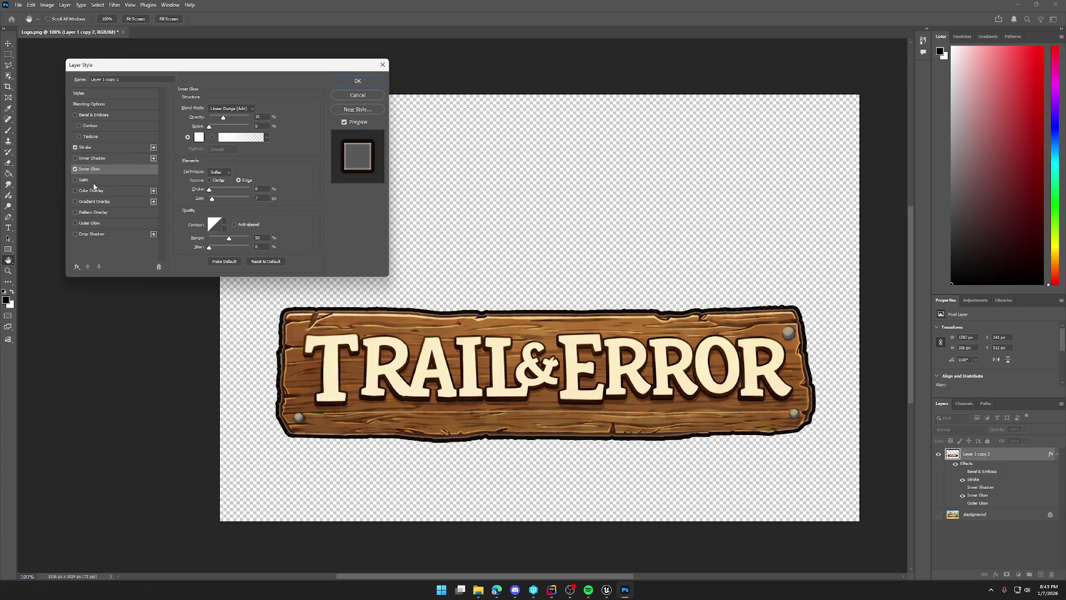
left_click(75, 170)
Try Satin, Gradient Overlay and Pattern Overlay, then turn off the outline stroke.
left_click(76, 180)
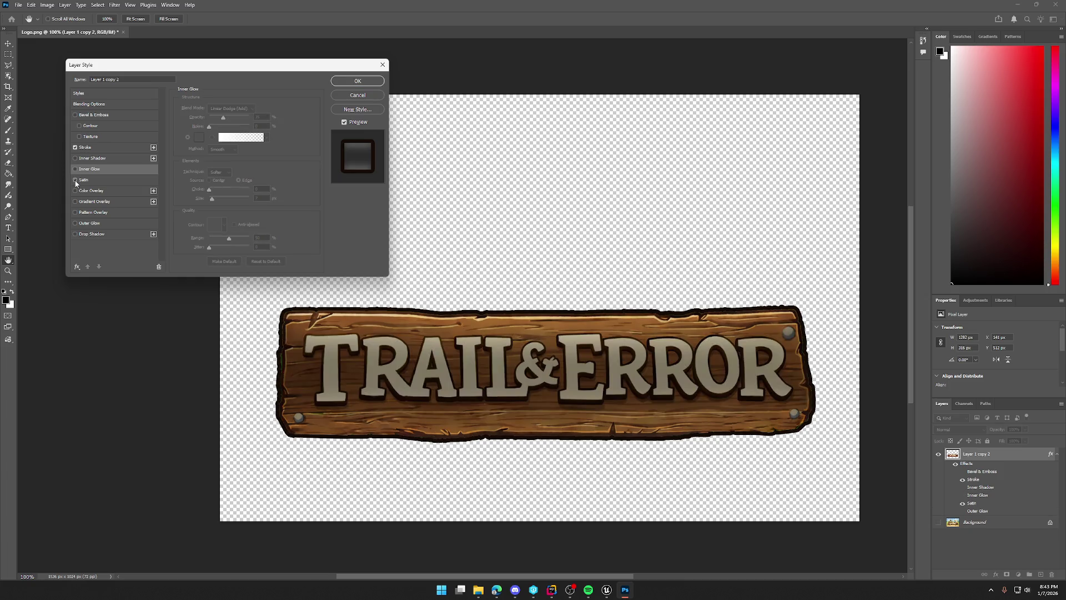
left_click(76, 180)
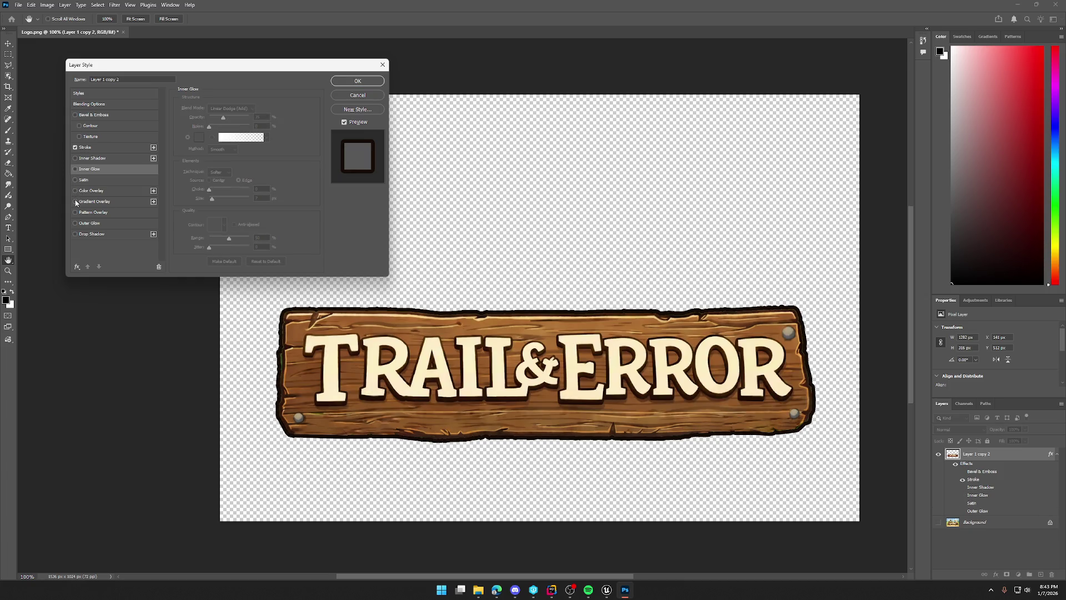
left_click(75, 202)
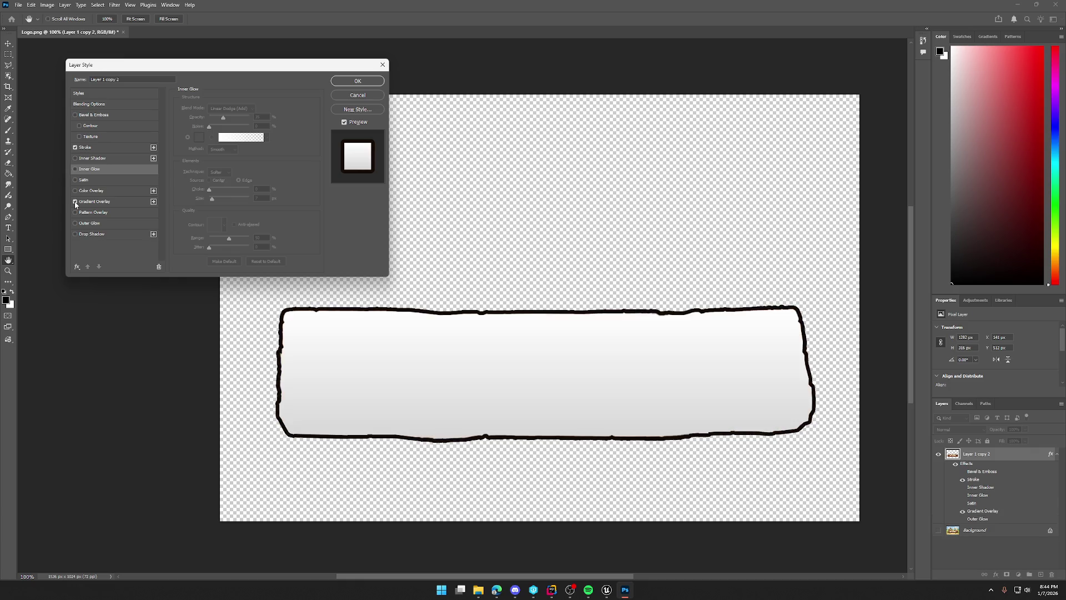
left_click(75, 202)
left_click(76, 213)
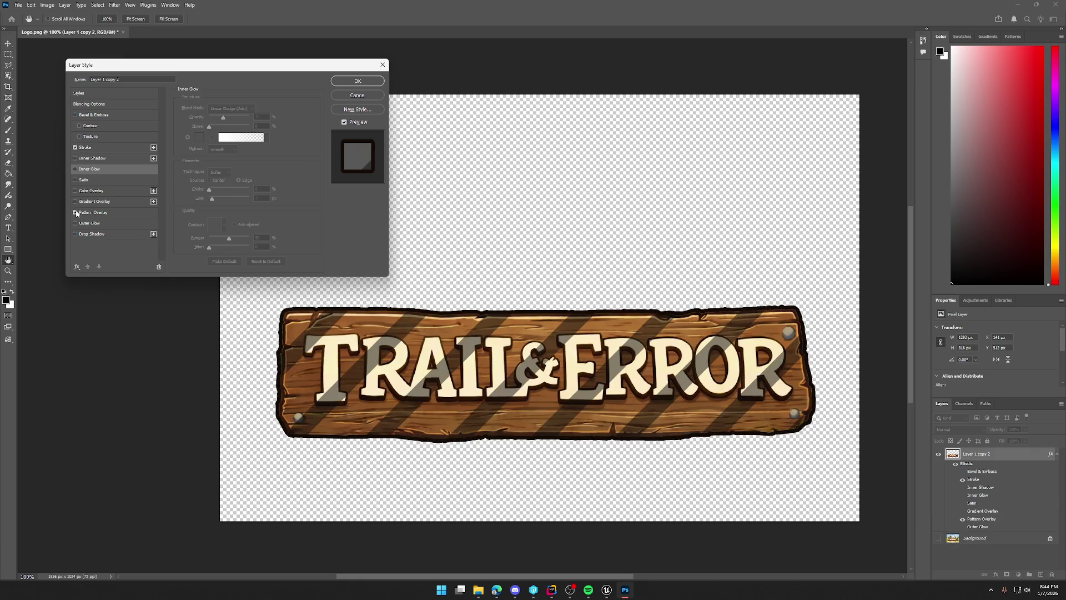
left_click(76, 213)
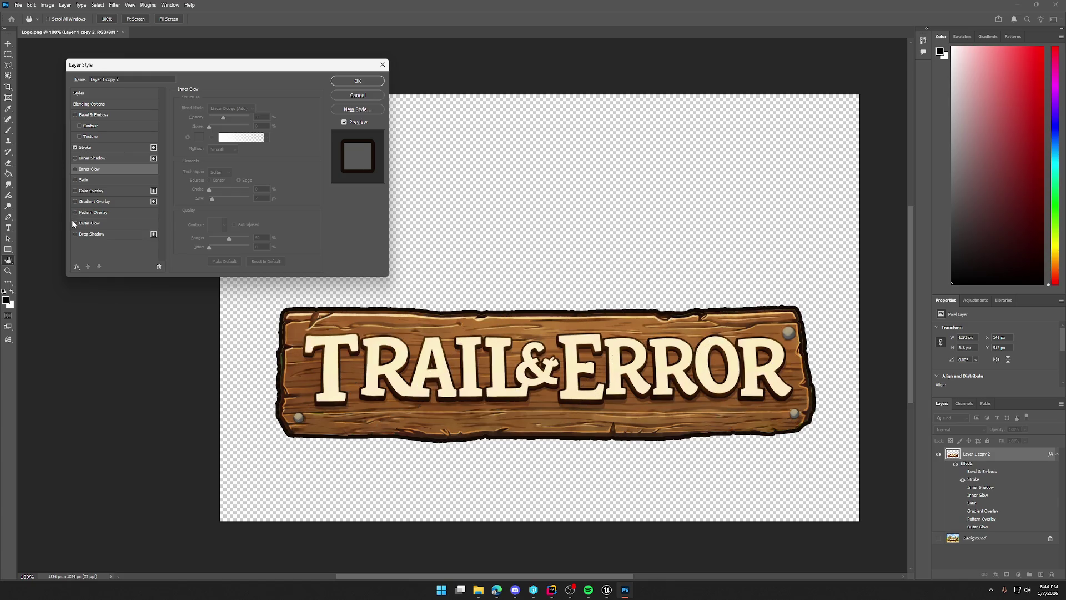
left_click(75, 148)
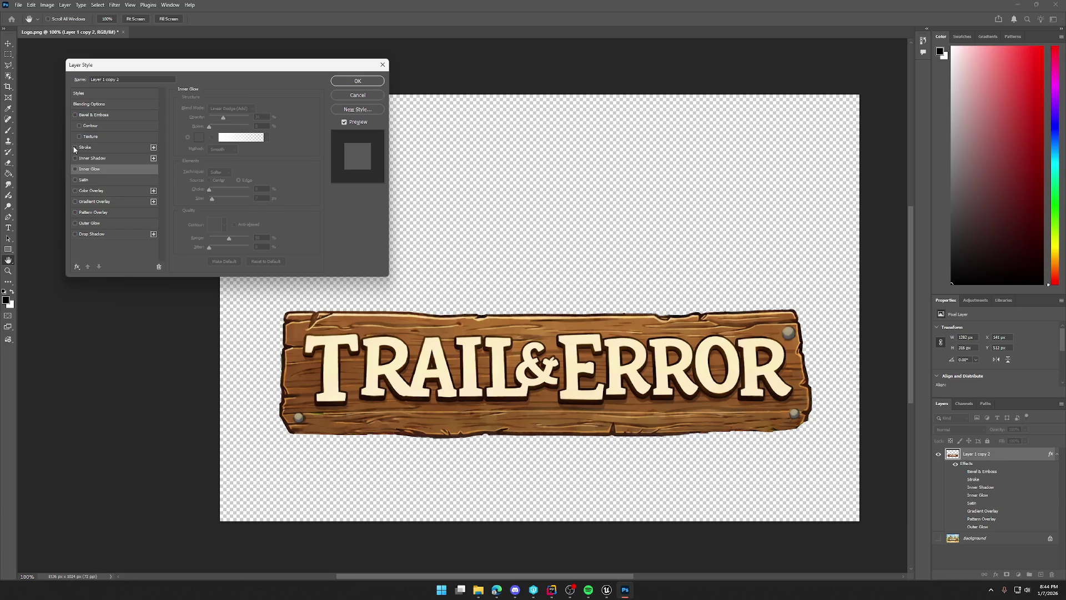
Briefly re-enable the stroke at size 2, then cancel Layer Style so the sign has no effects.
left_click(75, 147)
left_click(124, 149)
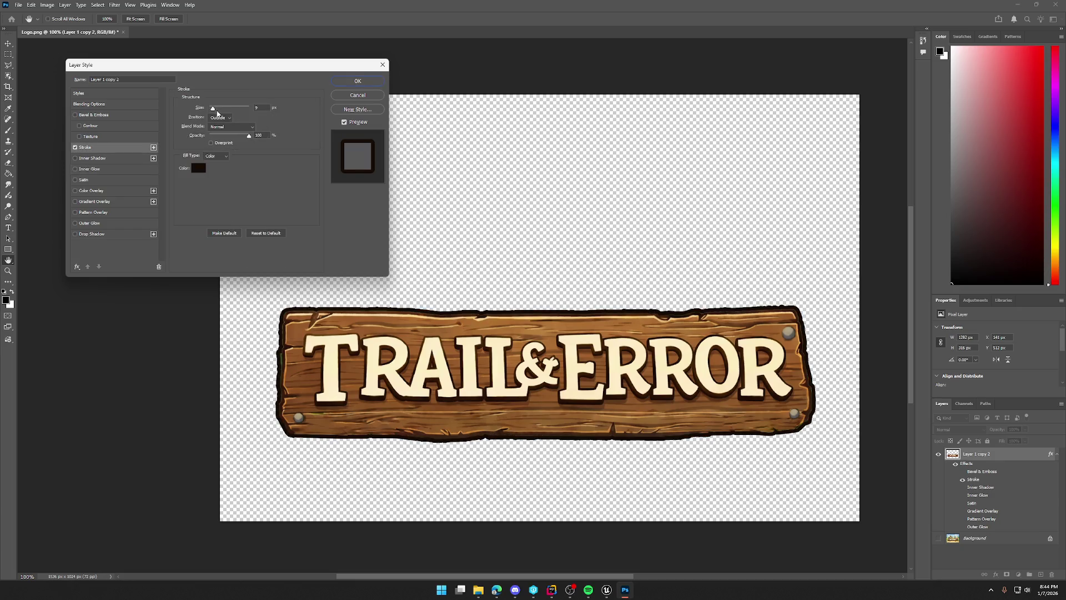
left_click(261, 108)
type("2")
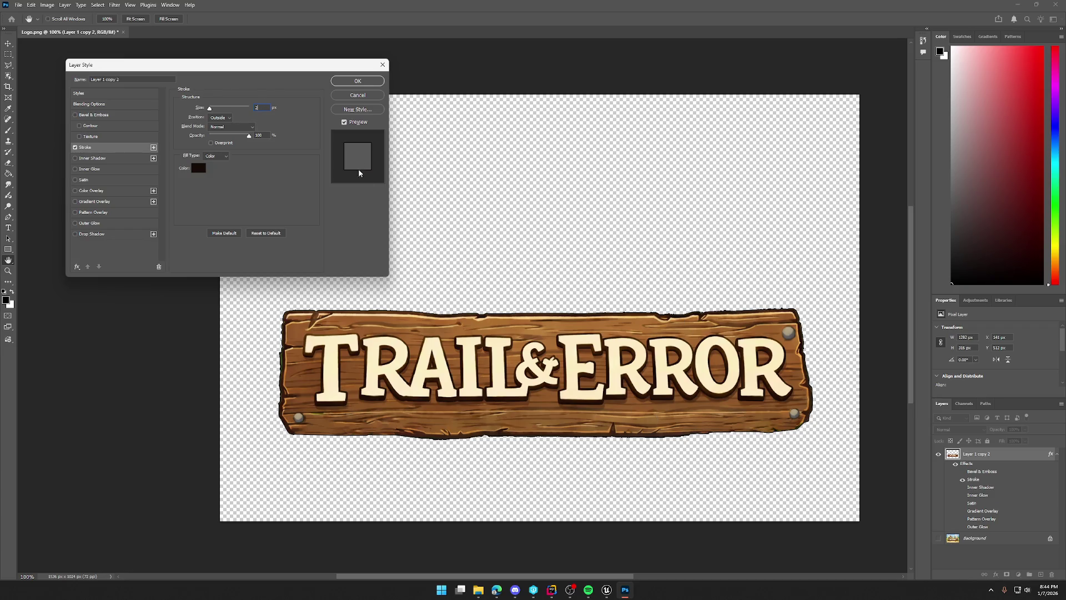
left_click(359, 96)
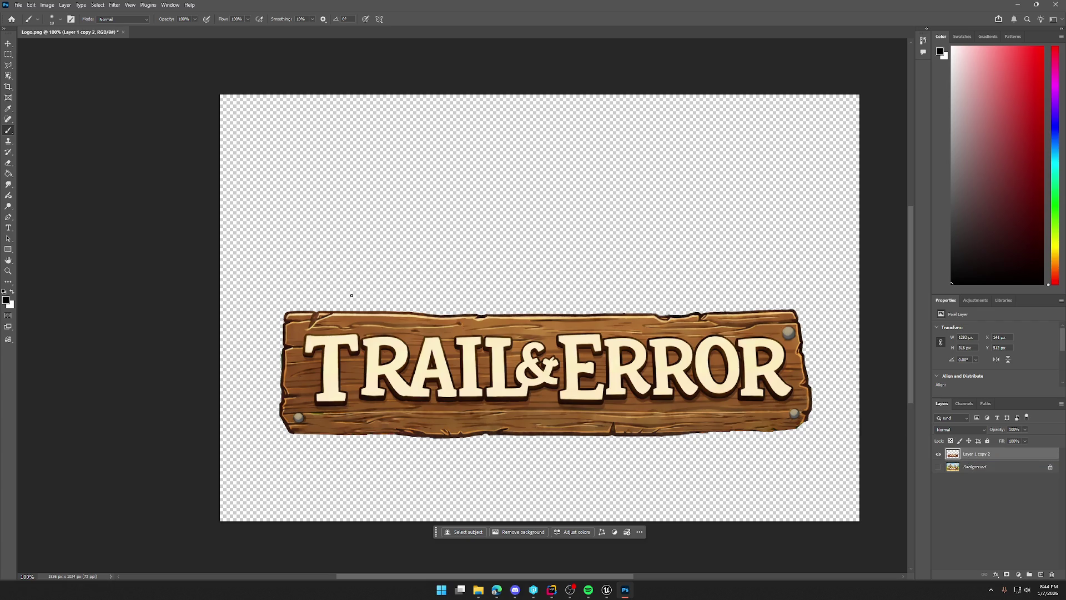
Snip the sign logo to the clipboard and close Photoshop without saving Logo.png.
key("super+shift+s")
mouse_move(275, 298)
left_mouse_down()
mouse_move(769, 440)
mouse_move(824, 444)
left_mouse_up()
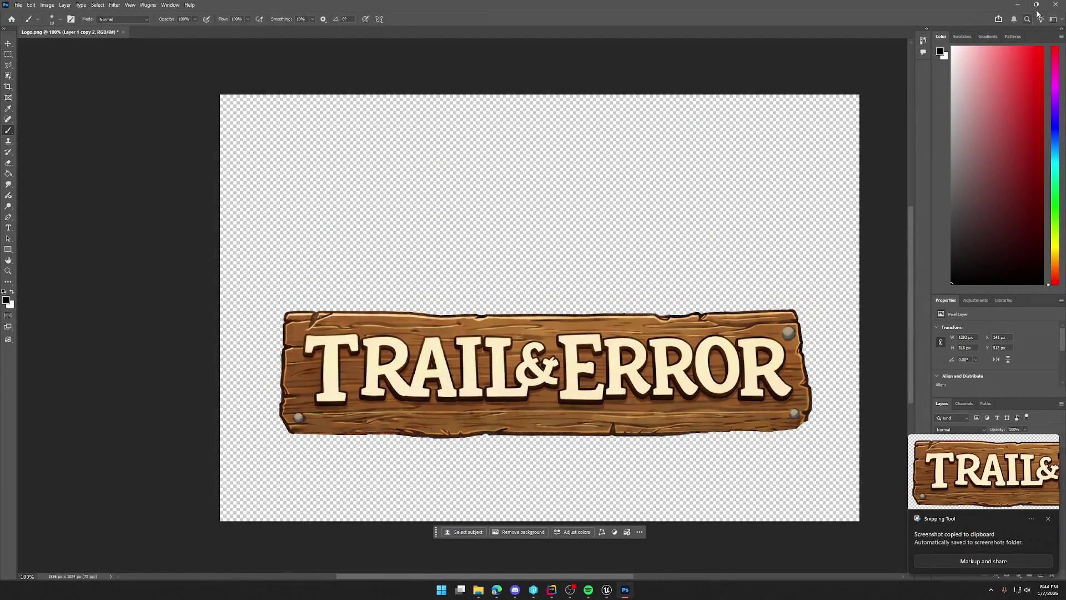
left_click(1056, 5)
left_click(543, 214)
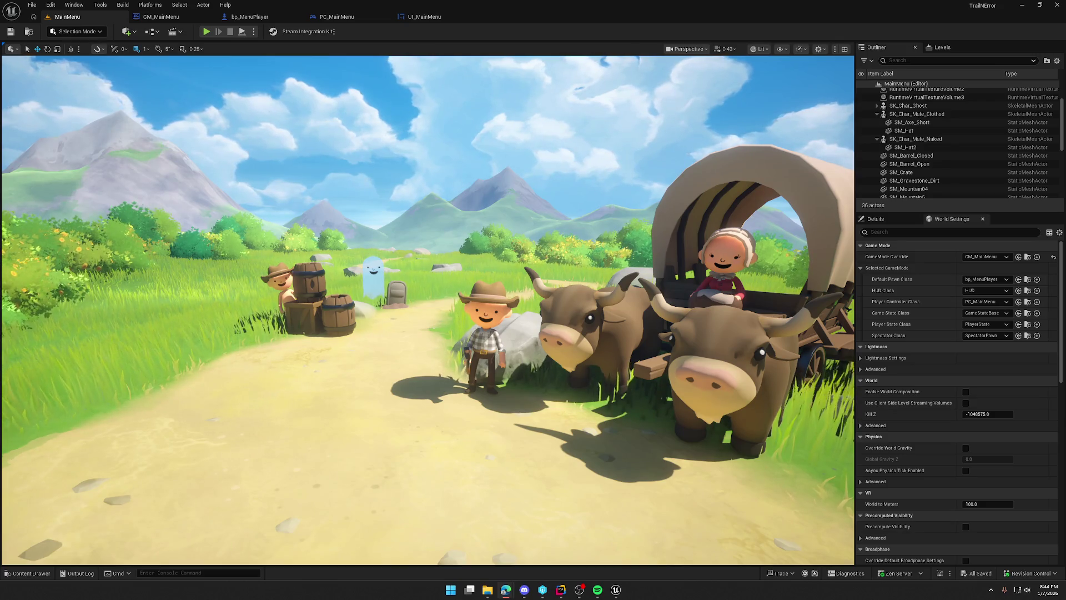
left_click(505, 590)
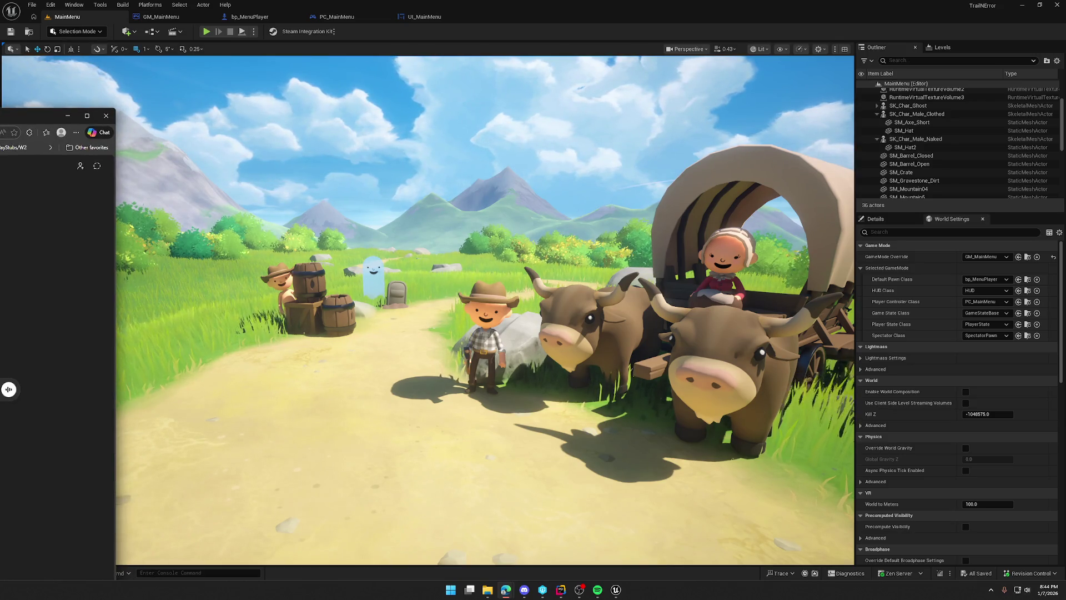
left_click(506, 590)
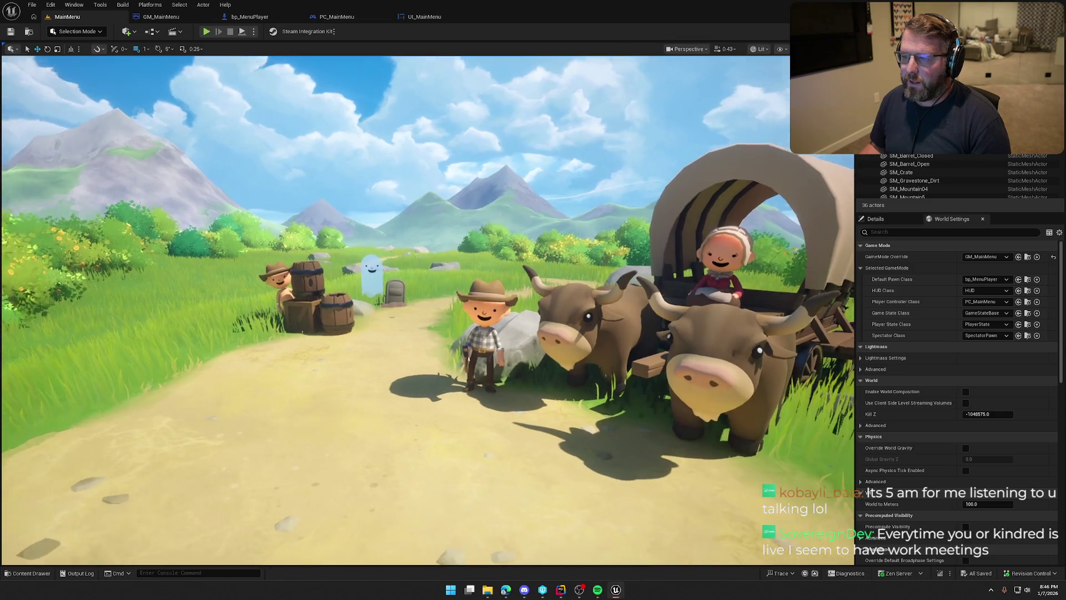
Play-test the Trail & Error main menu, stop, and switch to the bp_MenuPlayer blueprint.
key("alt+p")
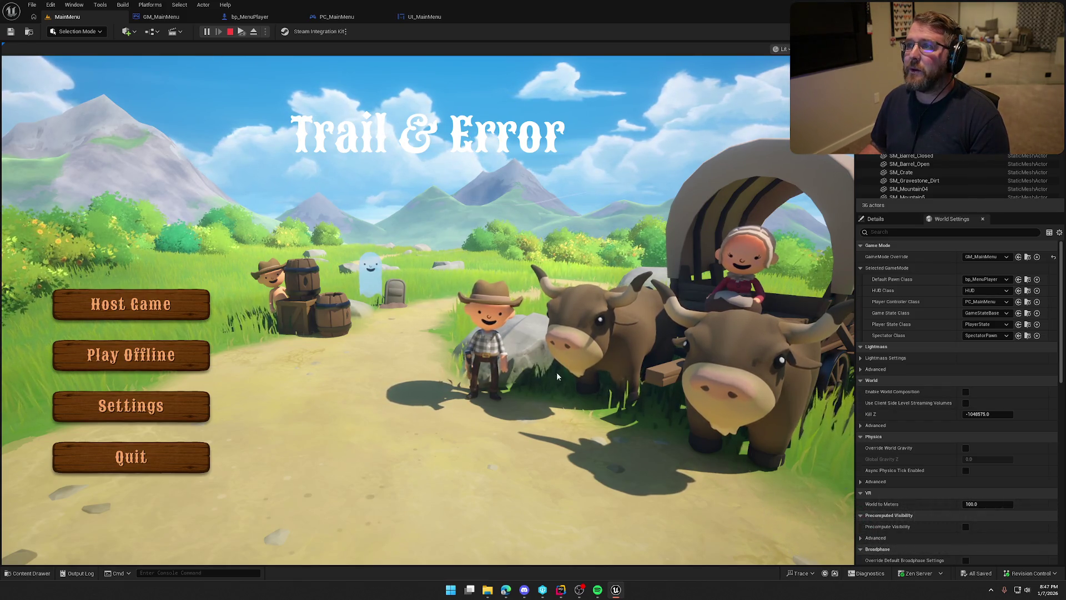
key("Escape")
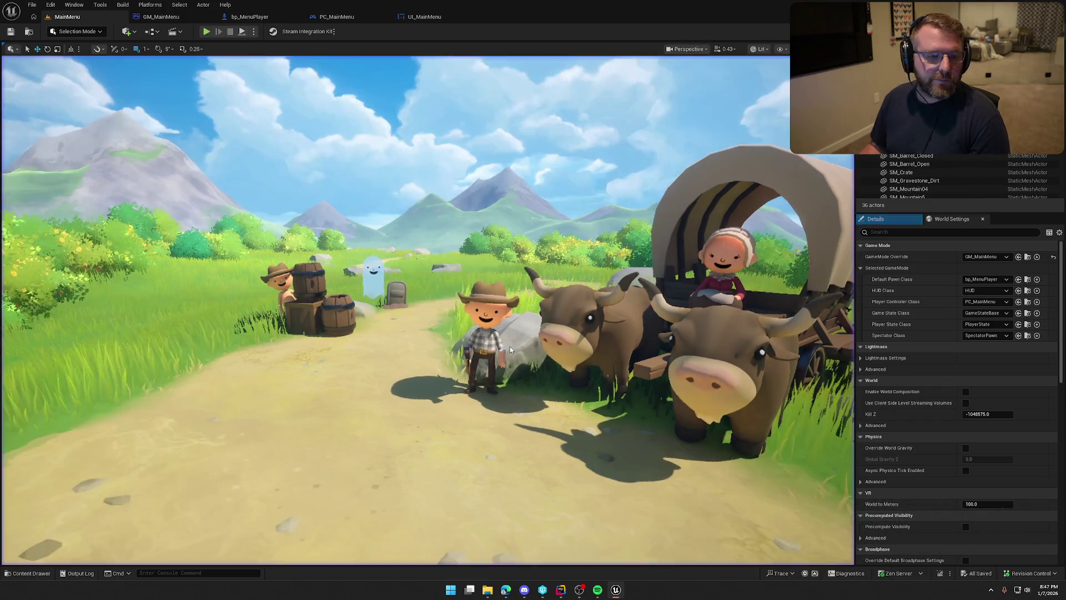
left_click(255, 17)
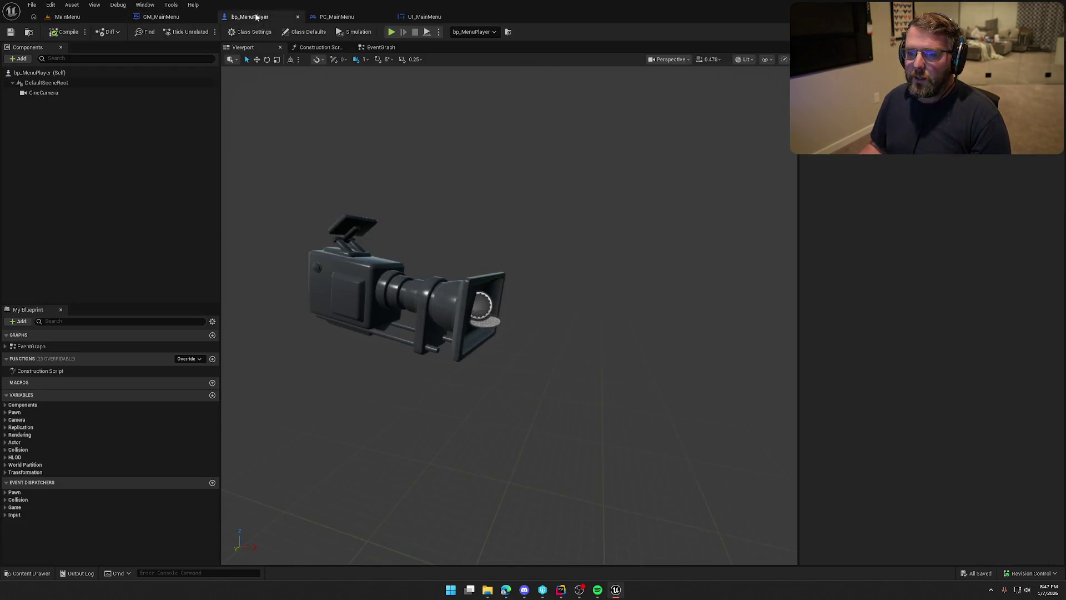
Delete the Trail & Error title text widget in the UI_MainMenu designer.
left_click(424, 18)
left_click(472, 174)
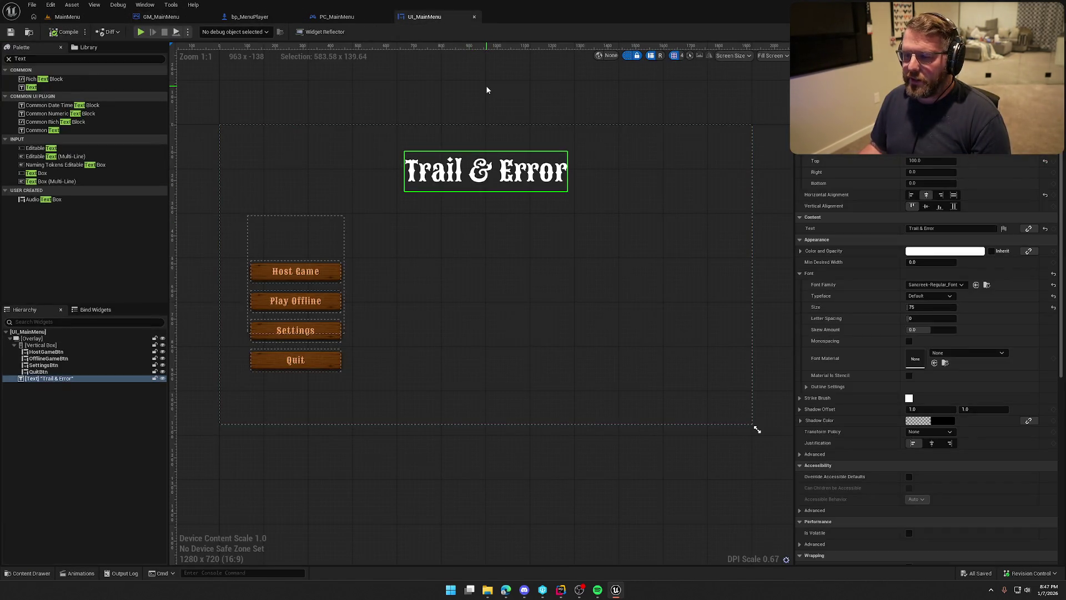
key("Delete")
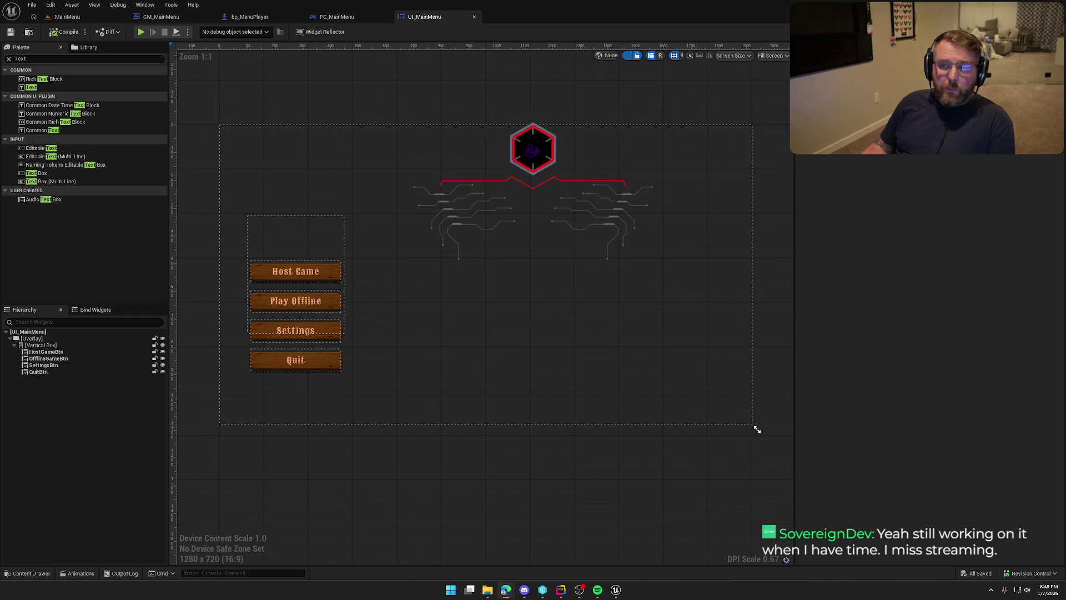
Launch Adobe Photoshop 2026 from the Start menu search ('ph') and start a new document.
key("super")
type("ph")
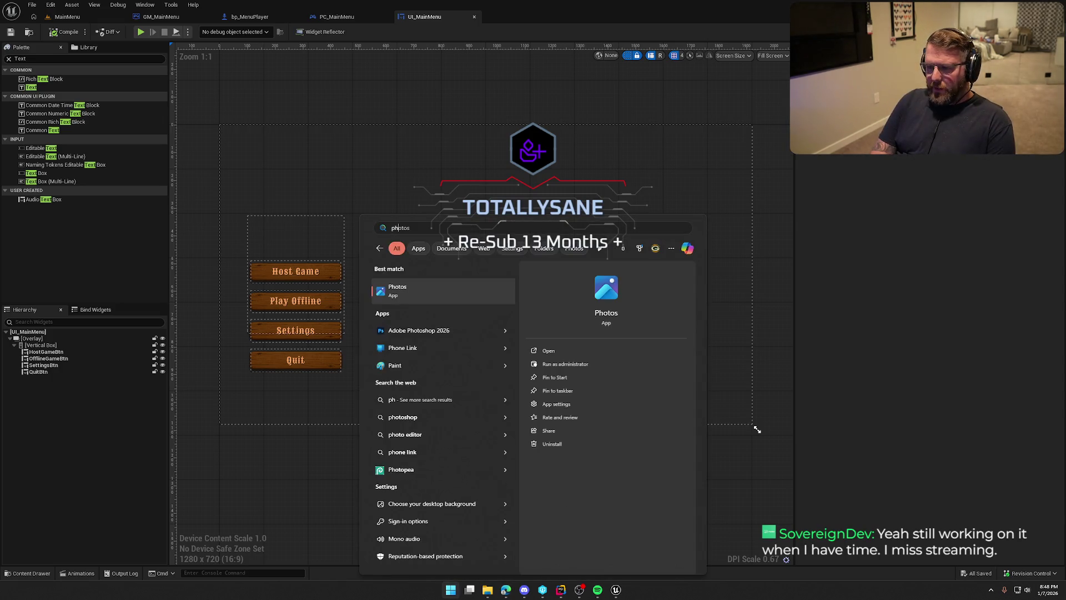
key("Down")
key("Return")
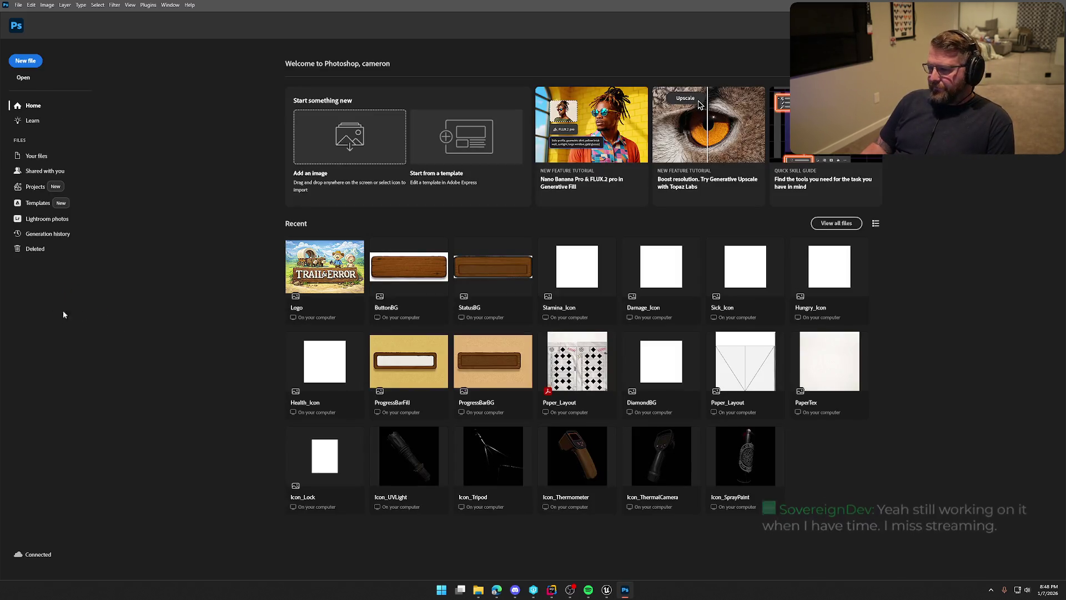
left_click(25, 61)
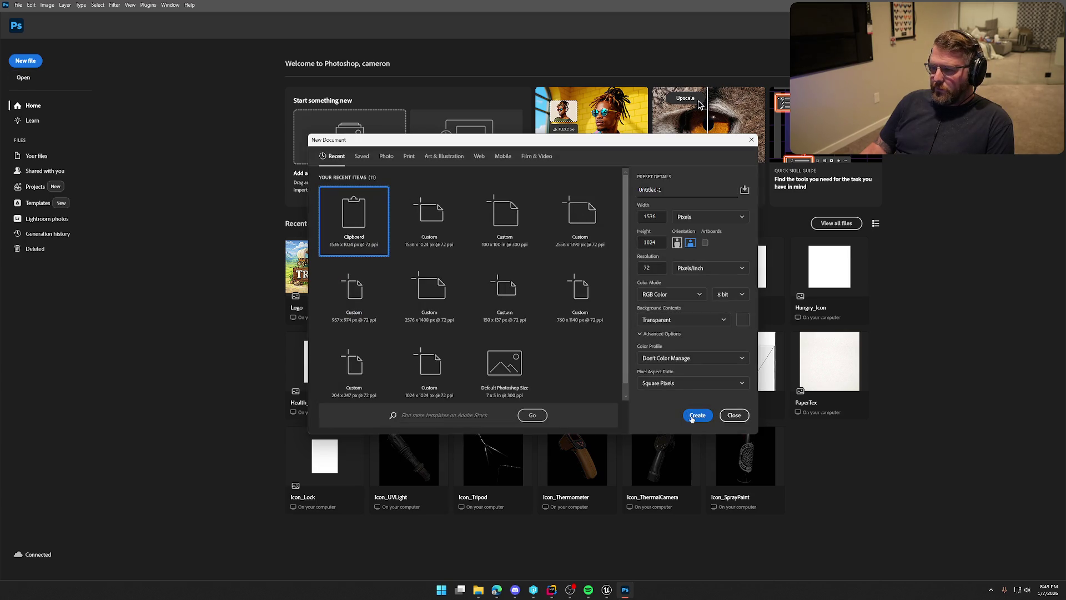
Create a 1536×1024 Clipboard-preset document, paste the sign, and pick the Magic Wand.
left_click(694, 417)
key("ctrl+v")
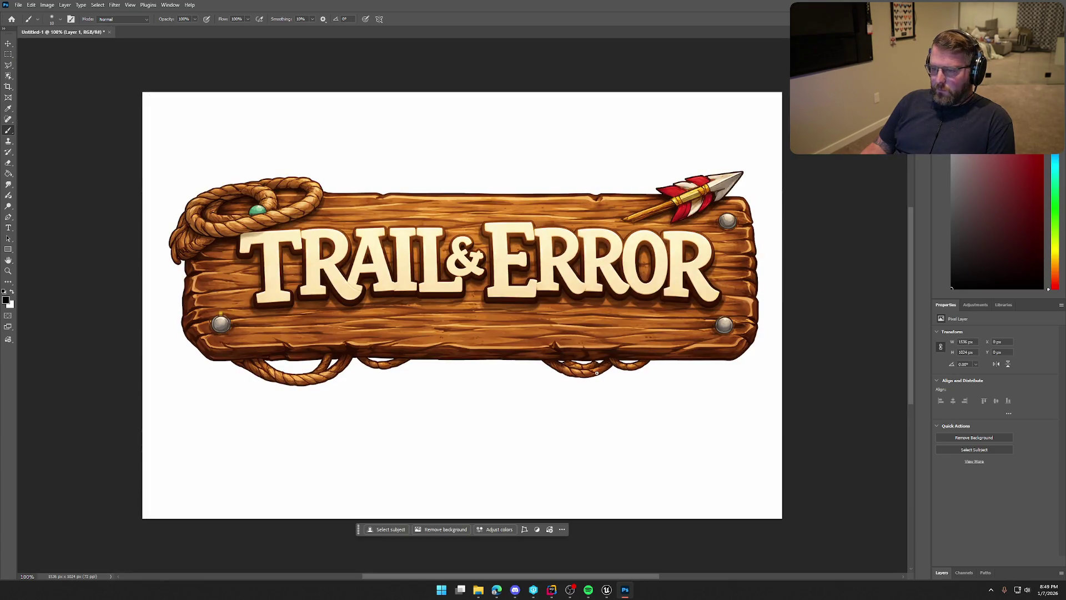
left_click(10, 75)
left_click(49, 92)
Trial-delete the white background and rope-loop white with the Magic Wand, then undo.
left_click(237, 143)
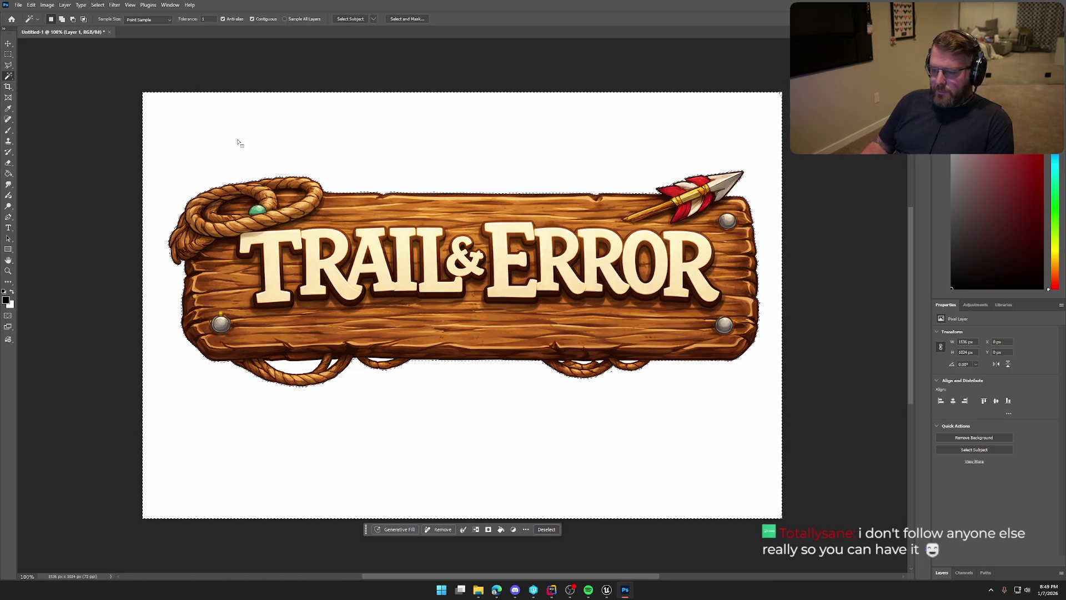
key("Delete")
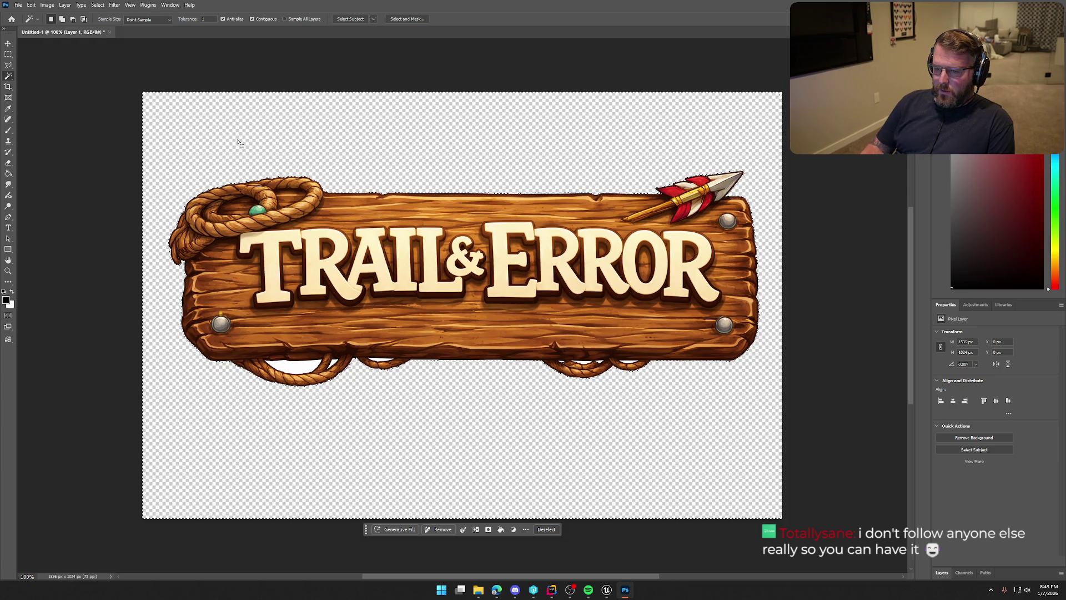
left_click(296, 368)
key("Delete")
left_click(335, 364)
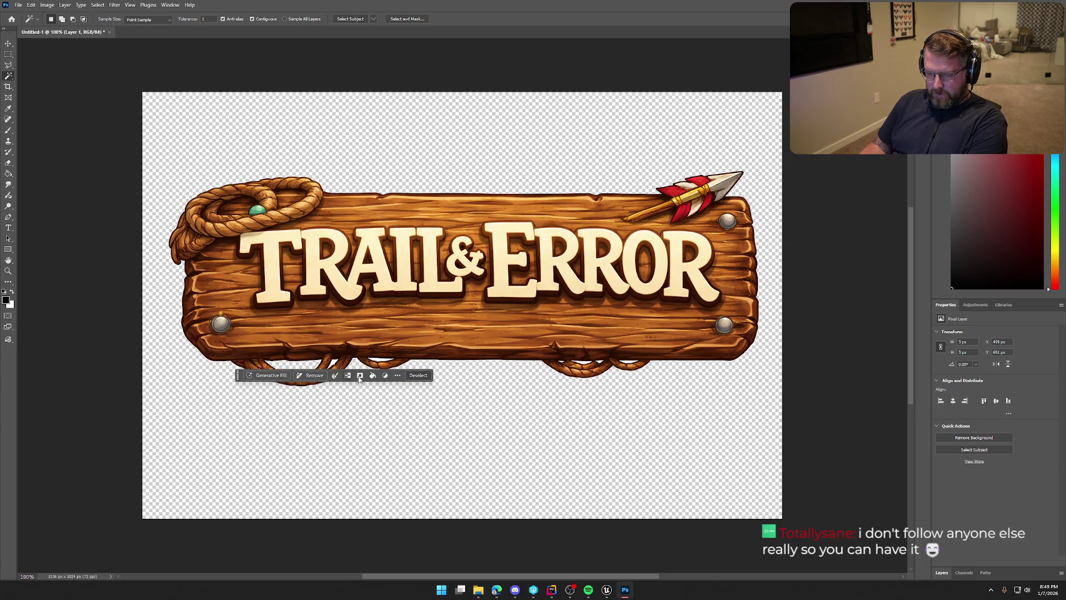
key("ctrl+z")
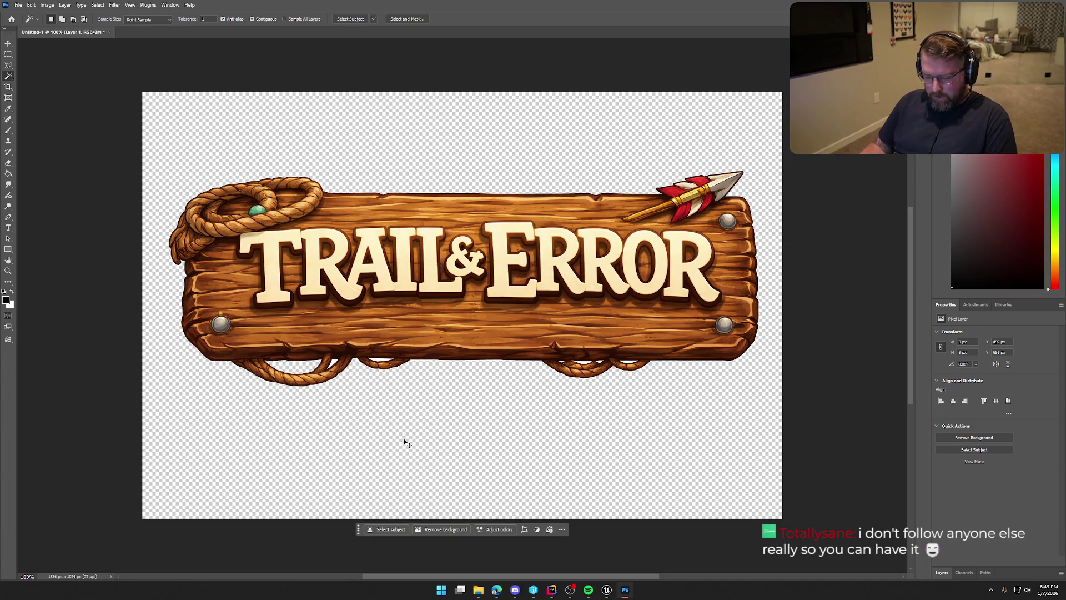
left_click(415, 441)
key("ctrl+BackSpace")
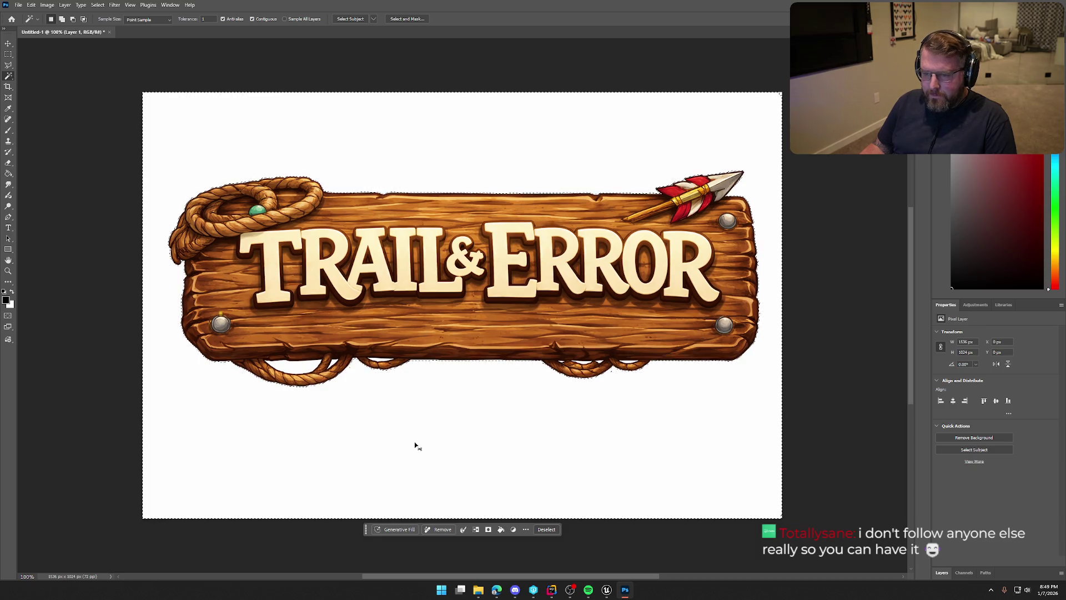
Check Select and Mask and the Image, Layer and Edit menus without making changes.
left_click(398, 19)
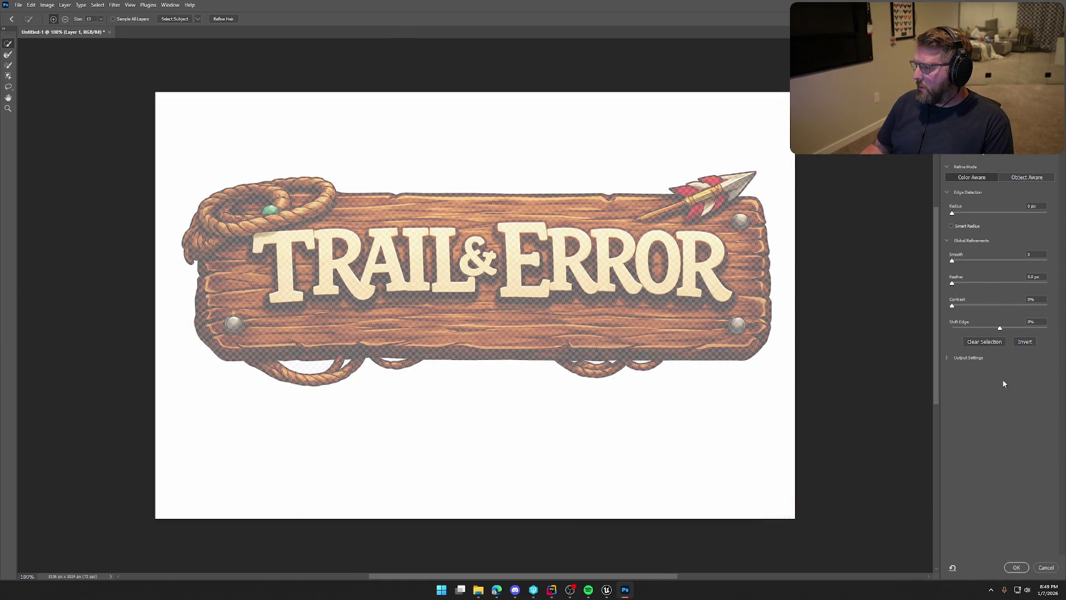
left_click(1048, 568)
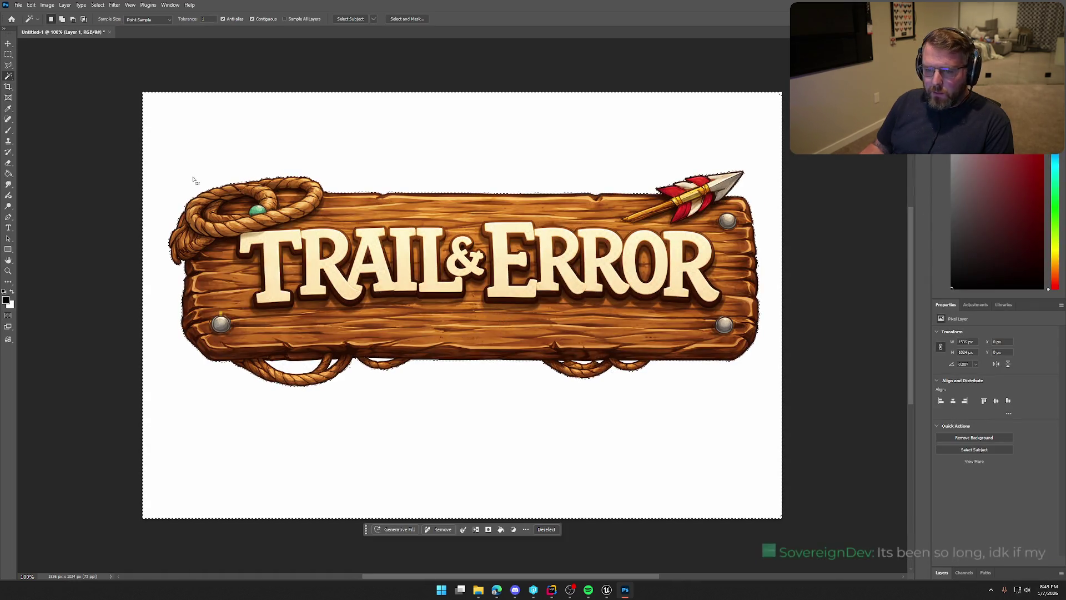
left_click(48, 6)
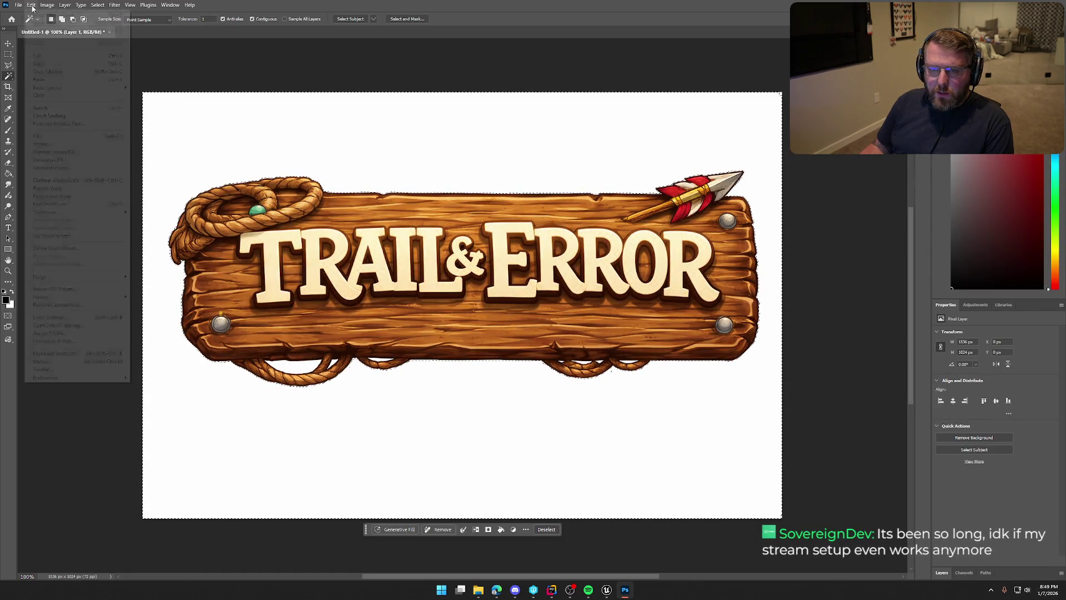
left_click(64, 7)
left_click(35, 7)
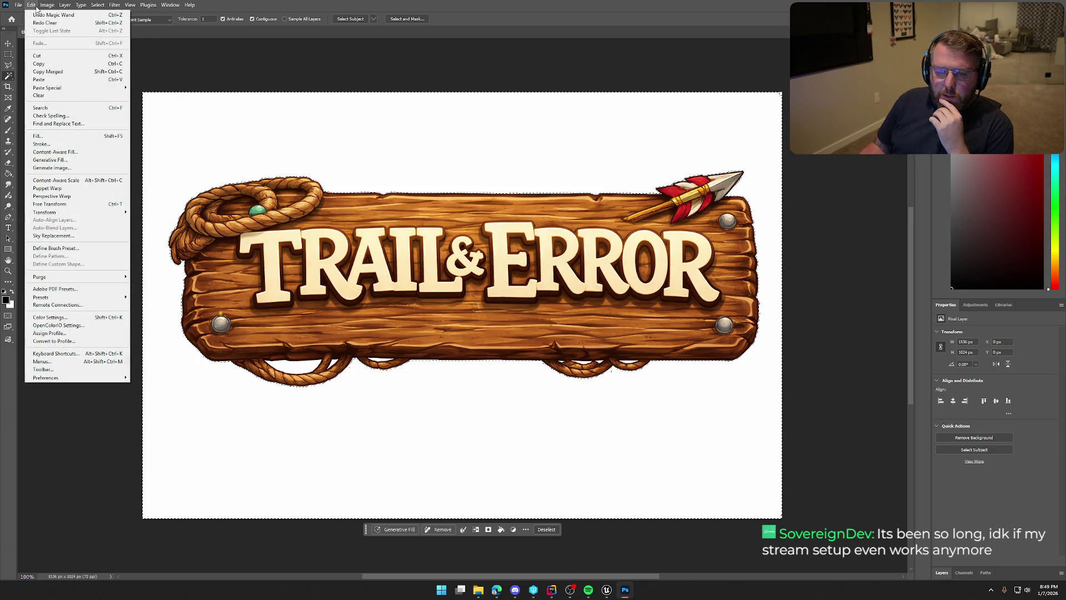
mouse_move(48, 6)
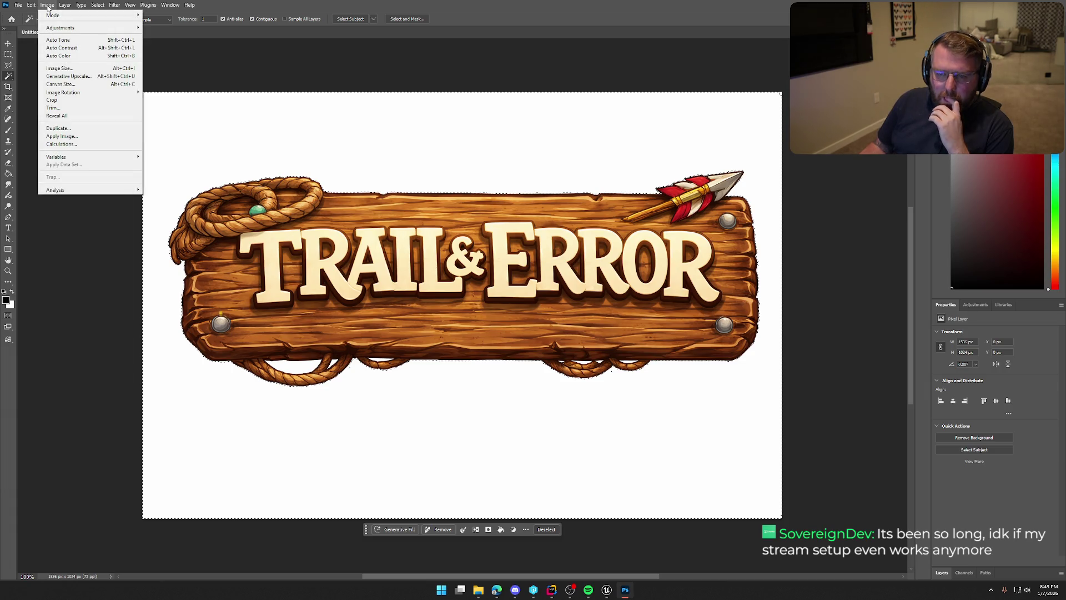
left_click(48, 6)
left_click(32, 7)
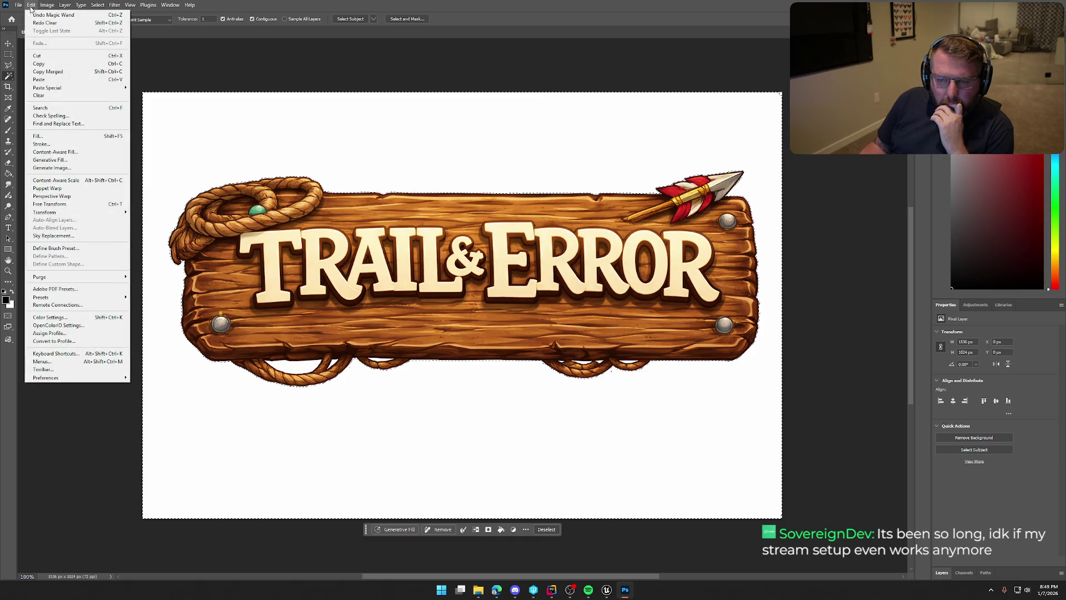
left_click(31, 6)
Grow the background selection with Select > Grow, delete the white surroundings, and deselect.
left_click(100, 5)
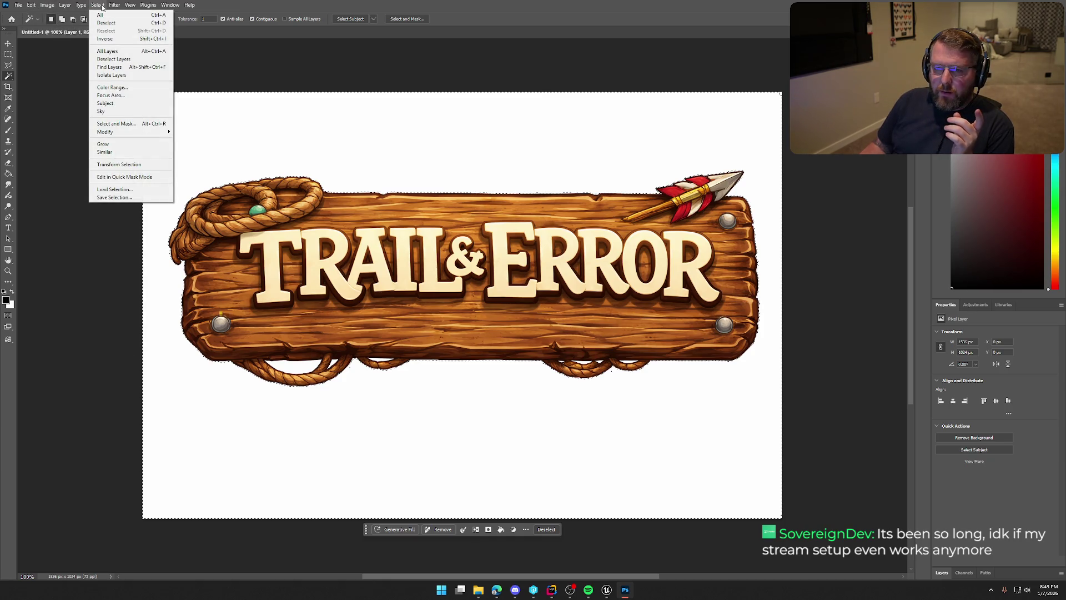
left_click(136, 144)
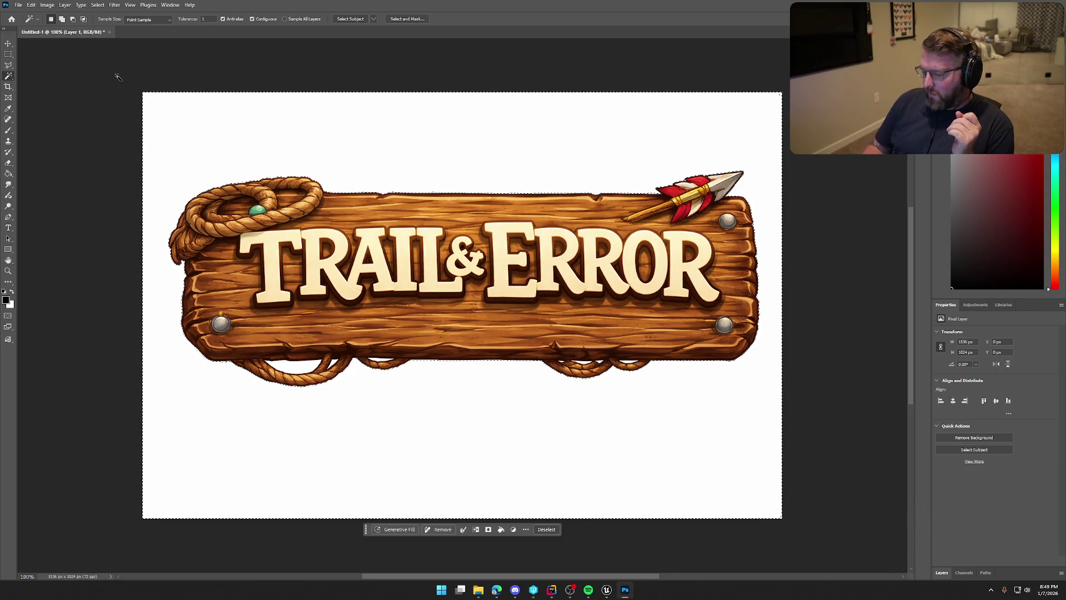
key("Delete")
key("ctrl+d")
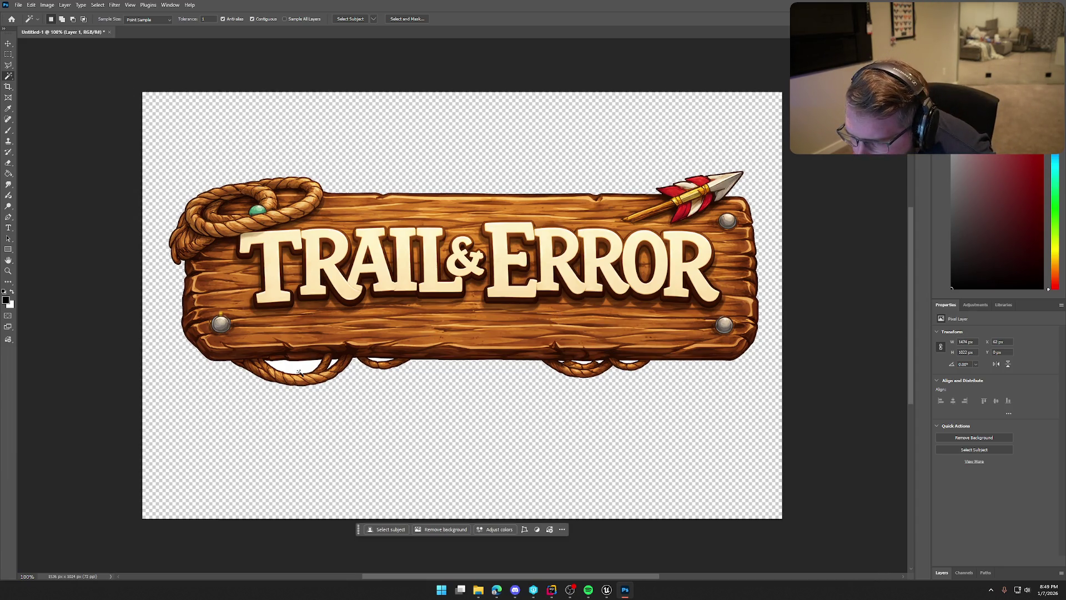
Select the white in the lower rope loops, adjust the tolerance, then clear the selection.
left_click(297, 368)
left_click(333, 366, "shift")
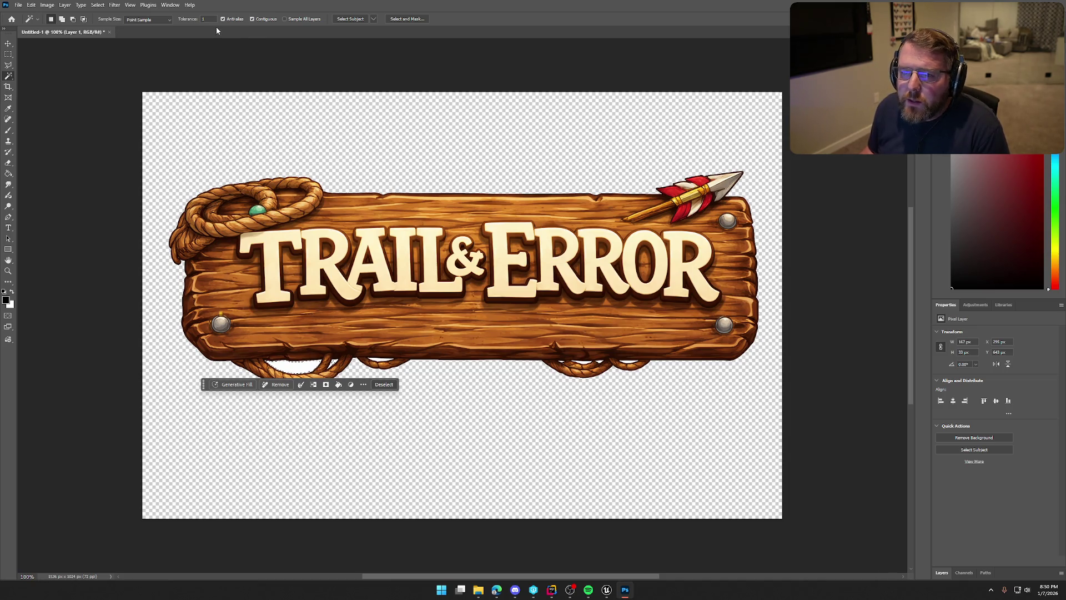
left_click(213, 20)
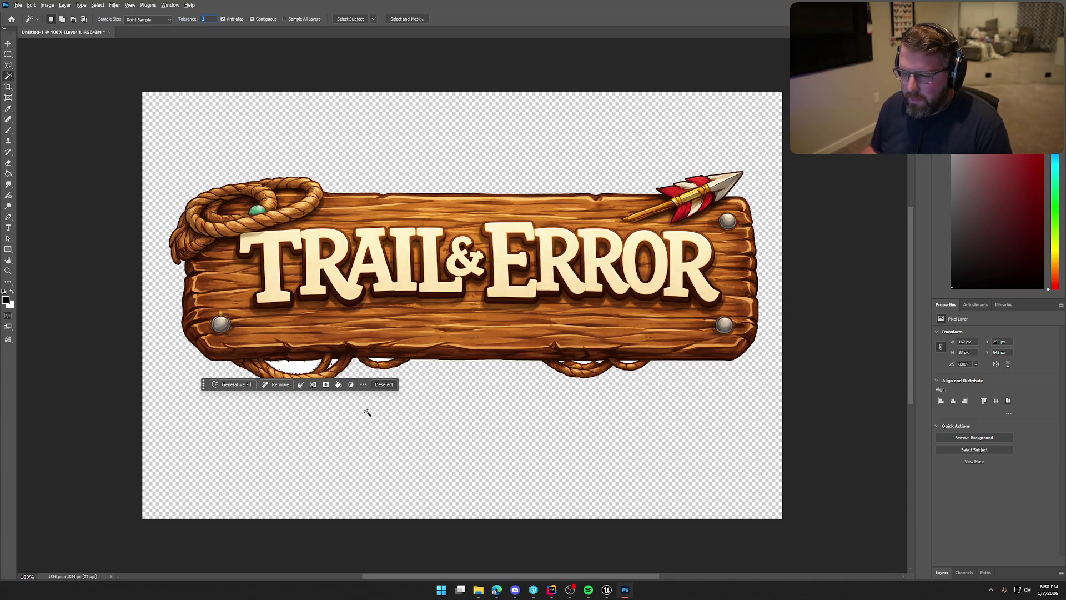
left_click(384, 385)
Zoom in, test-select the white gap under the sign, and inspect the lower rope-loop leftovers.
scroll(352, 392, "up", 5)
scroll(351, 392, "up", 3)
left_click(427, 305)
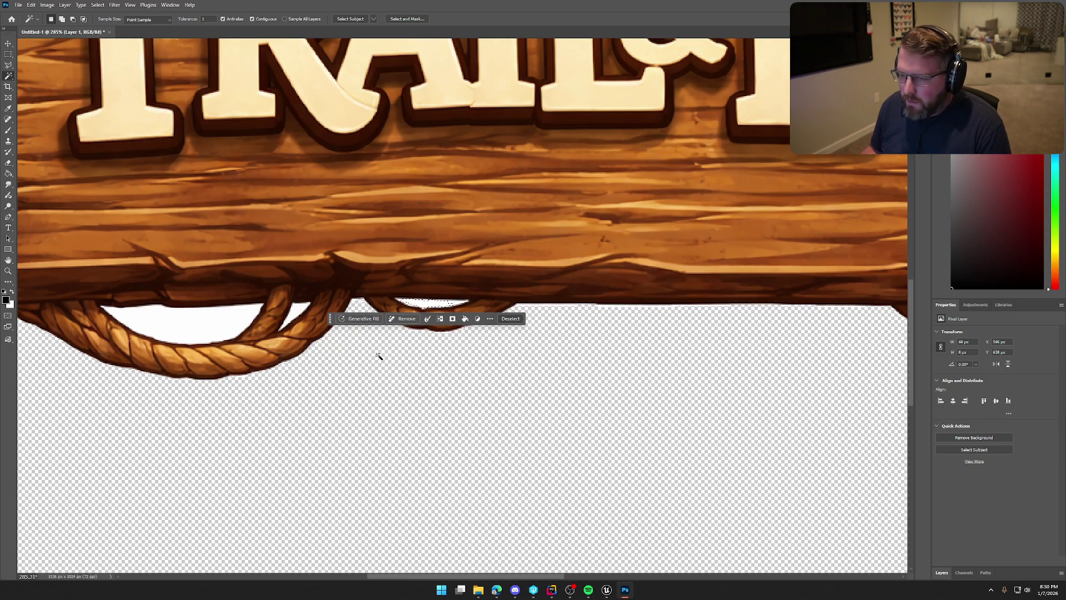
left_click(517, 319)
scroll(539, 404, "down", 1)
scroll(542, 407, "down", 5)
scroll(776, 432, "up", 2)
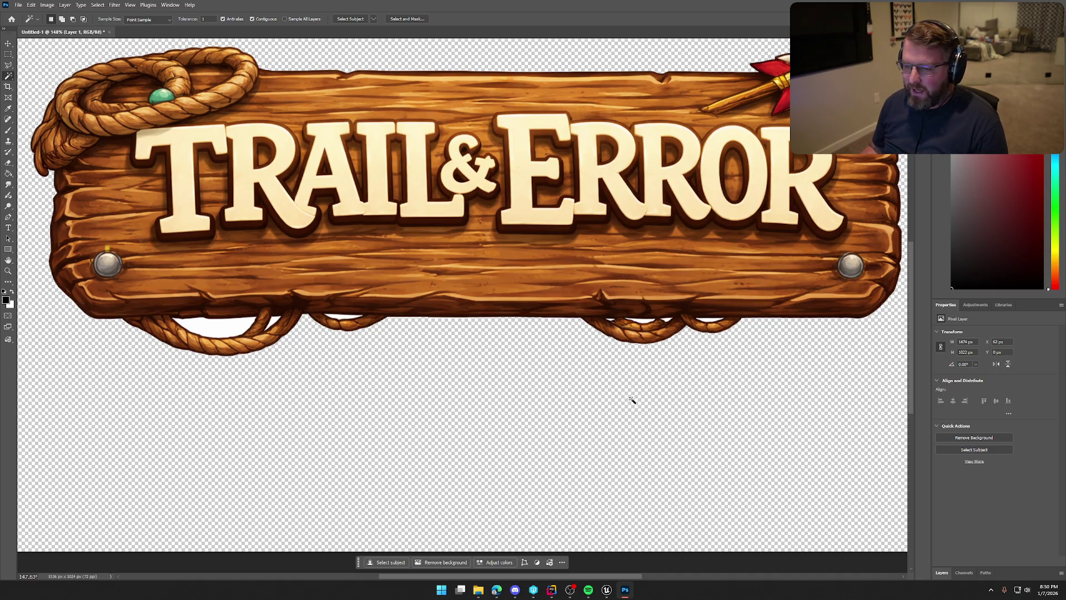
scroll(697, 393, "up", 3)
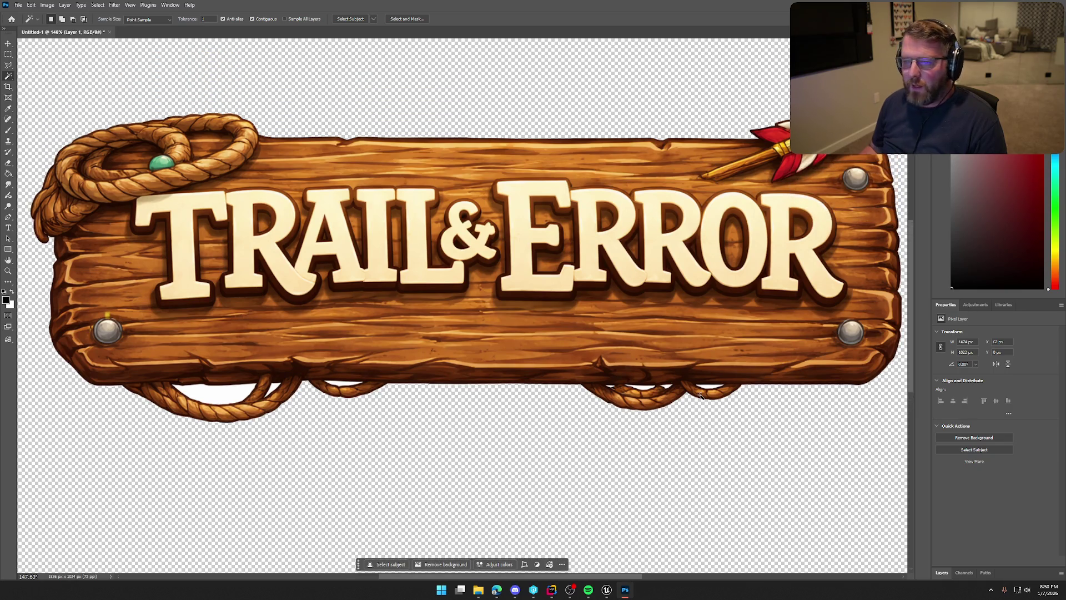
scroll(276, 447, "down", 1)
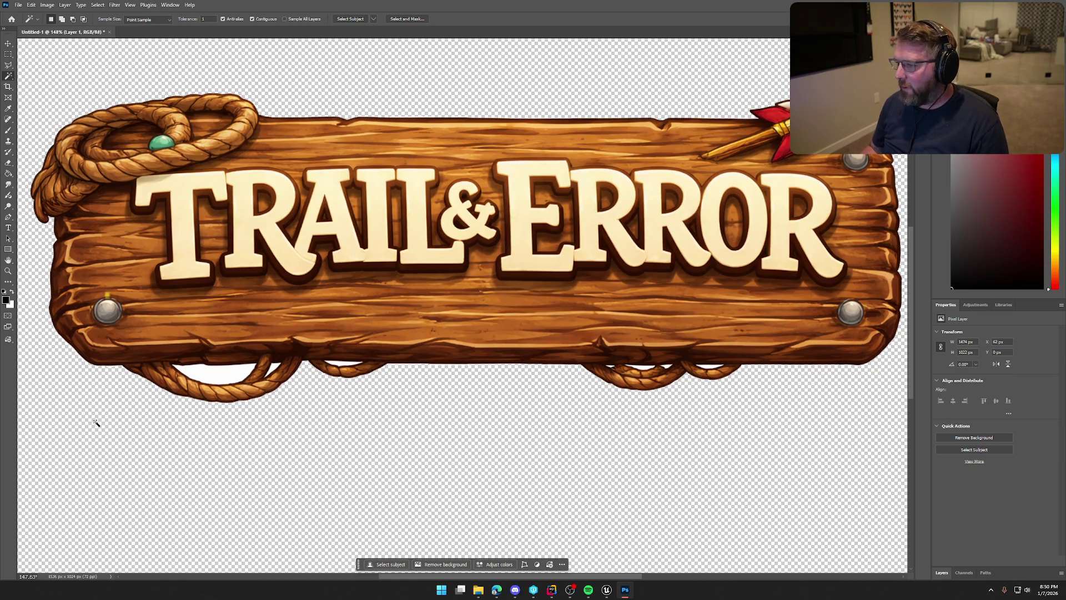
scroll(94, 419, "up", 3)
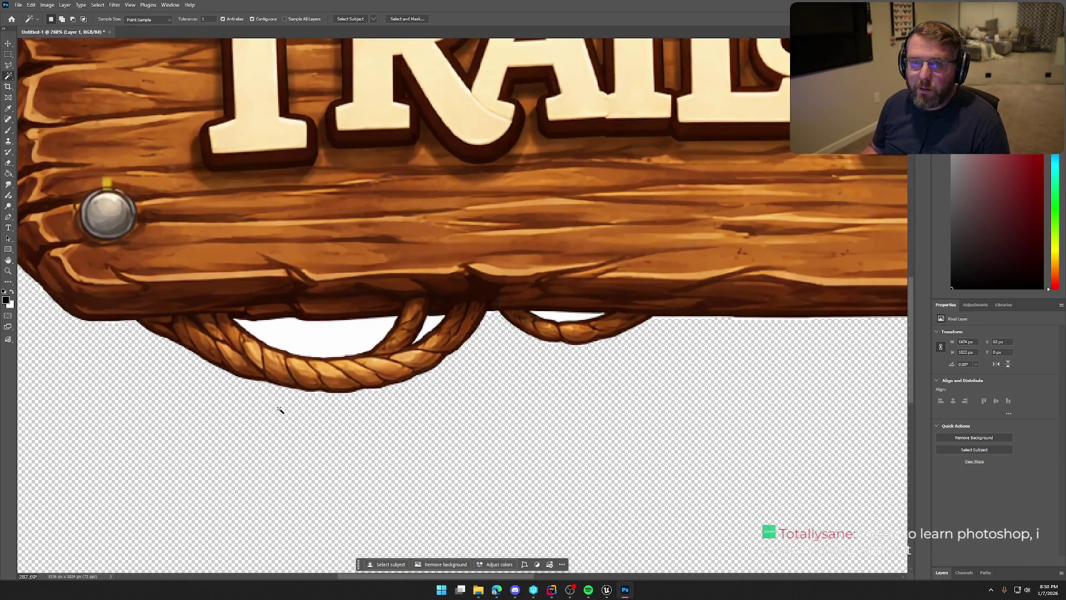
Erase the white inside the left rope loop using a selection expanded by 1 px.
left_click(327, 337)
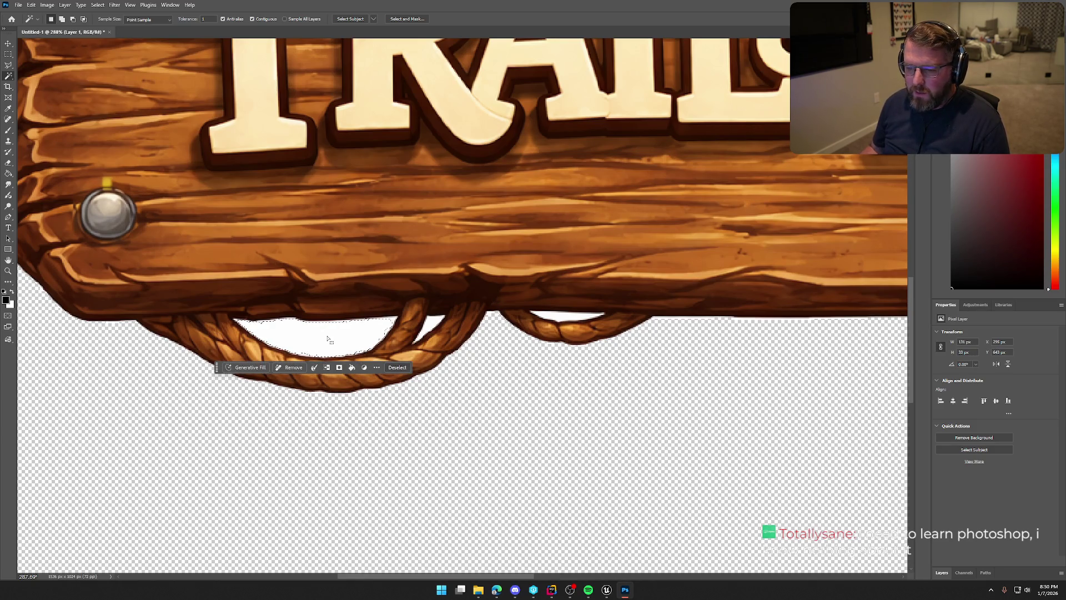
left_click(314, 368)
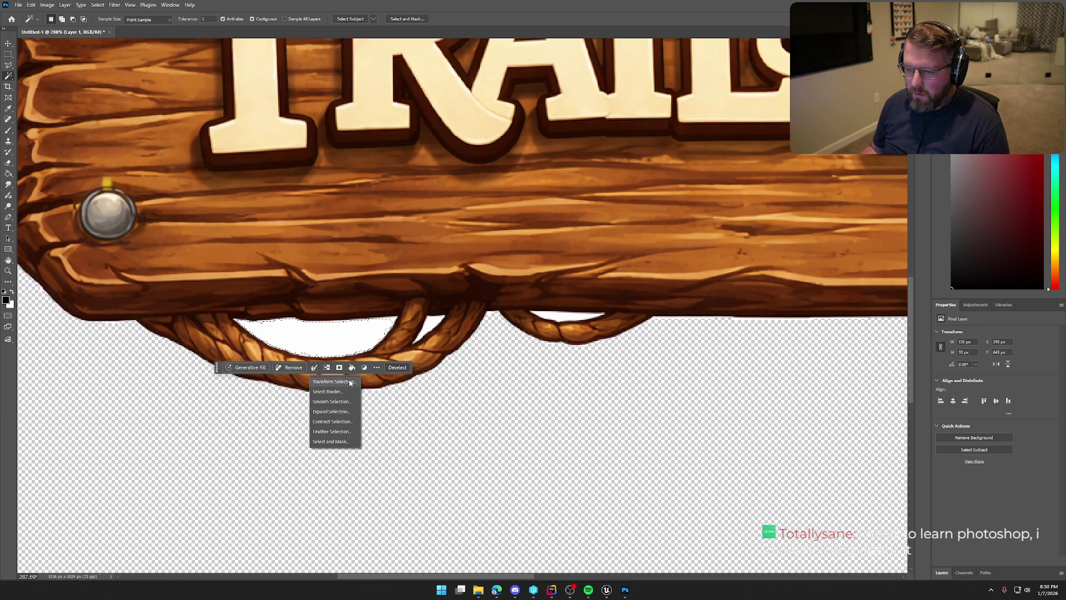
left_click(353, 411)
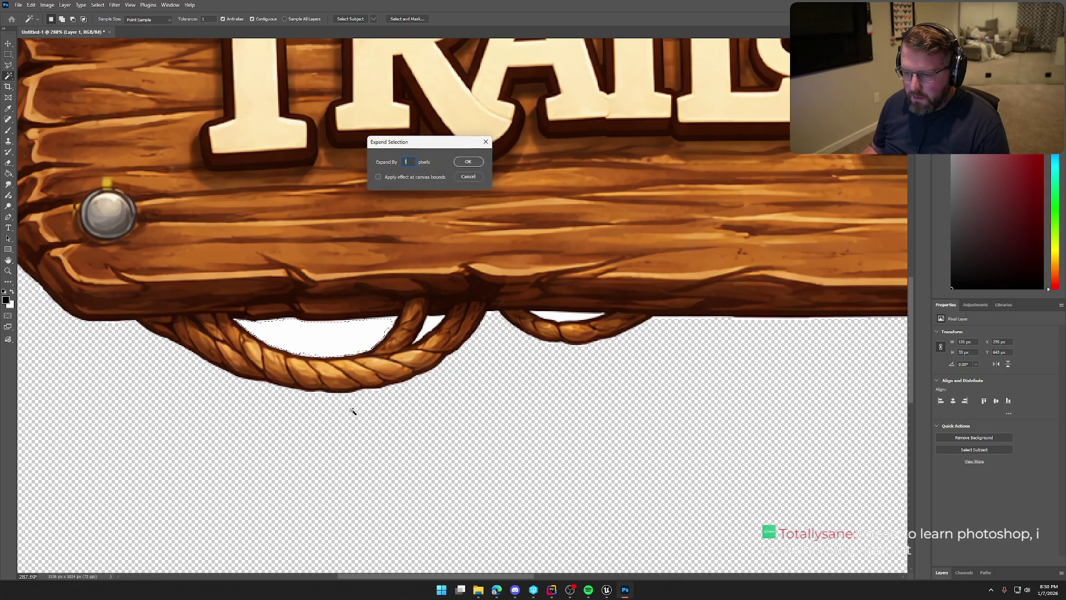
left_click(470, 162)
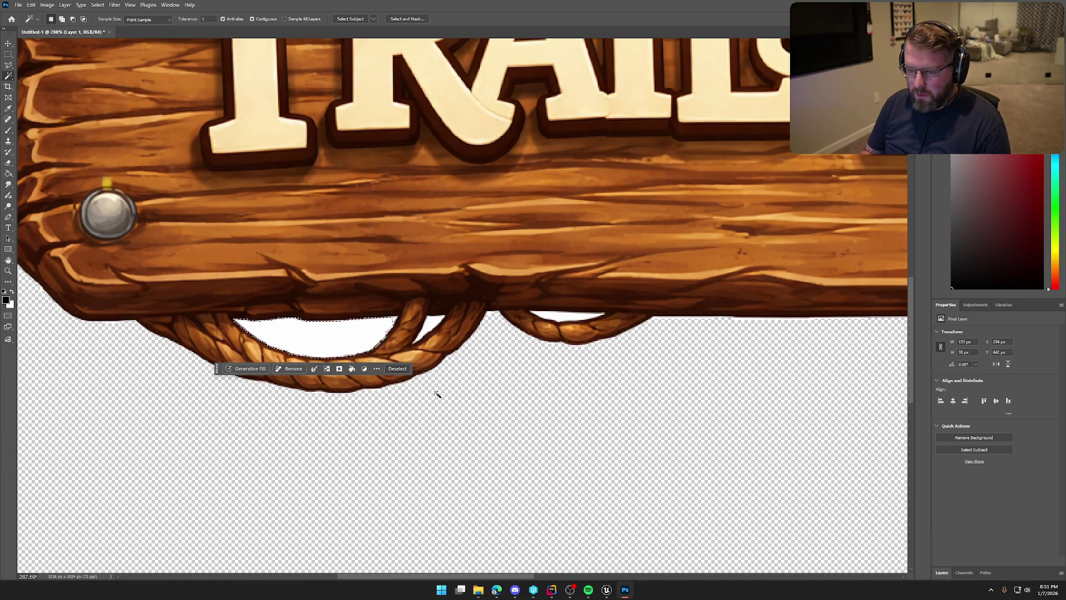
key("ctrl+d")
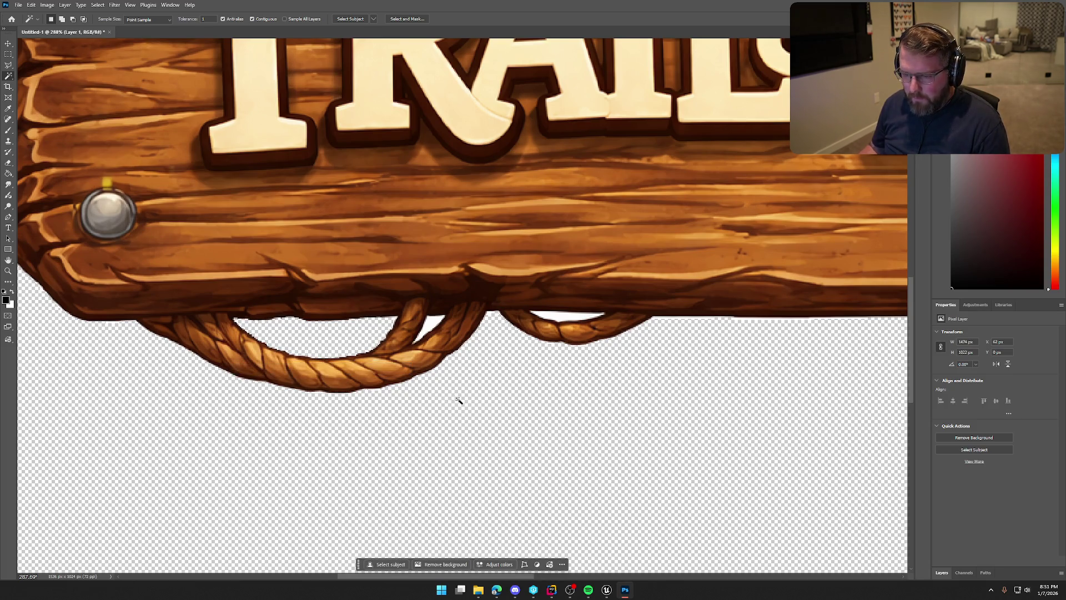
Erase the small white gap between the ropes with a 1 px expanded selection, then open Color Range.
left_click(433, 325)
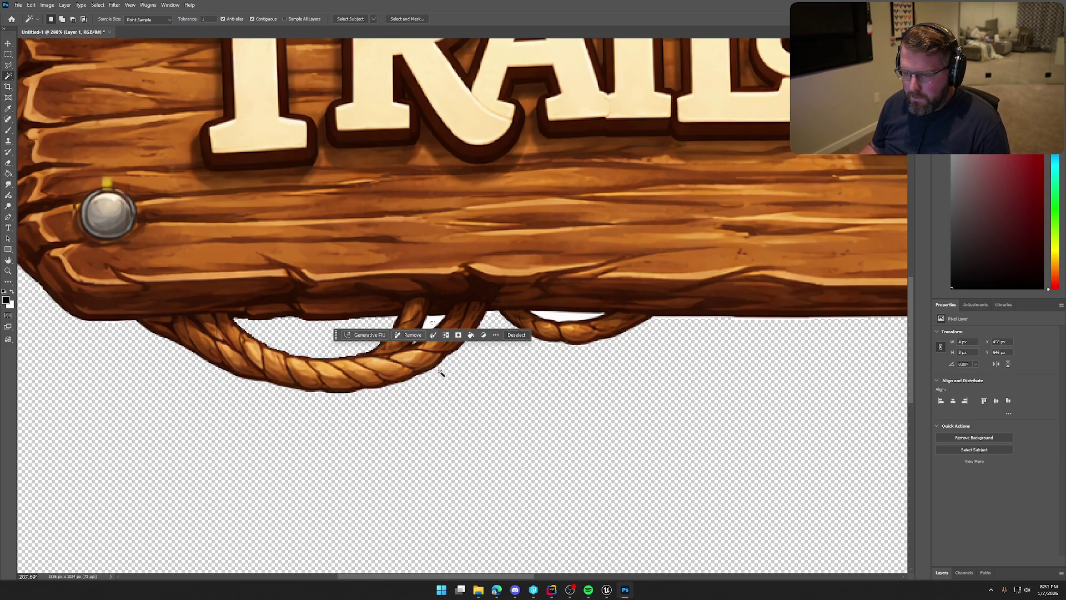
left_click(434, 335)
left_click(450, 379)
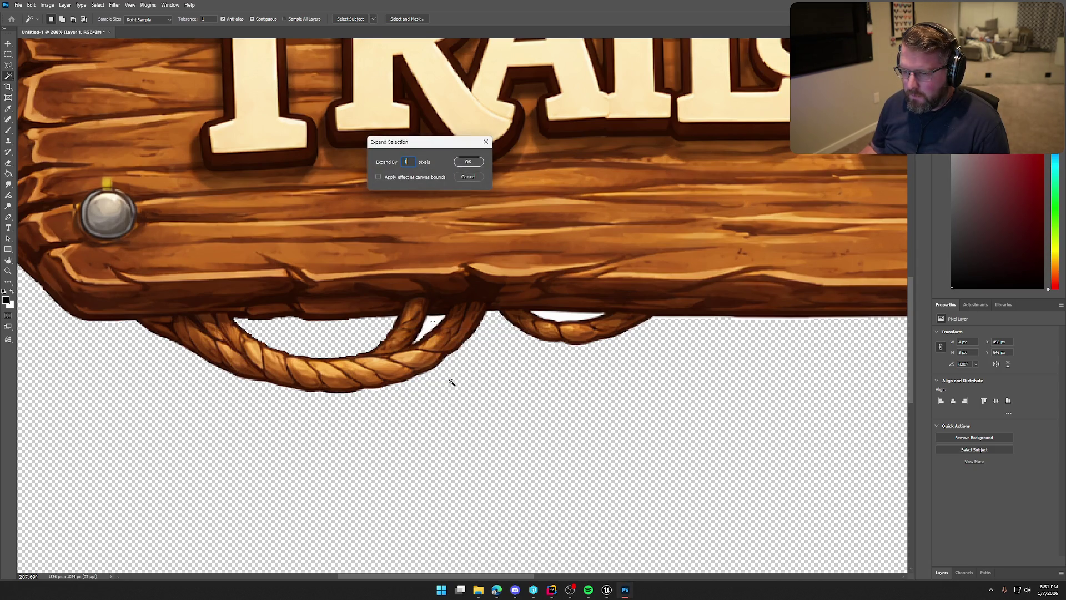
left_click(469, 162)
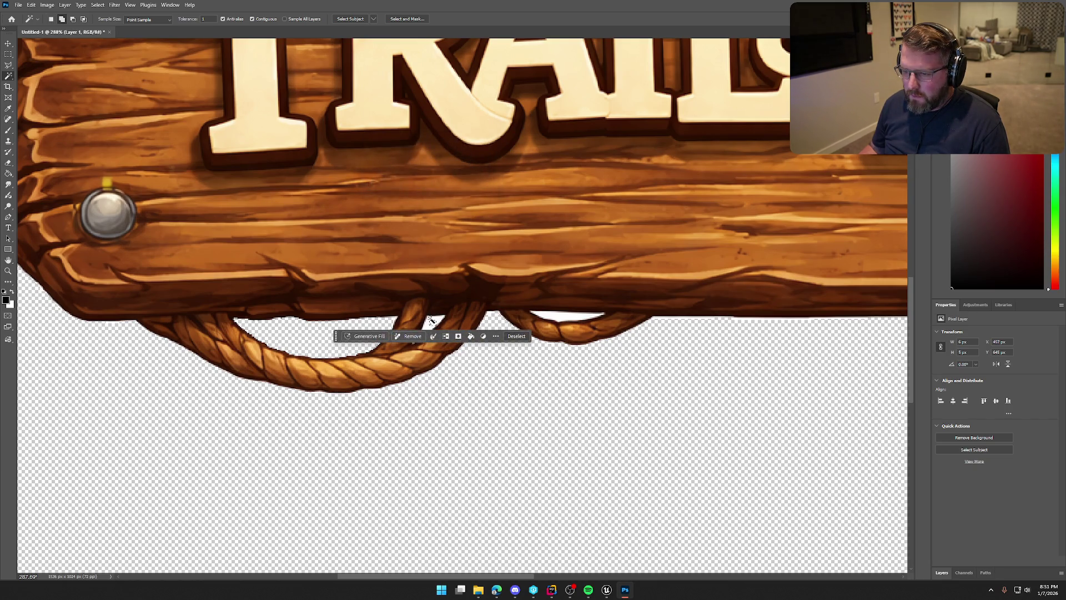
left_click(429, 320, "shift")
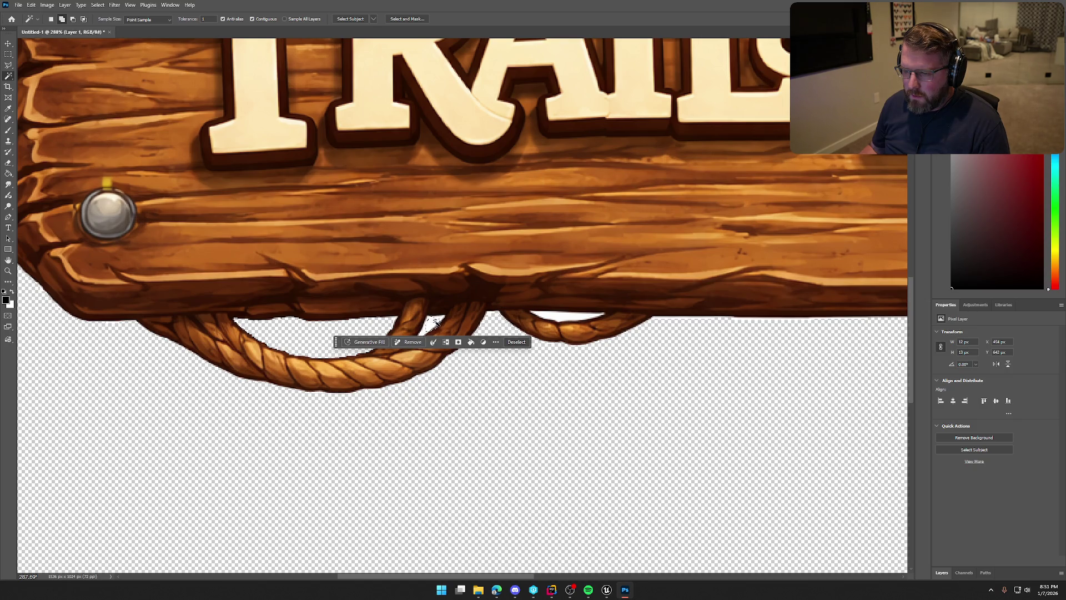
key("ctrl+d")
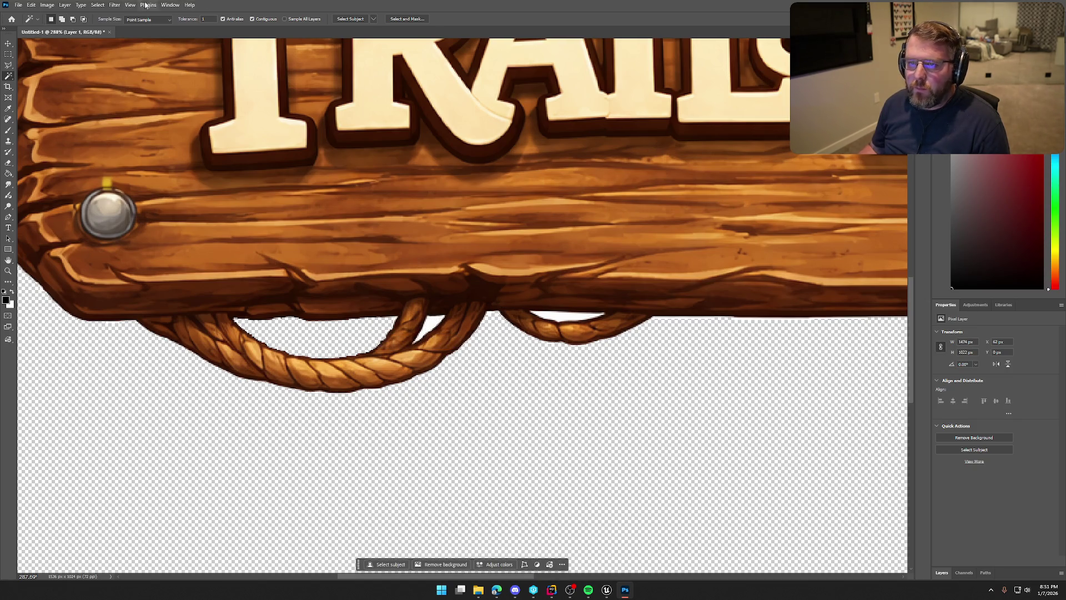
left_click(98, 5)
left_click(128, 87)
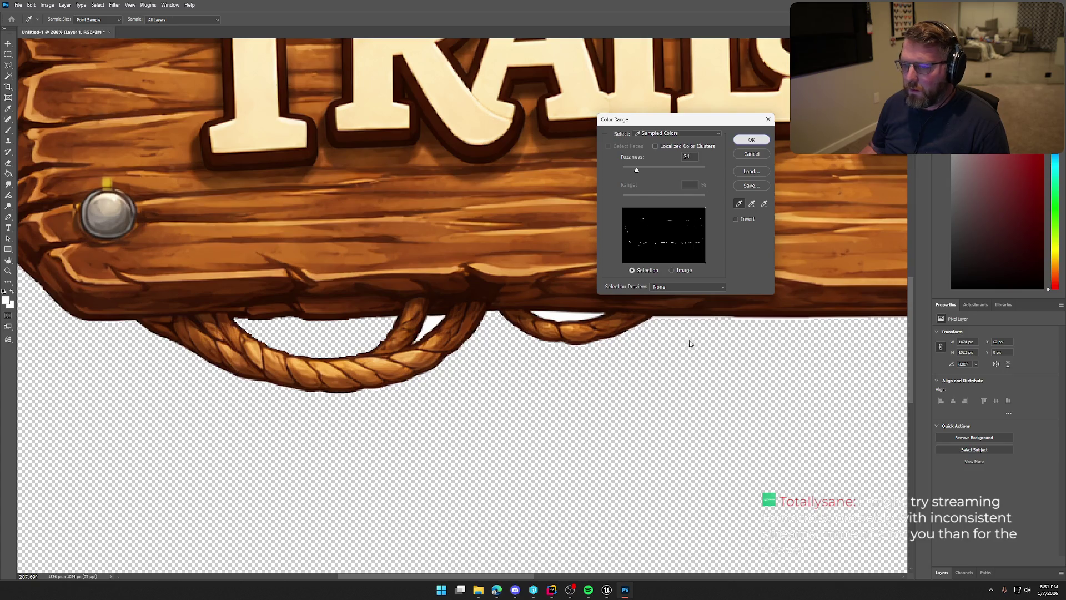
Sample the remaining white with Color Range, delete it, and deselect.
left_click(749, 142)
key("w")
scroll(704, 392, "down", 5)
scroll(805, 399, "up", 2)
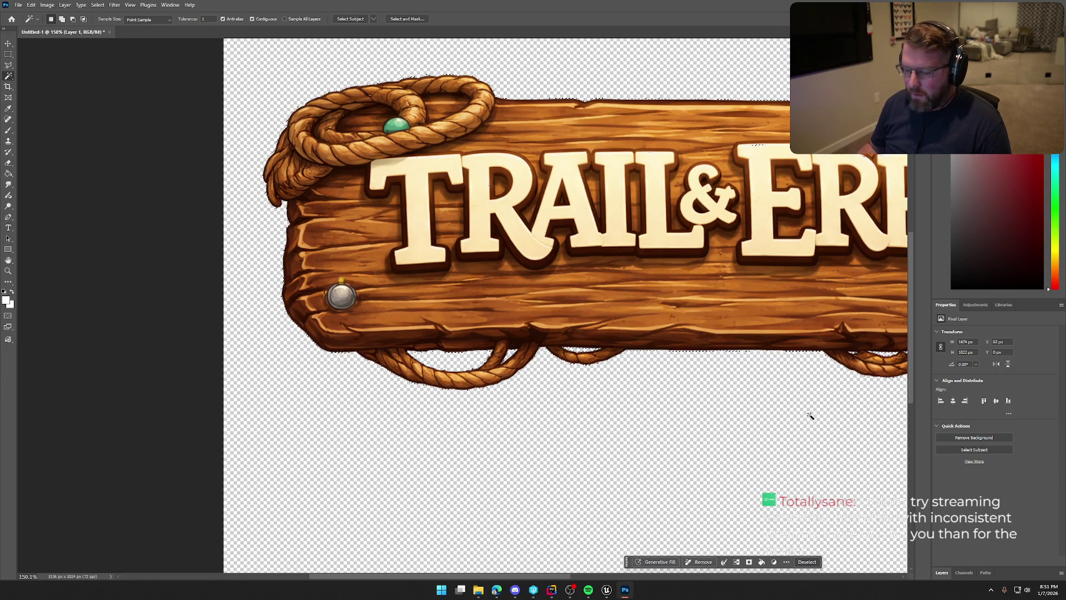
key("Delete")
key("ctrl+d")
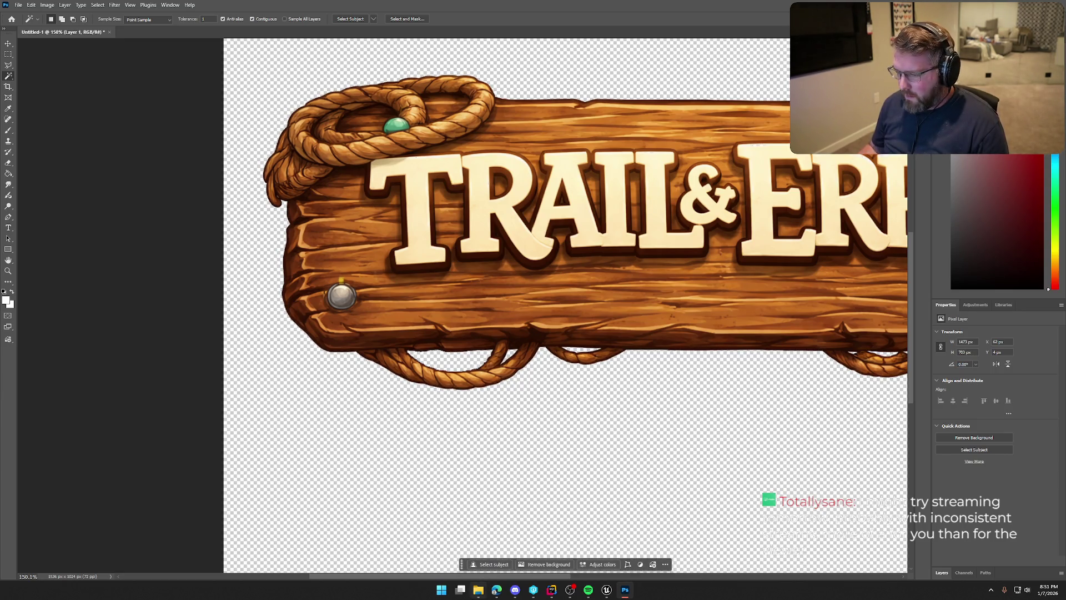
scroll(787, 448, "down", 3)
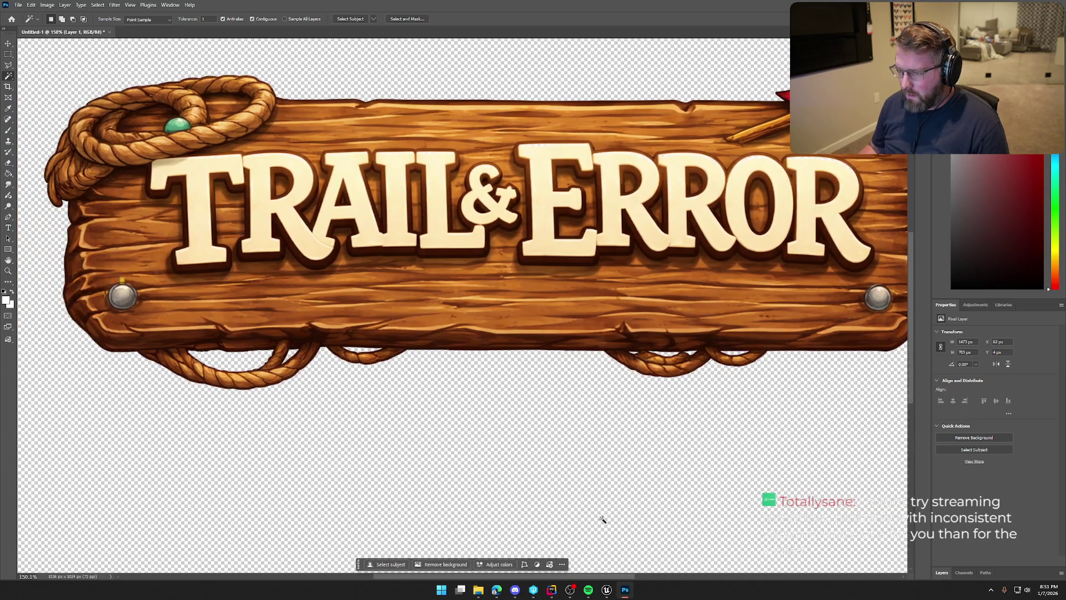
scroll(787, 448, "up", 1)
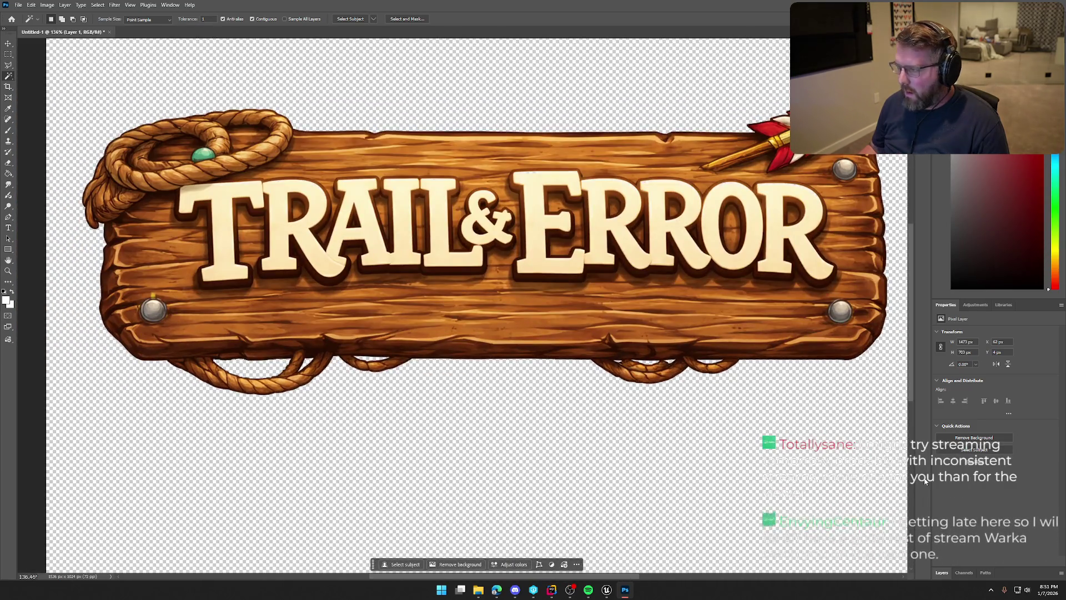
Add a Solid Color fill layer from the Layers panel after cancelling a Gradient fill.
left_click(942, 573)
left_click(1018, 575)
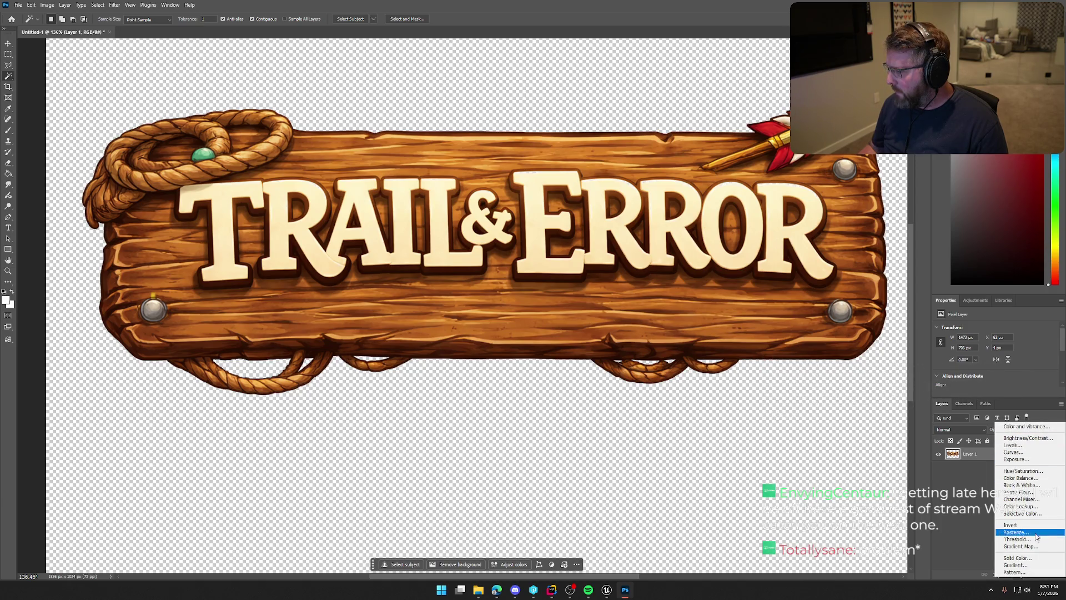
left_click(1031, 565)
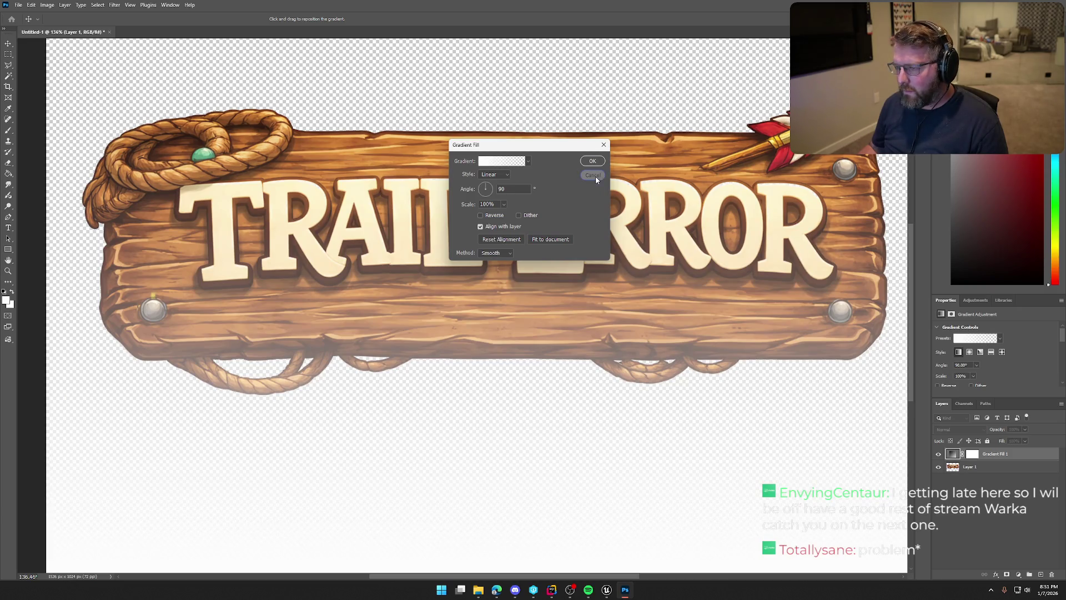
key("Escape")
left_click(1019, 574)
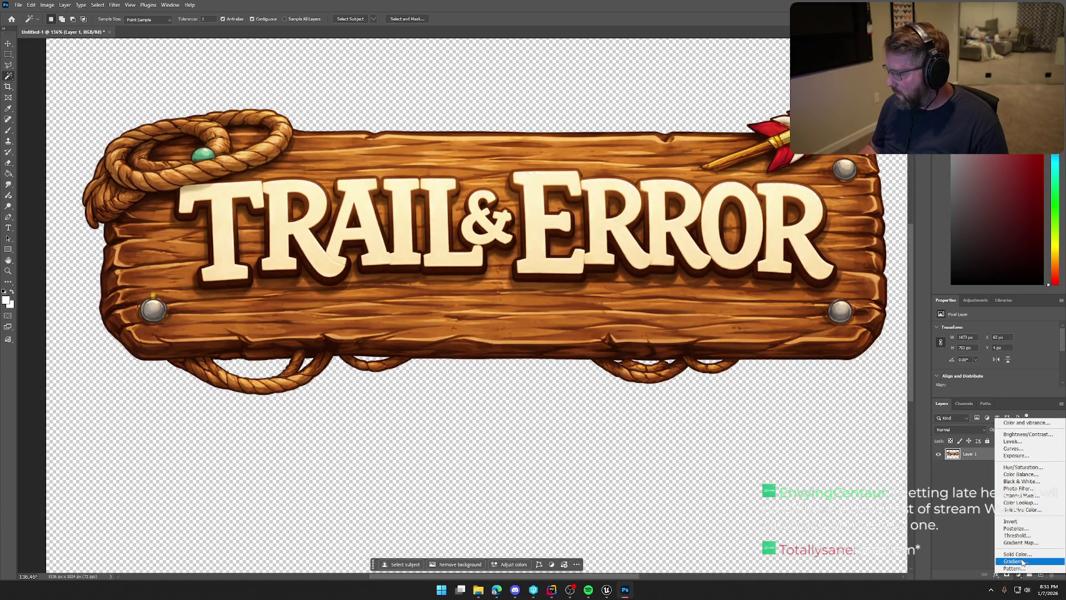
left_click(1023, 555)
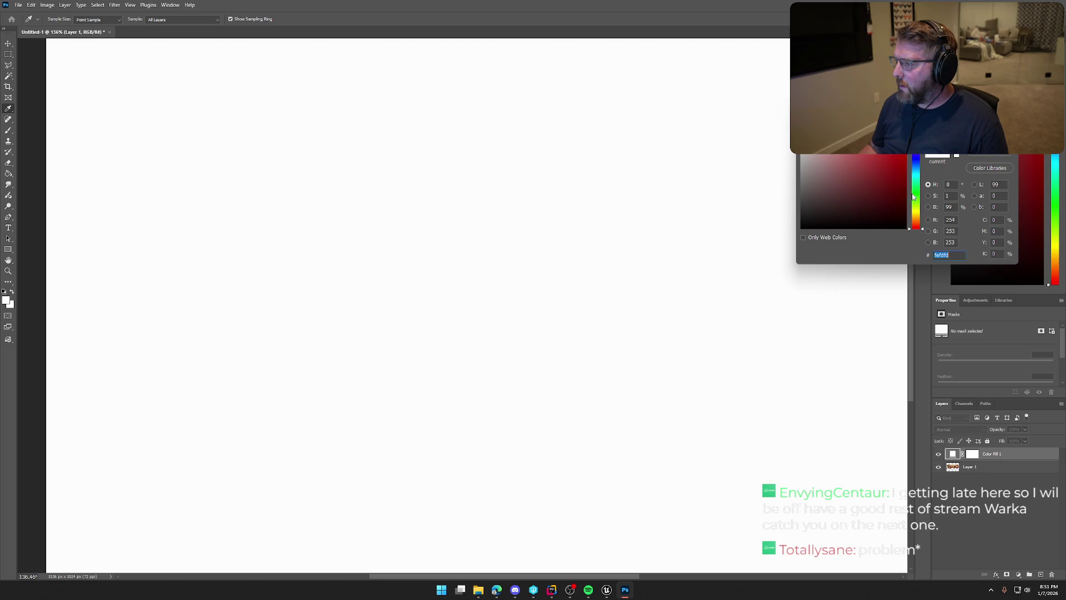
Set the fill colour to black and move Color Fill 1 below Layer 1.
left_click_drag(913, 195, 917, 207)
left_click_drag(888, 158, 907, 89)
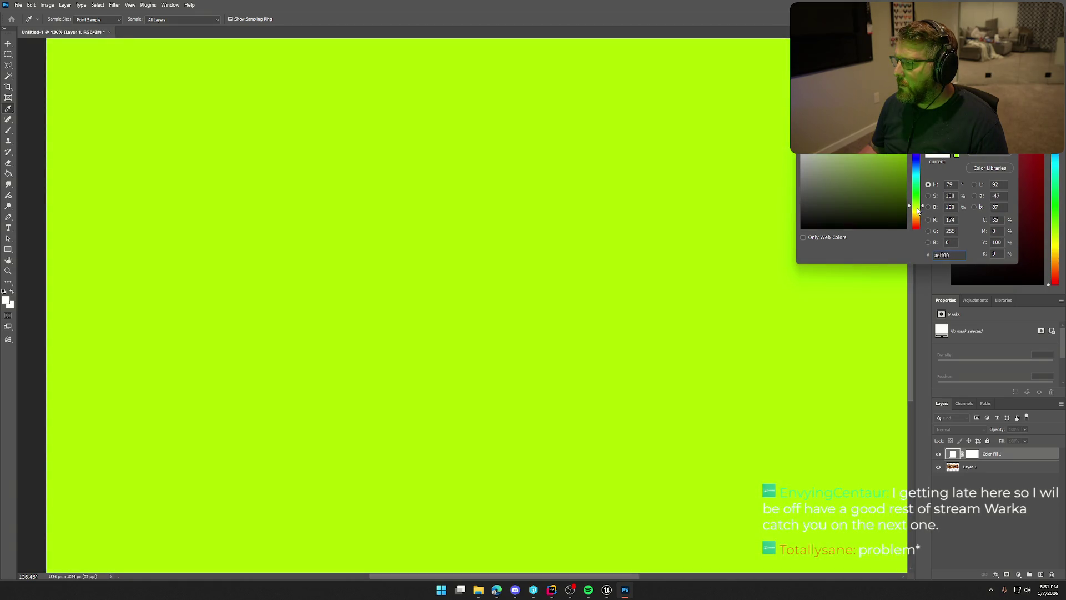
left_click_drag(918, 212, 919, 203)
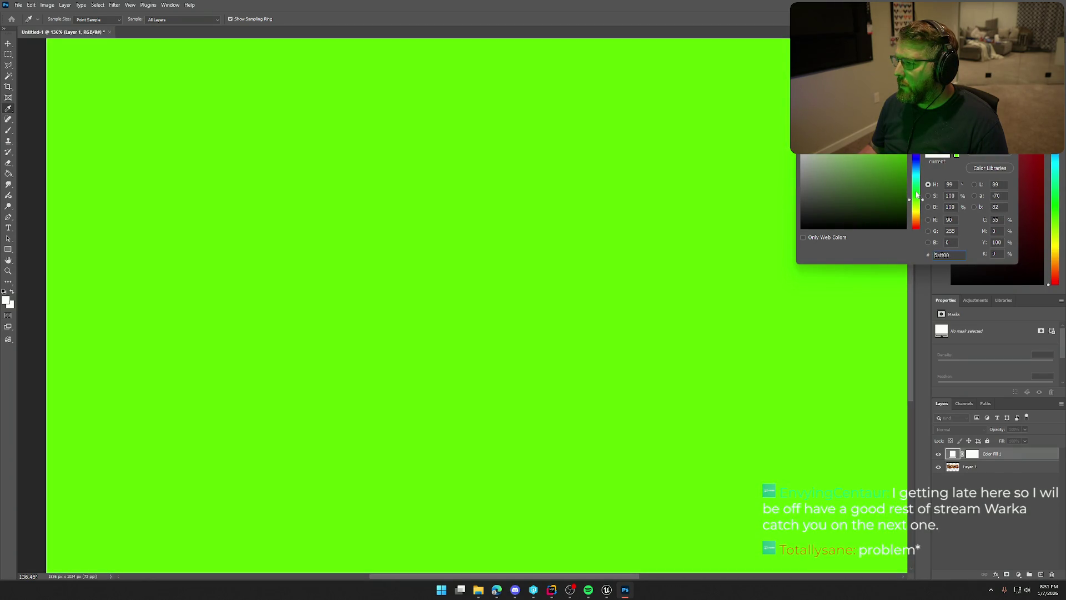
left_click_drag(822, 223, 801, 228)
left_click(989, 123)
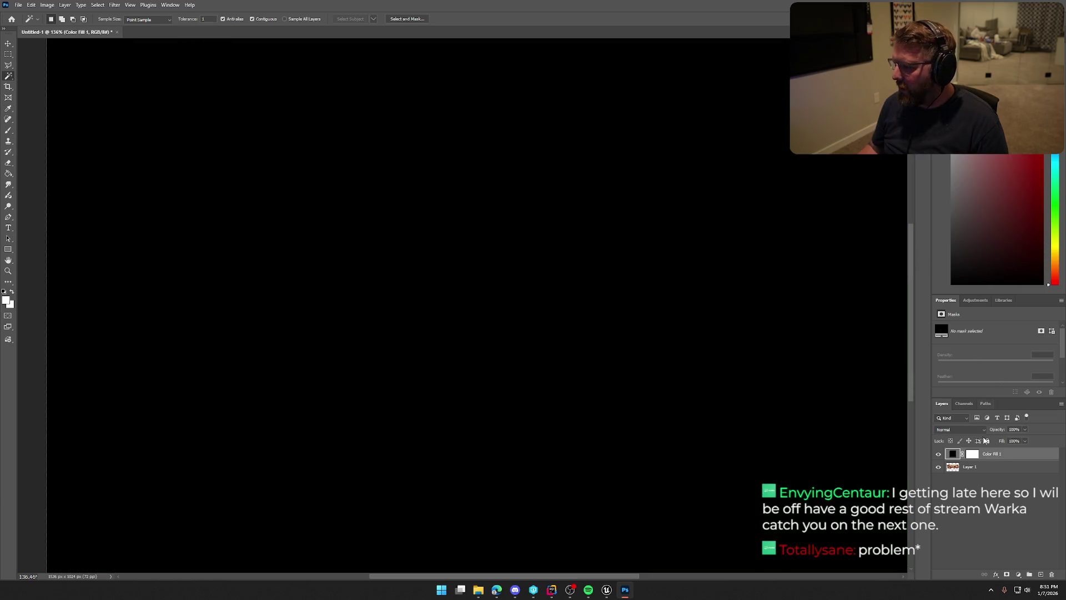
left_click_drag(992, 453, 992, 476)
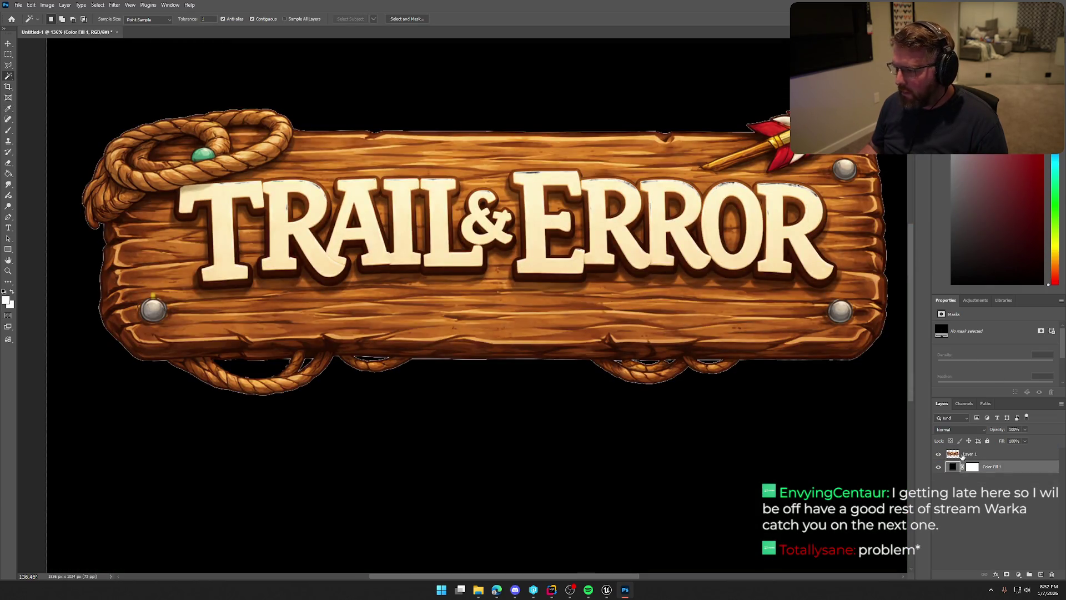
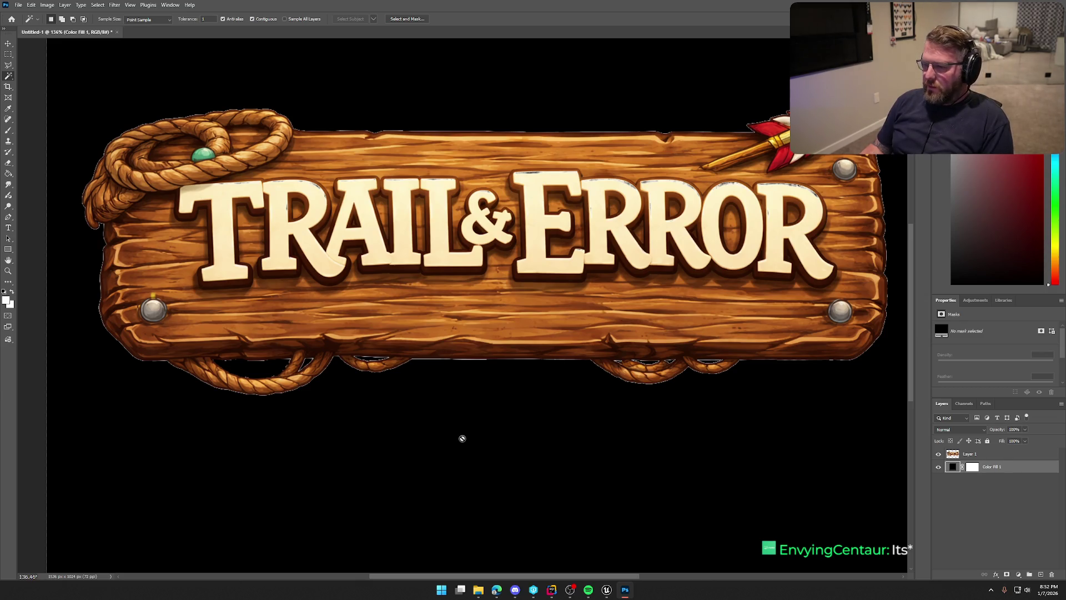
On Layer 1, Magic-wand the black background, expand the selection, delete it and deselect.
left_click(978, 454)
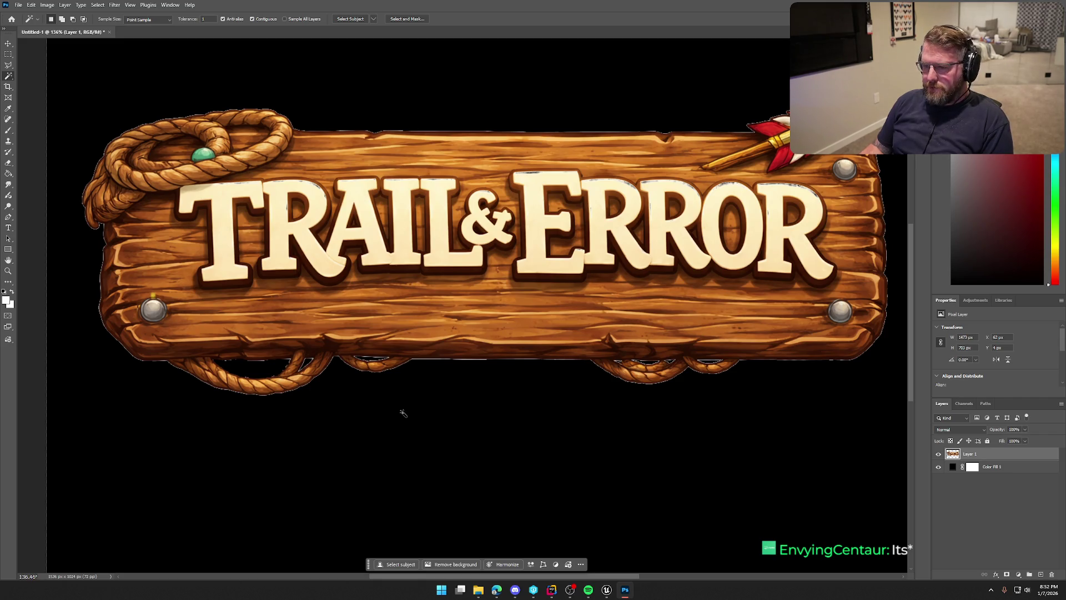
left_click(403, 413)
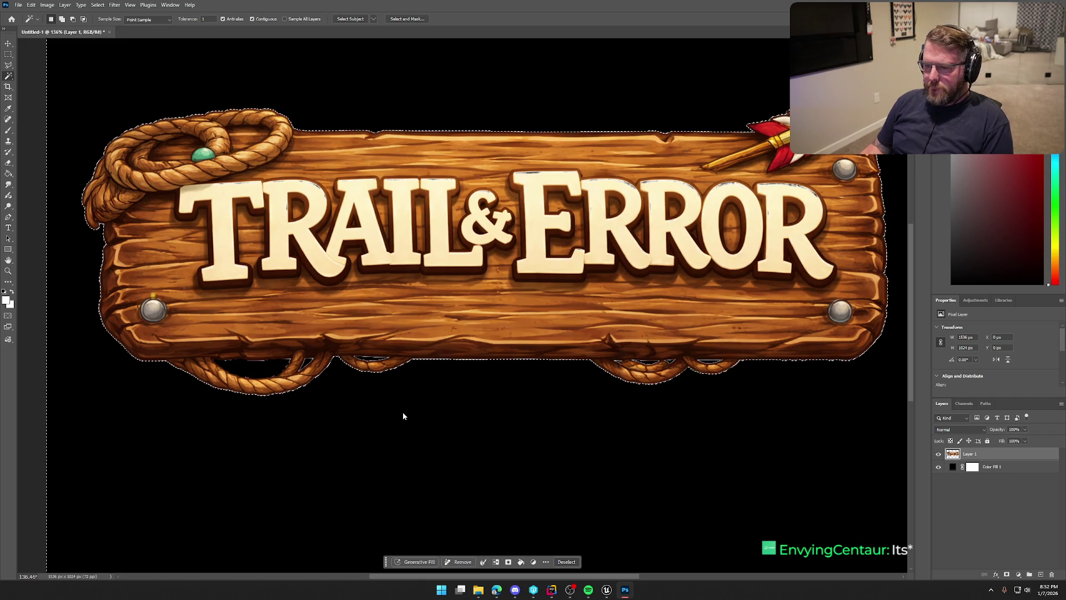
left_click(484, 562)
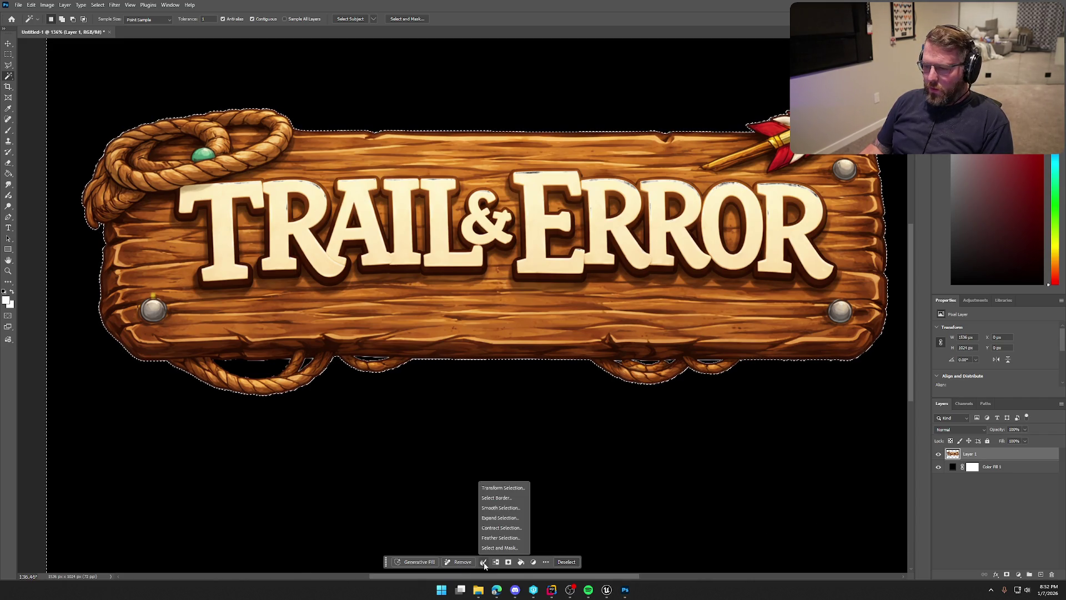
left_click(507, 518)
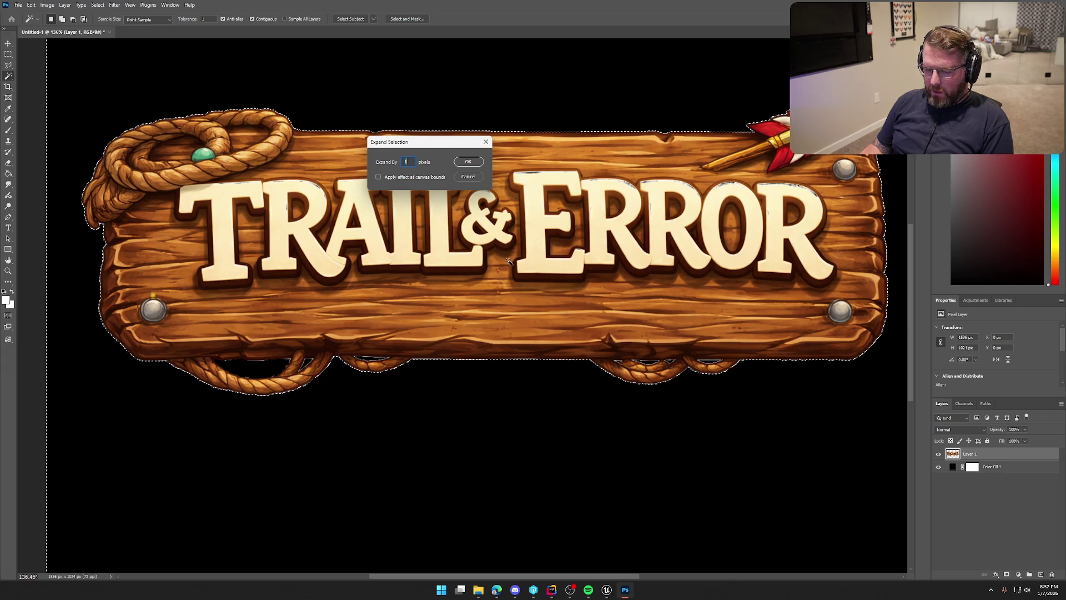
left_click(468, 162)
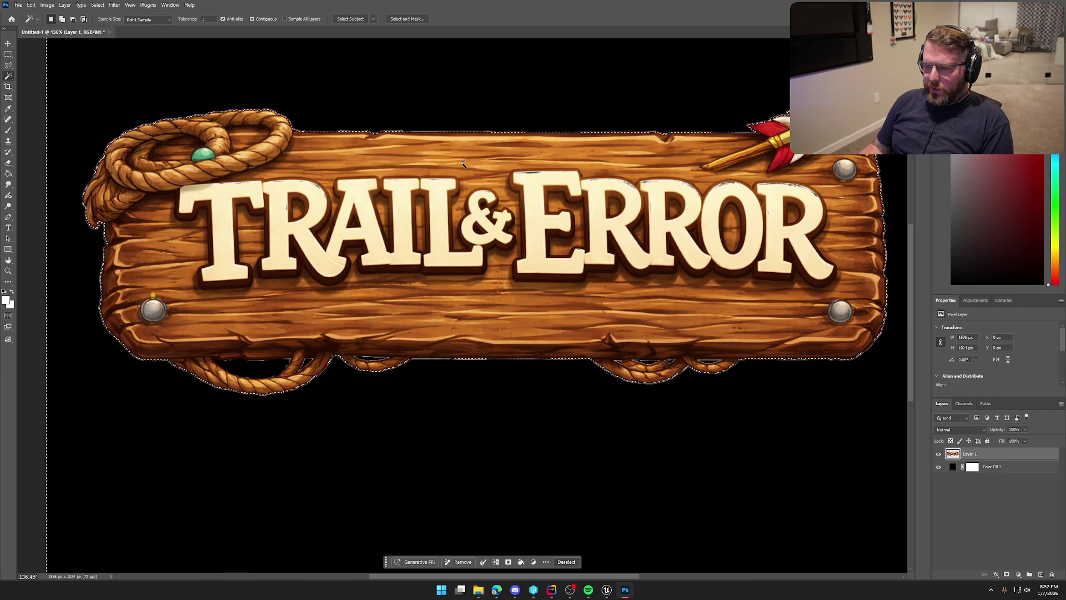
key("Delete")
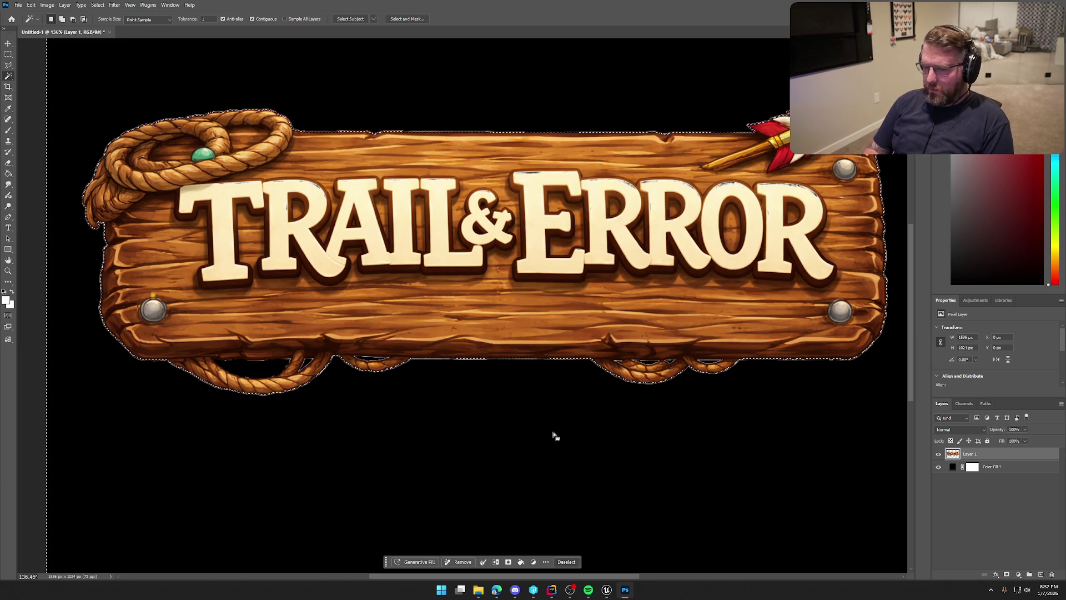
key("ctrl+d")
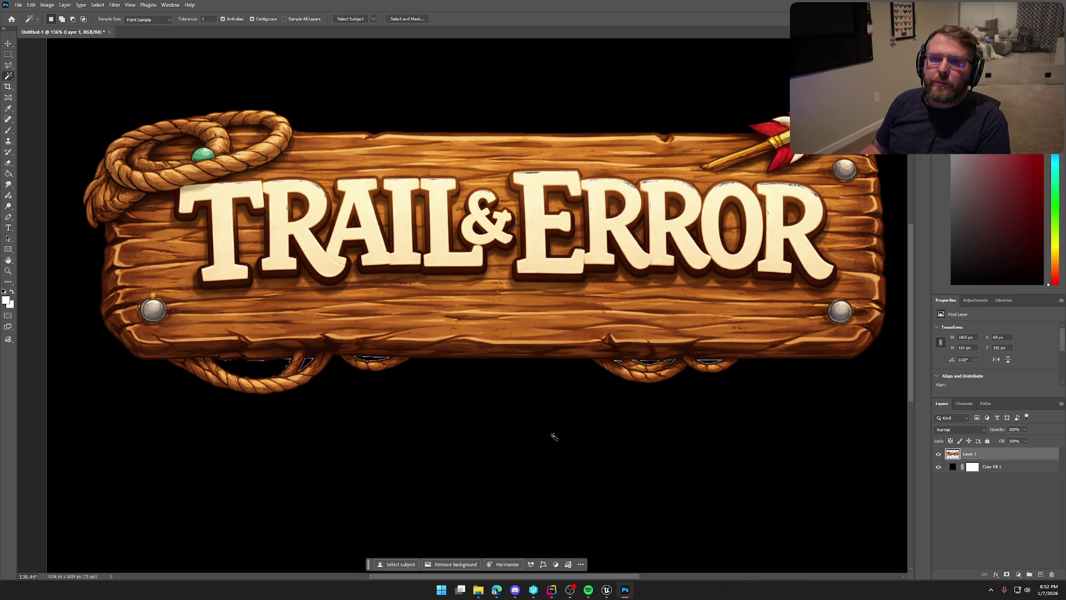
Select the leftover patch inside the first rope loop and expand it by 2 px.
left_click(253, 371)
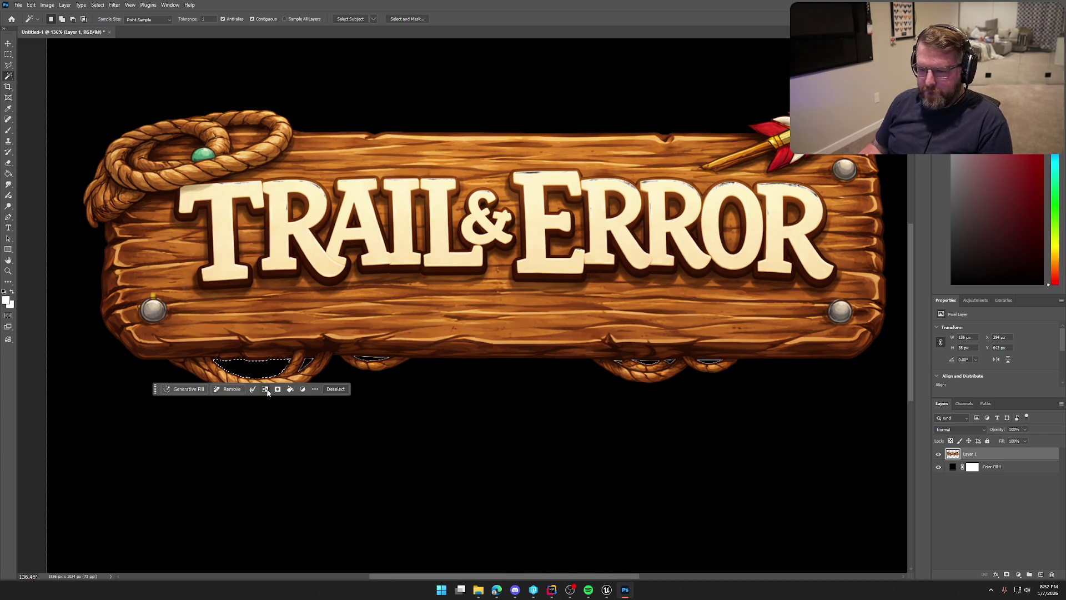
left_click(265, 389)
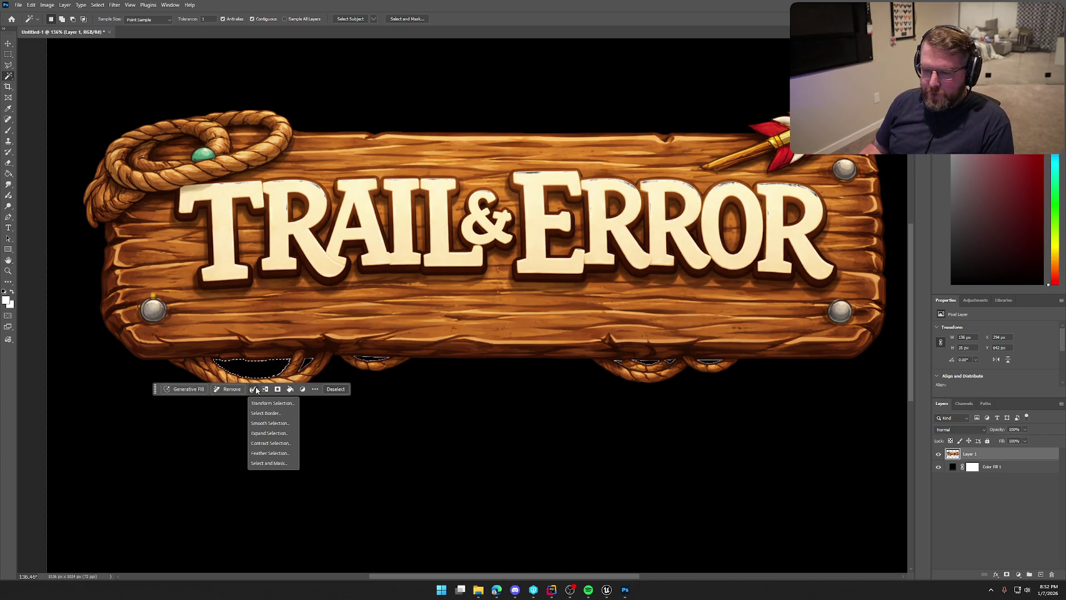
left_click(279, 433)
type("2")
key("Return")
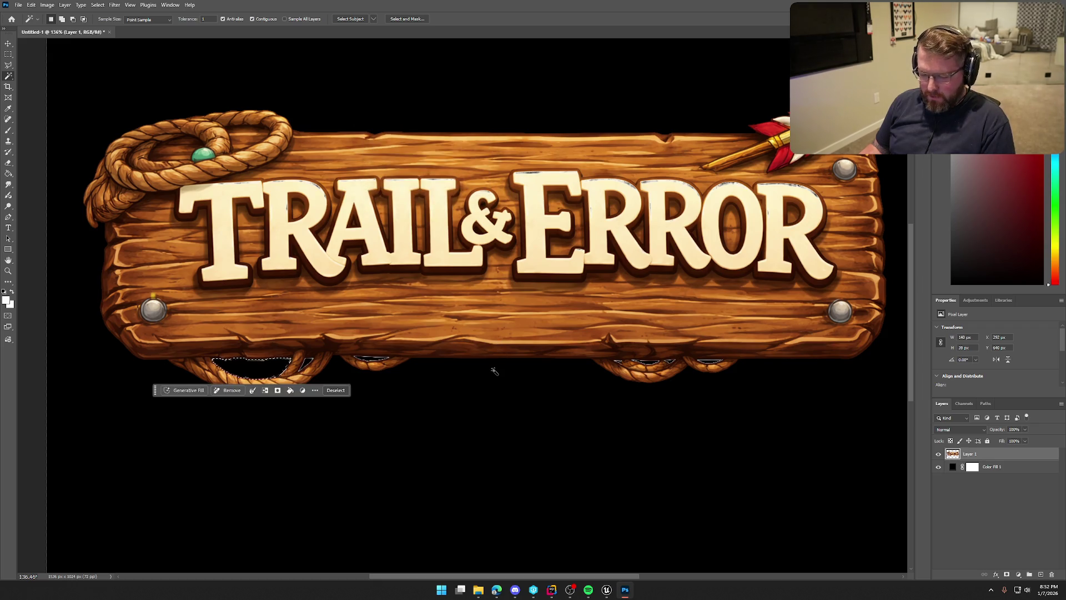
left_click(335, 390)
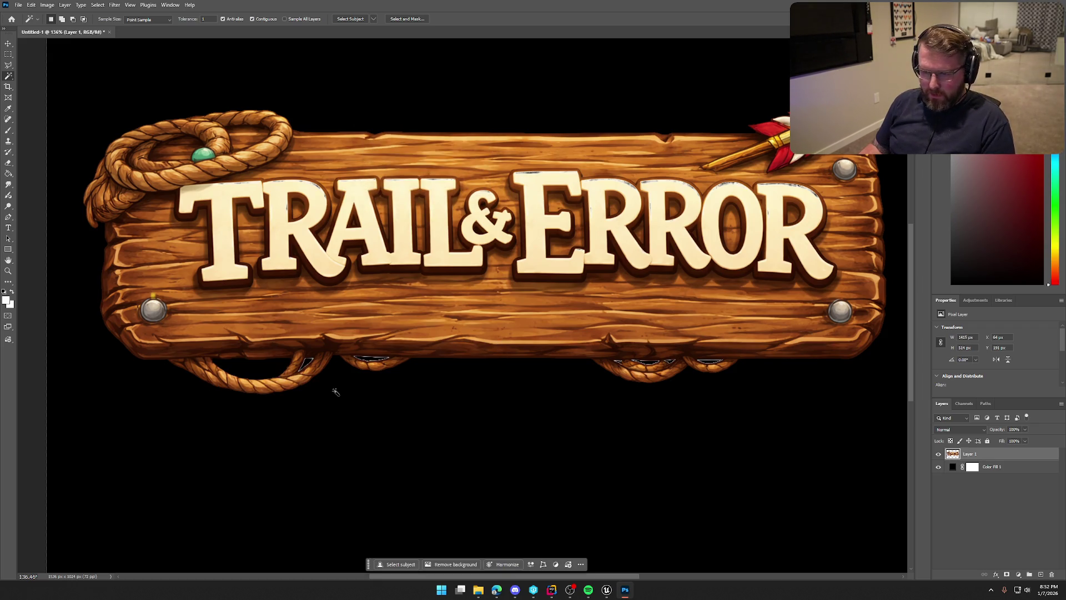
Select and expand the two remaining rope-gap patches by 2 px each, then deselect.
left_click(306, 362)
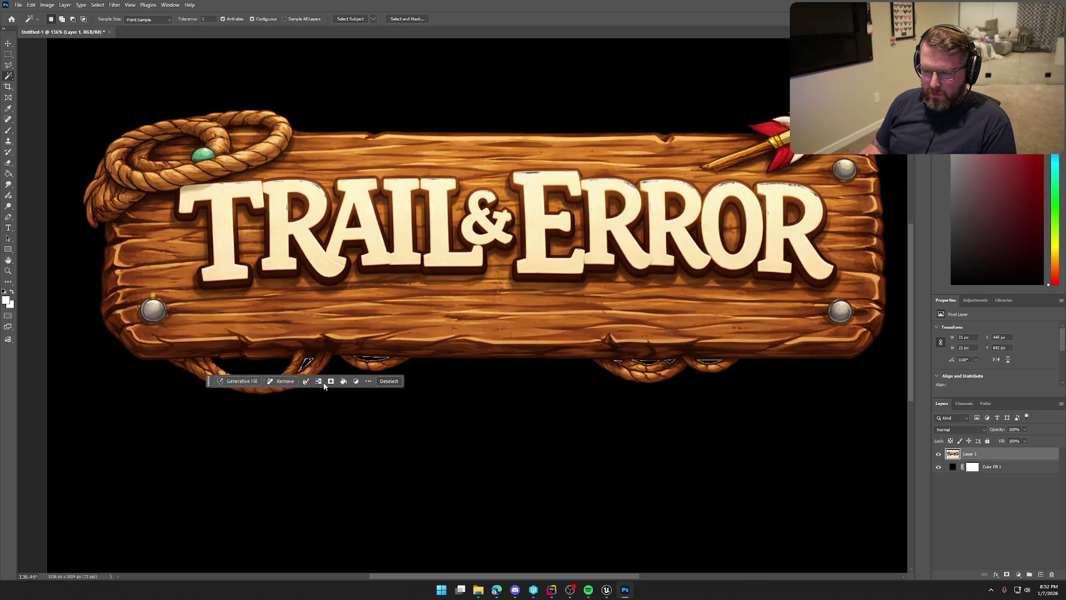
left_click(306, 381)
left_click(329, 434)
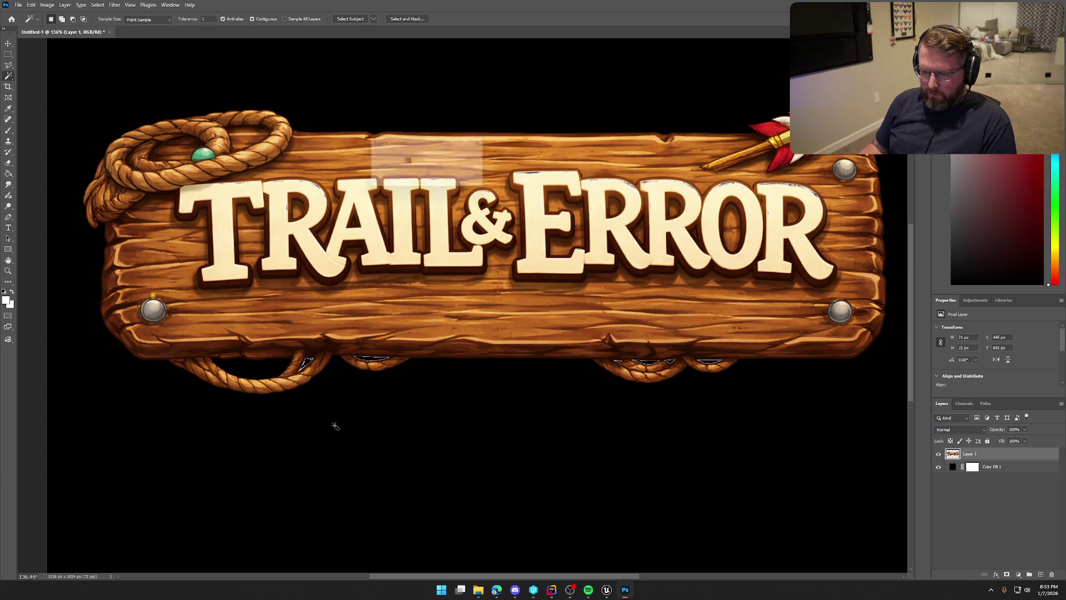
left_click(468, 162)
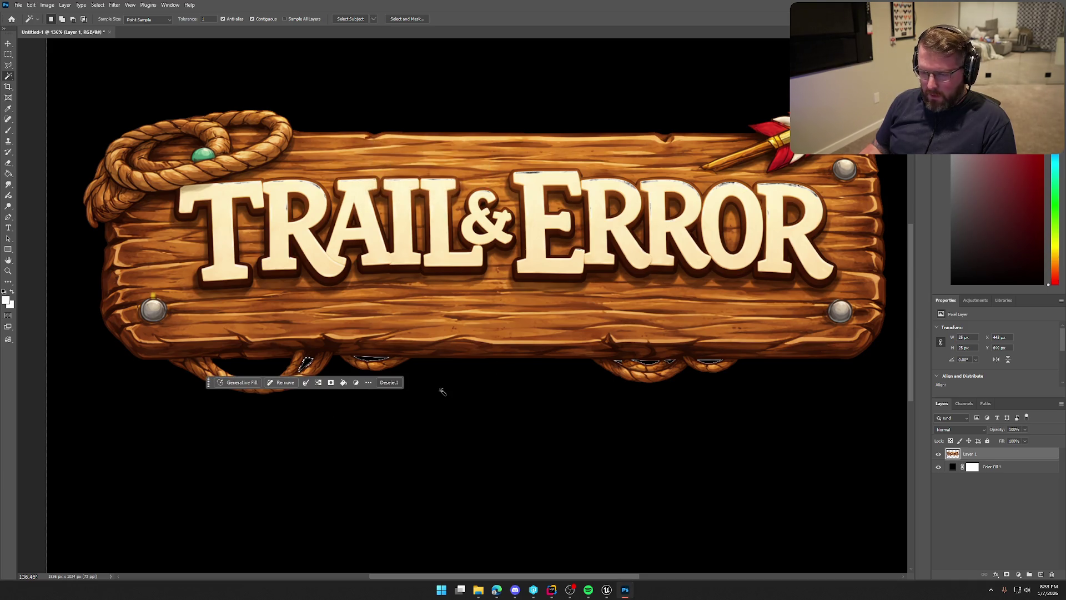
key("ctrl+d")
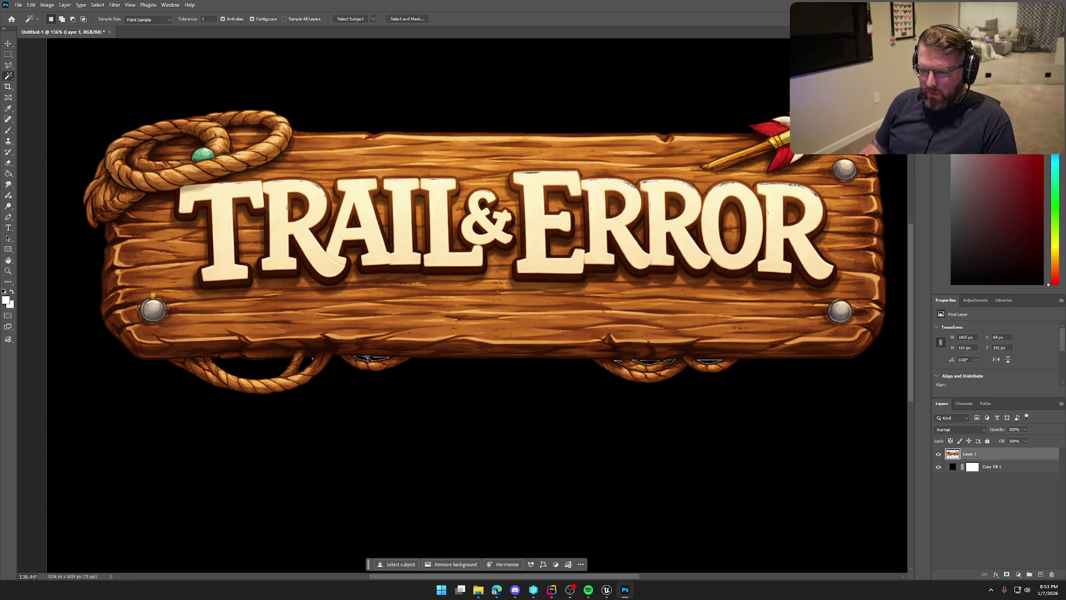
left_click(369, 359)
left_click(385, 372)
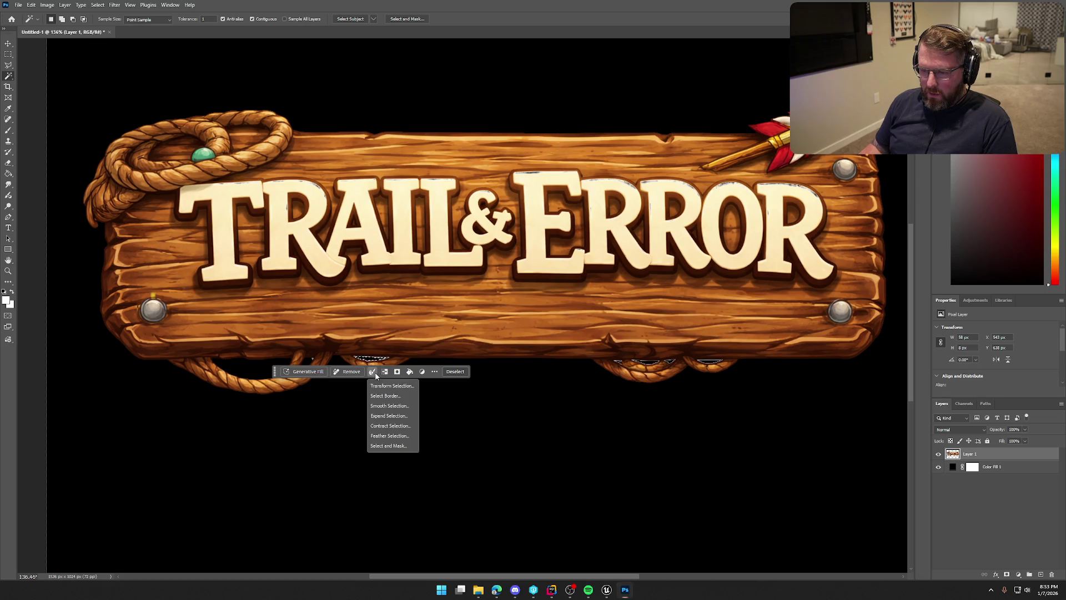
left_click(393, 414)
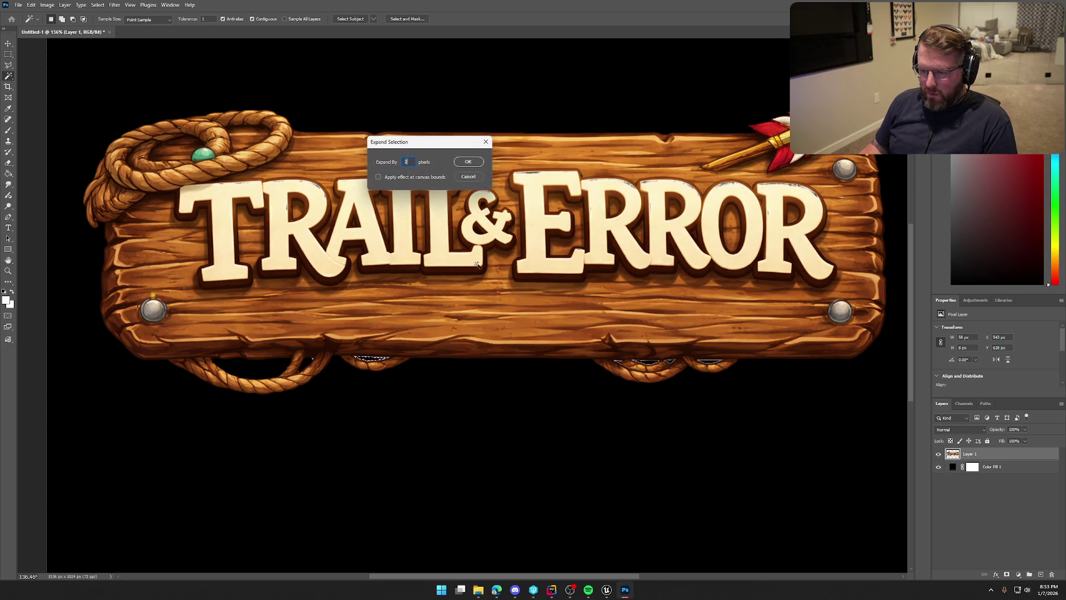
left_click(469, 162)
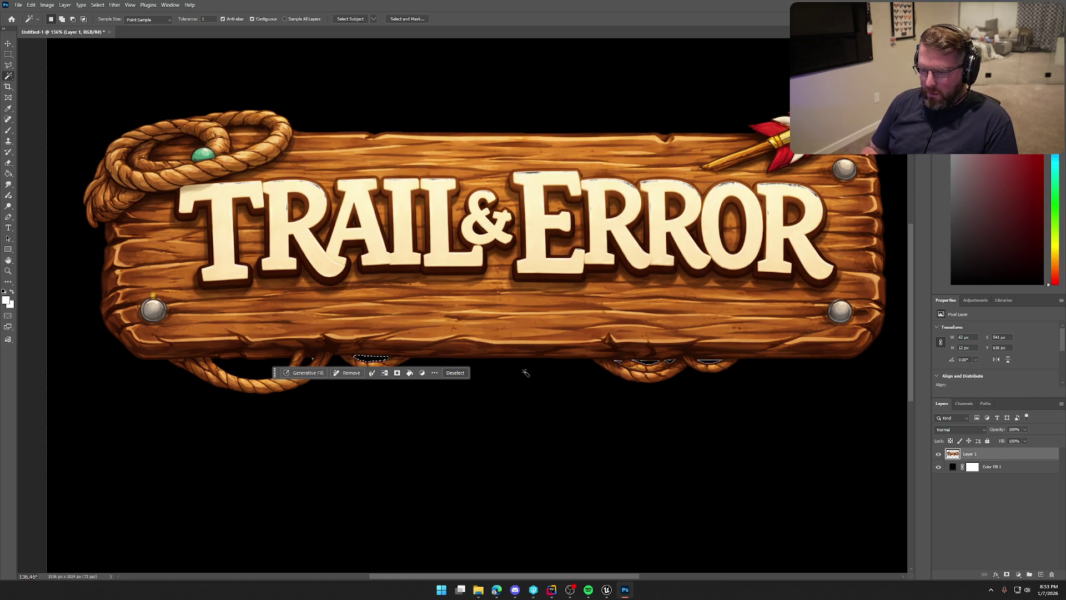
key("ctrl+d")
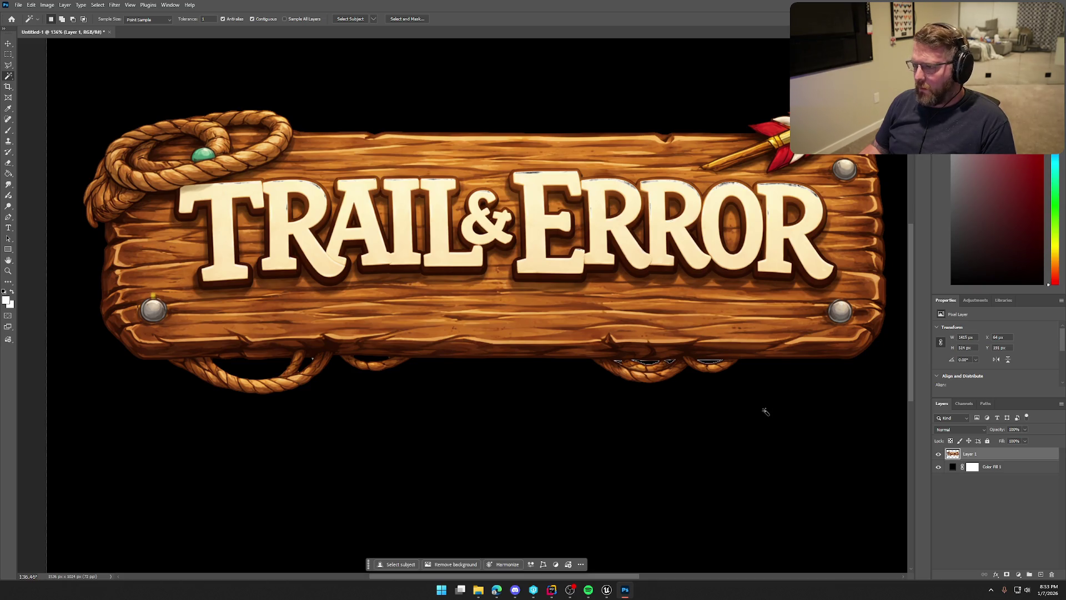
scroll(789, 411, "down", 3)
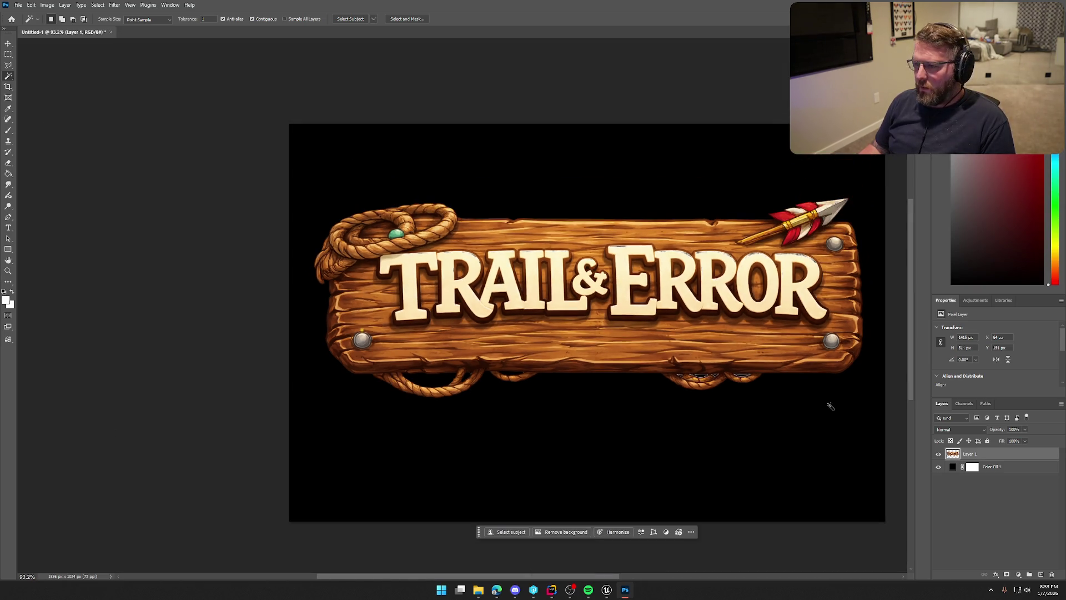
Remove the old black fill layer and test marquee selections around the TRAIL lettering.
scroll(828, 405, "up", 3)
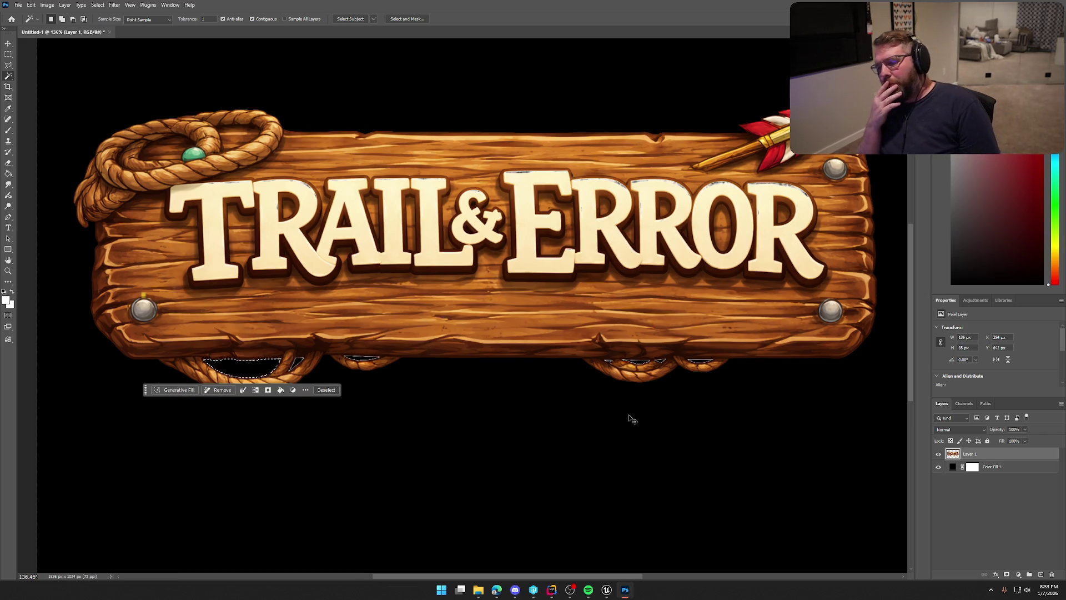
key("ctrl+z")
key("ctrl+z")
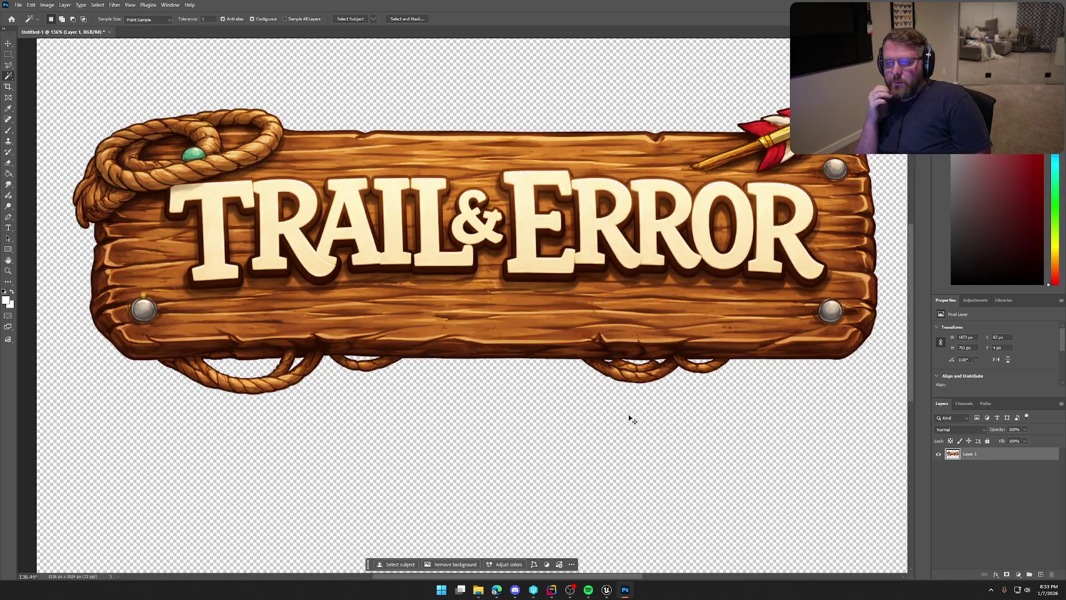
left_click(632, 419)
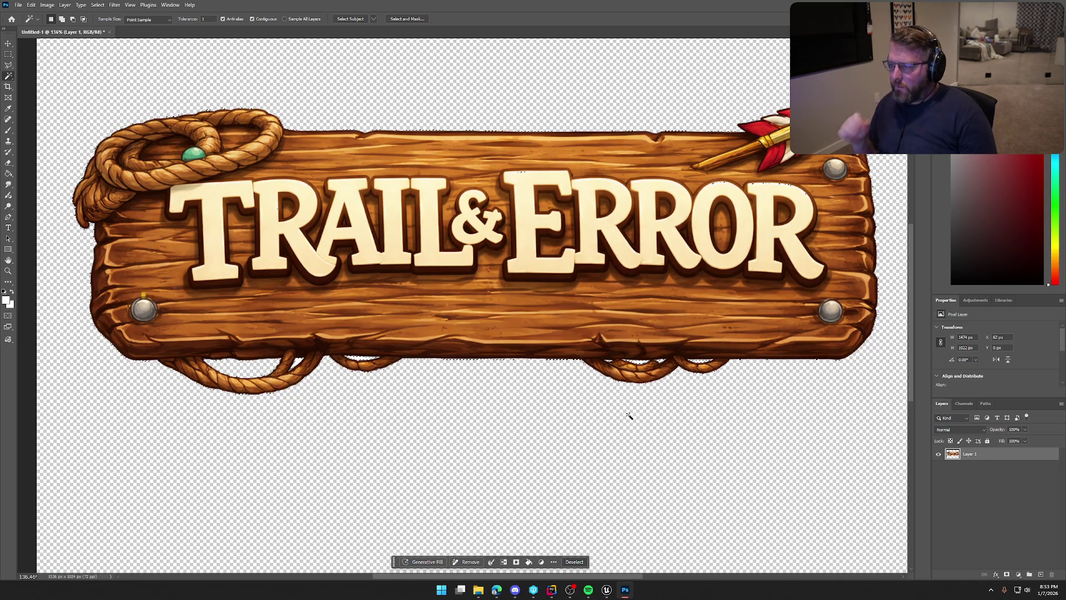
key("m")
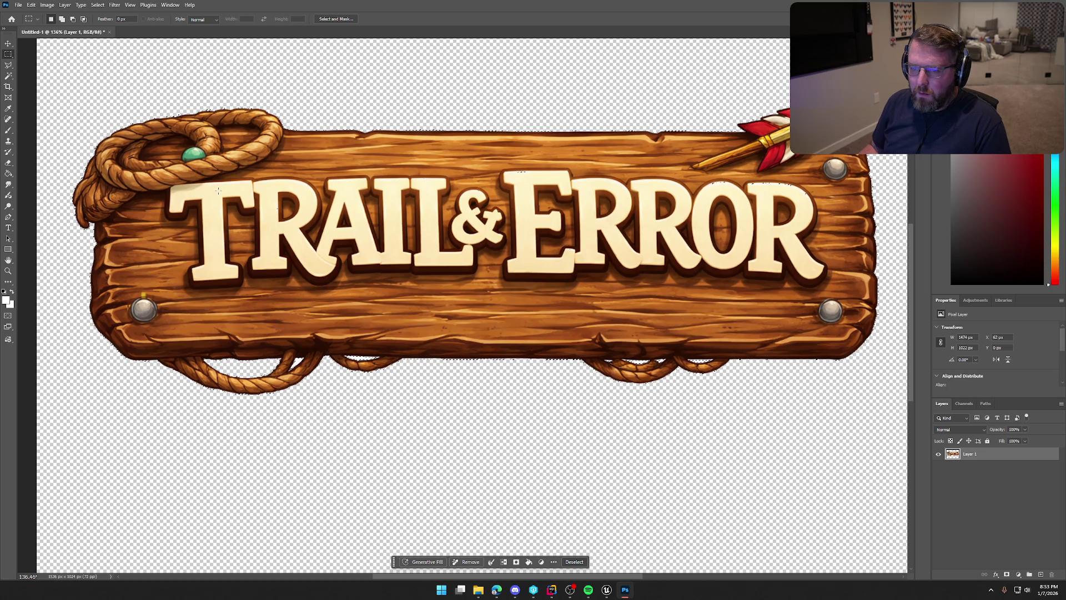
key("shift")
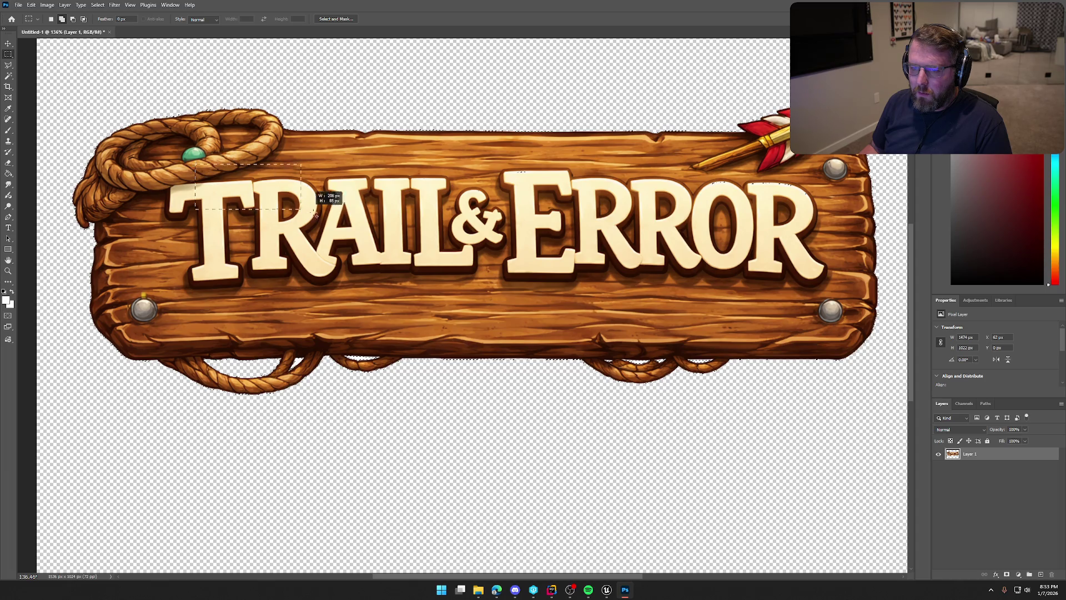
mouse_move(194, 165)
left_mouse_down()
mouse_move(334, 247)
mouse_move(423, 248)
left_mouse_up()
left_click(460, 269)
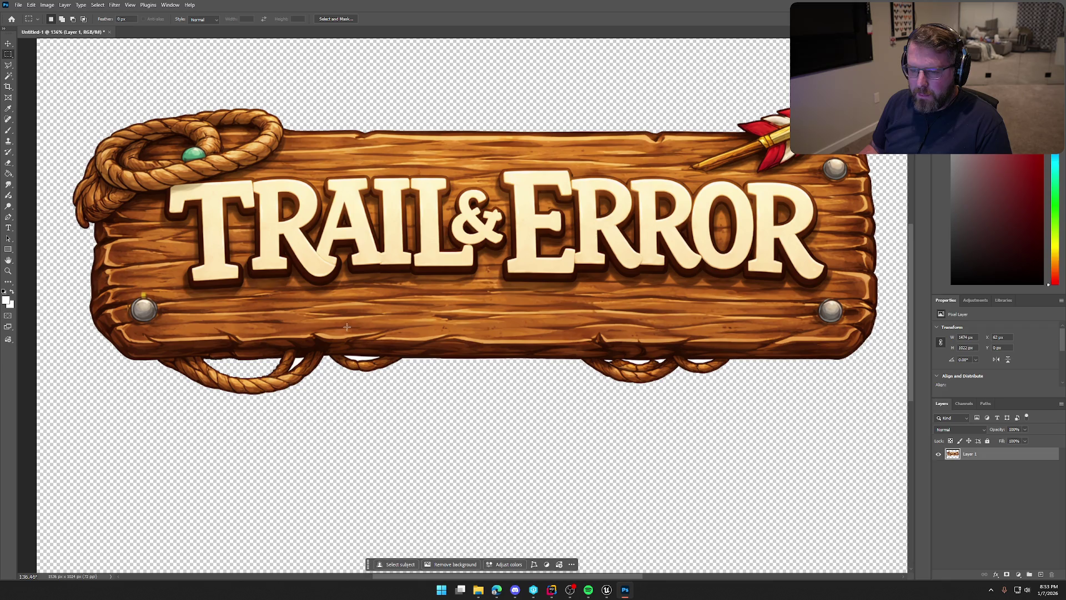
Add a black (000000) Solid Color fill layer and move it beneath the sign layer.
left_click(1018, 575)
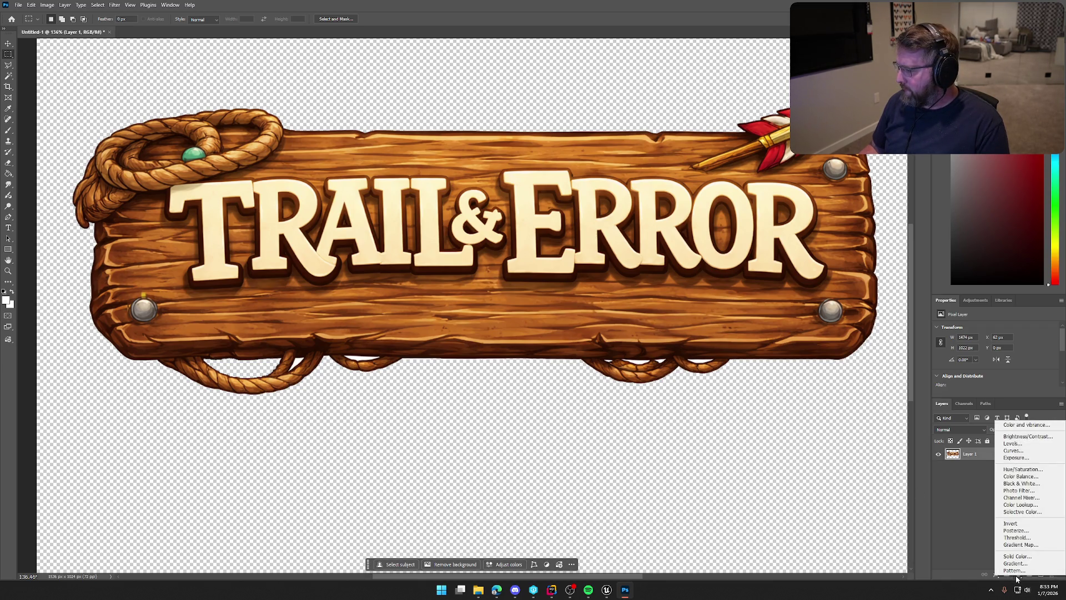
left_click(1022, 425)
type("000000")
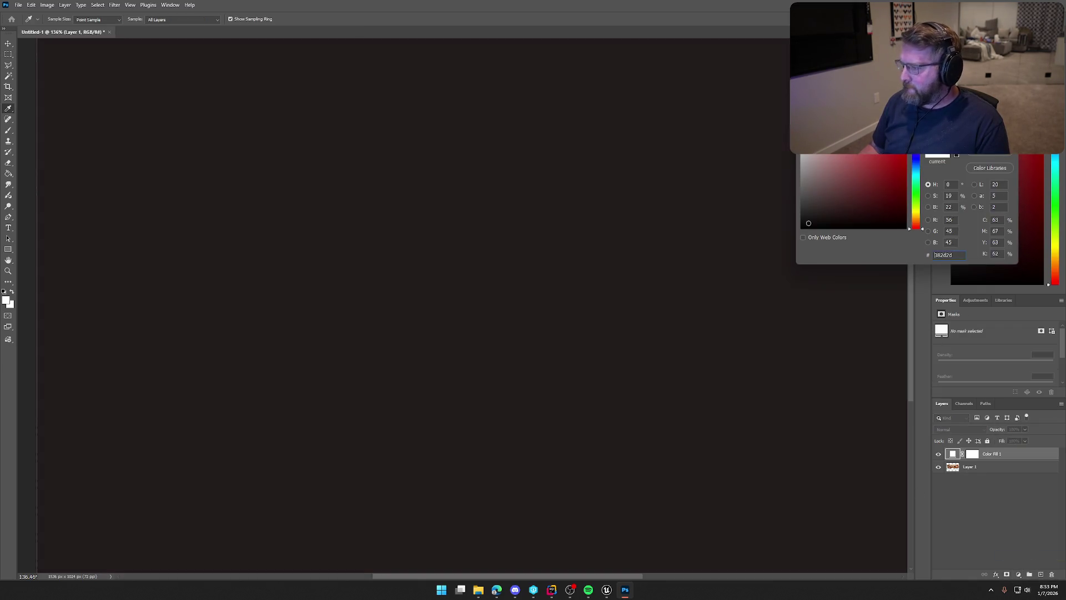
key("Return")
left_click_drag(998, 454, 955, 475)
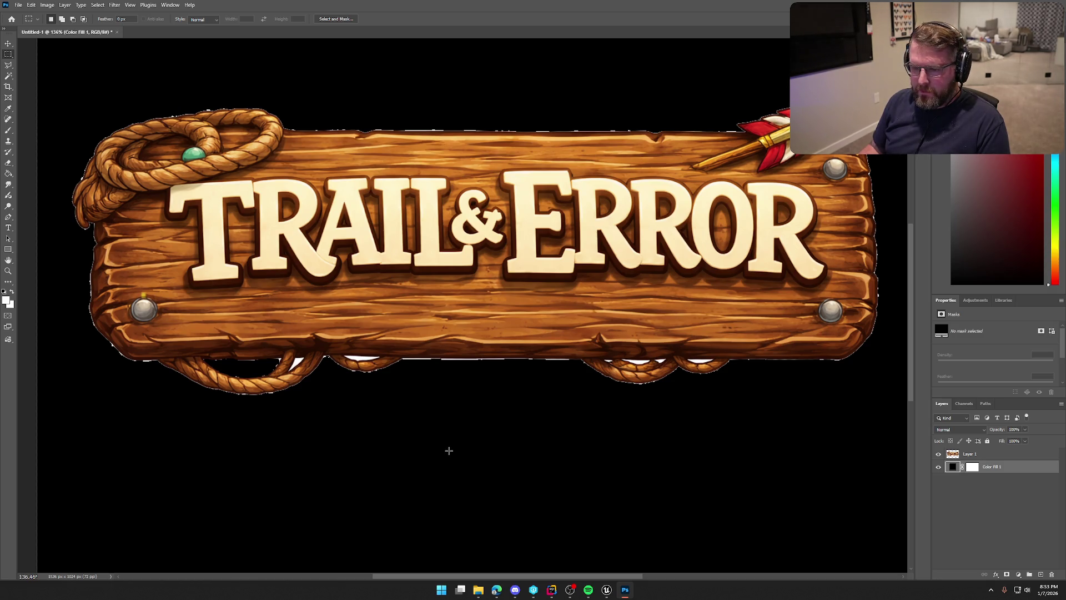
left_click(97, 5)
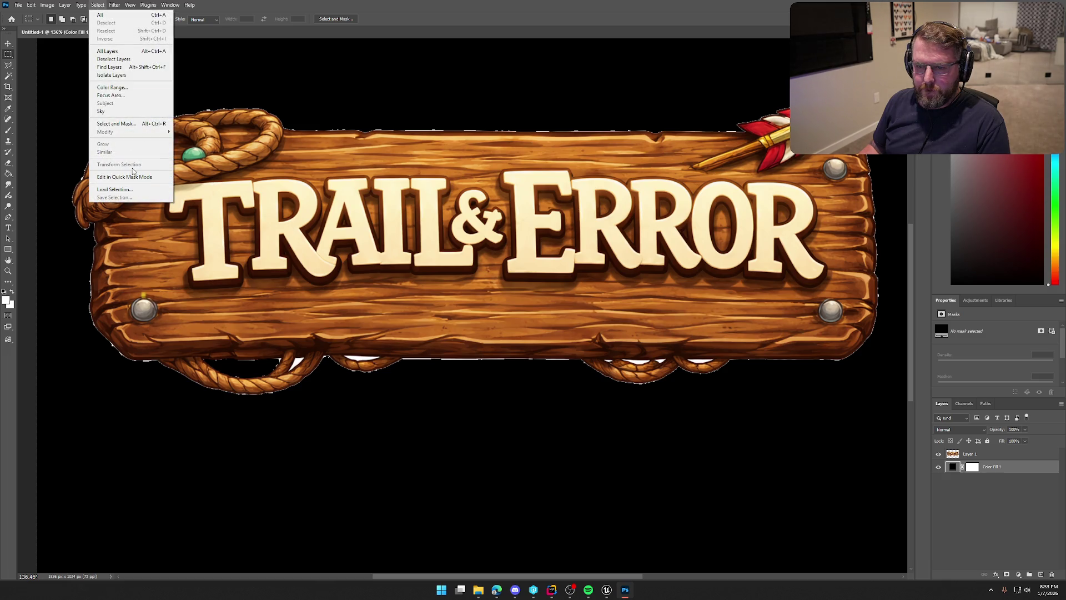
left_click(112, 88)
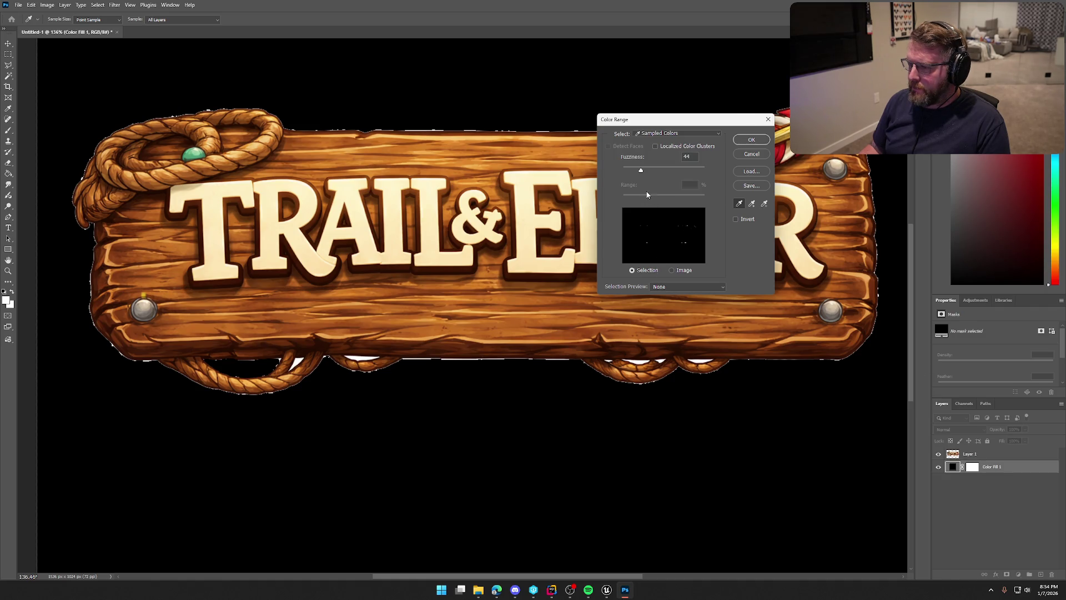
left_click(744, 141)
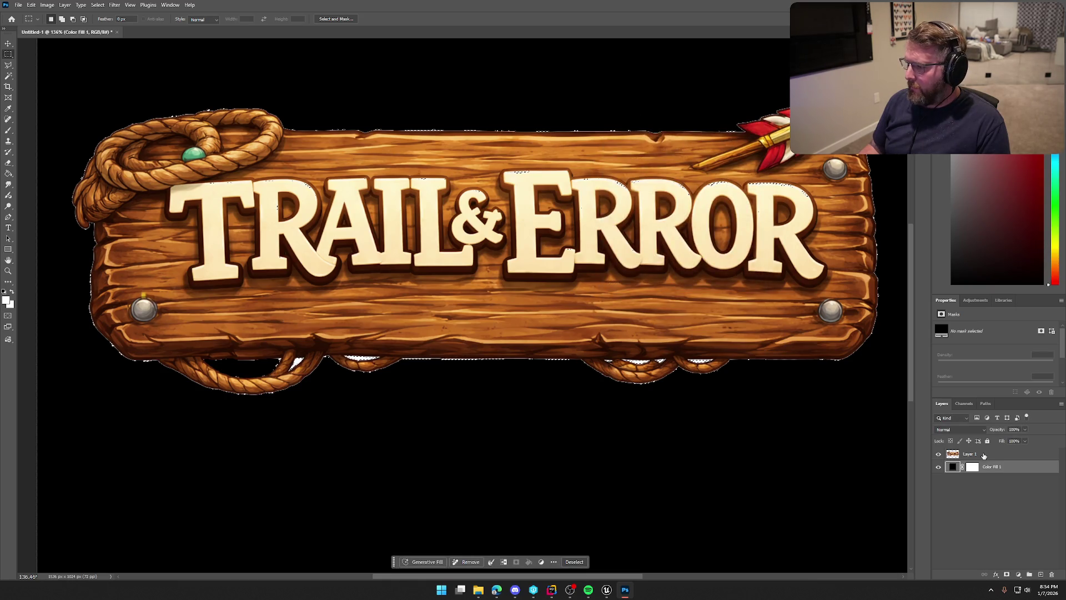
left_click(972, 454)
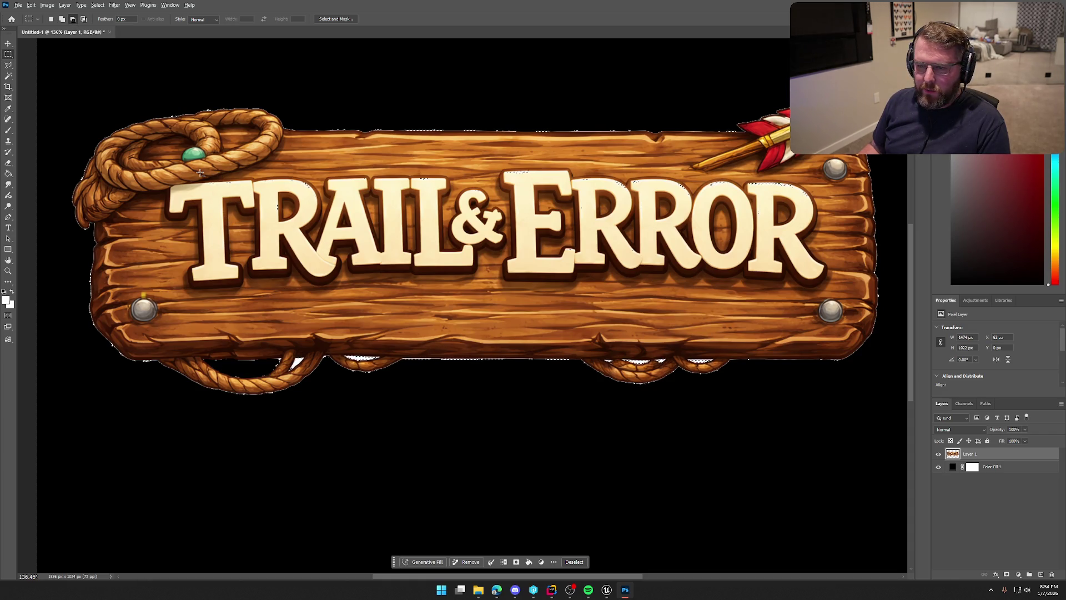
left_click_drag(195, 168, 377, 201)
left_click_drag(571, 251, 571, 252)
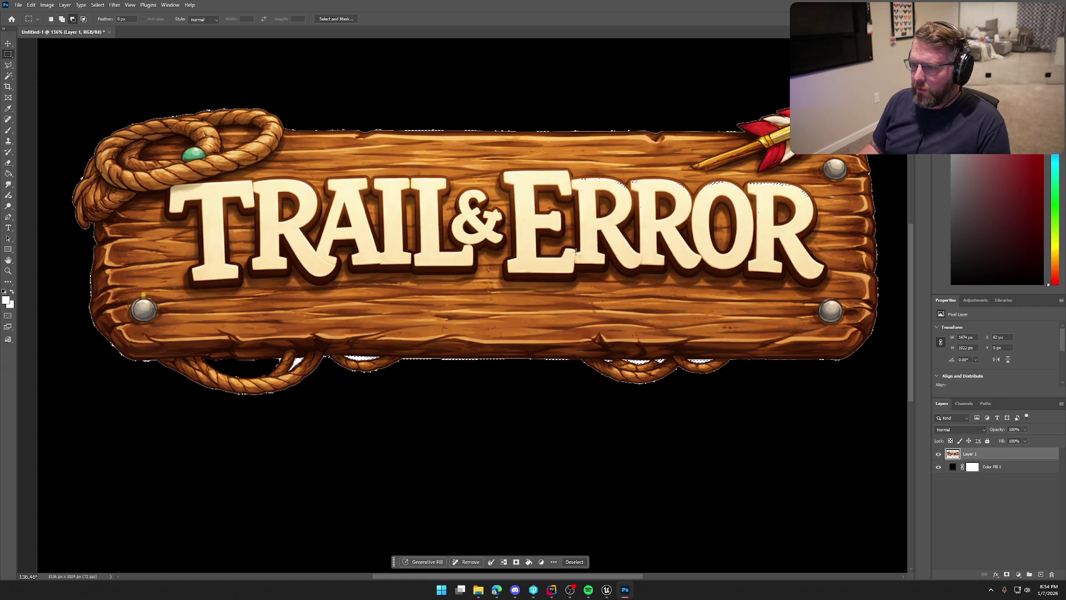
mouse_move(494, 163)
left_mouse_down()
mouse_move(577, 177)
mouse_move(790, 249)
left_mouse_up()
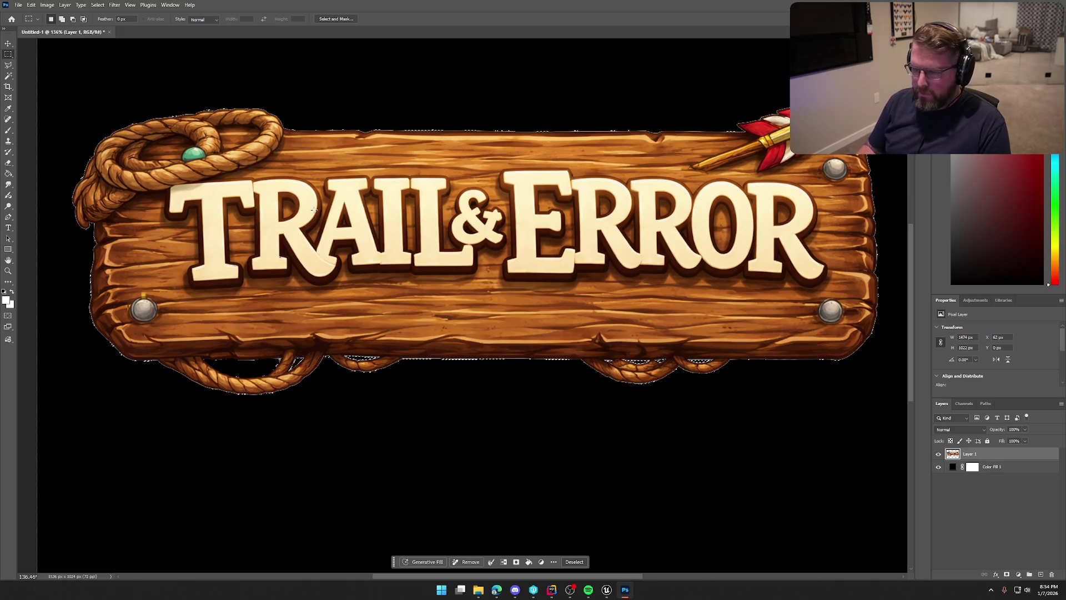
key("ctrl+d")
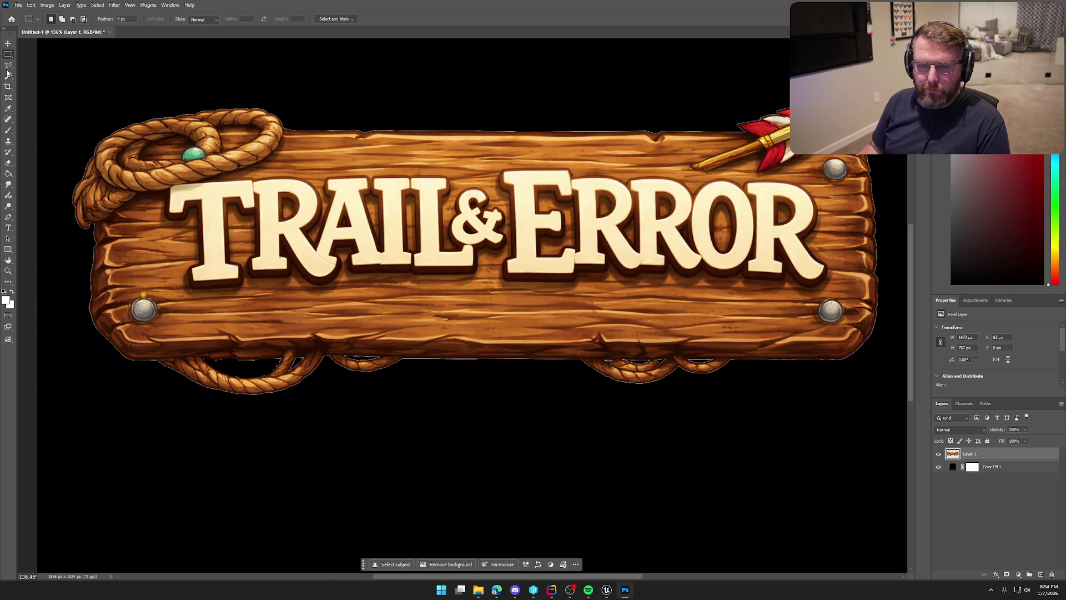
Magic-wand the black background around the sign and expand the selection by 2 px.
left_click(9, 76, "alt")
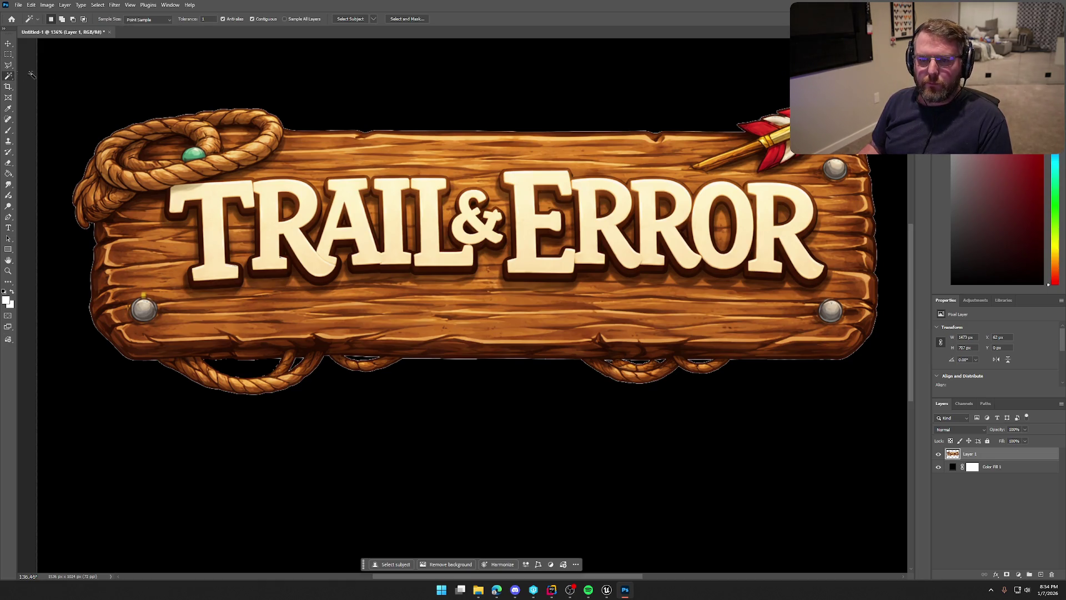
left_click(155, 92)
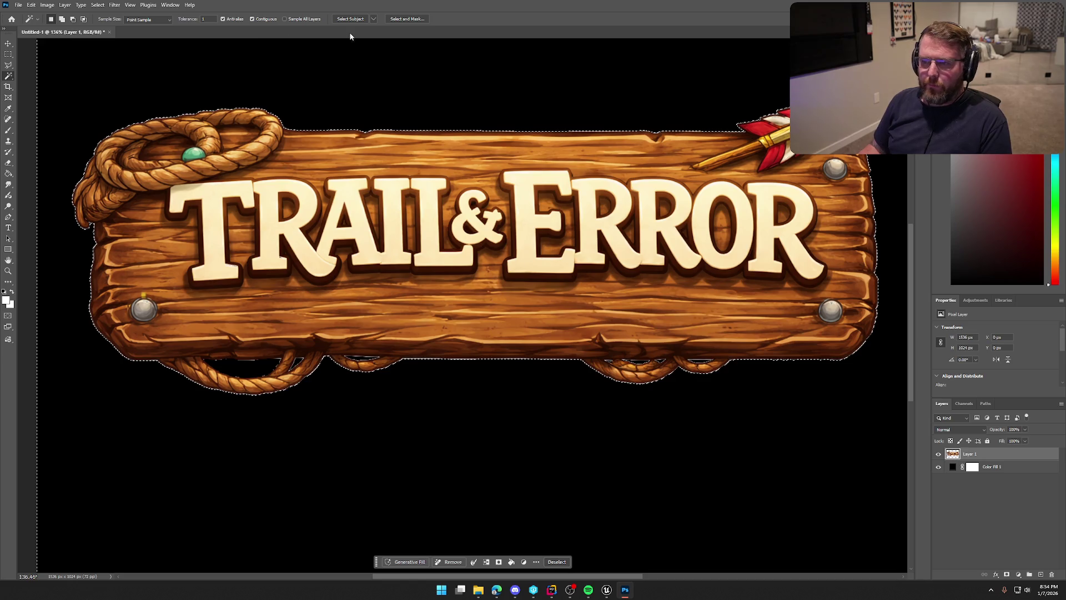
left_click(474, 561)
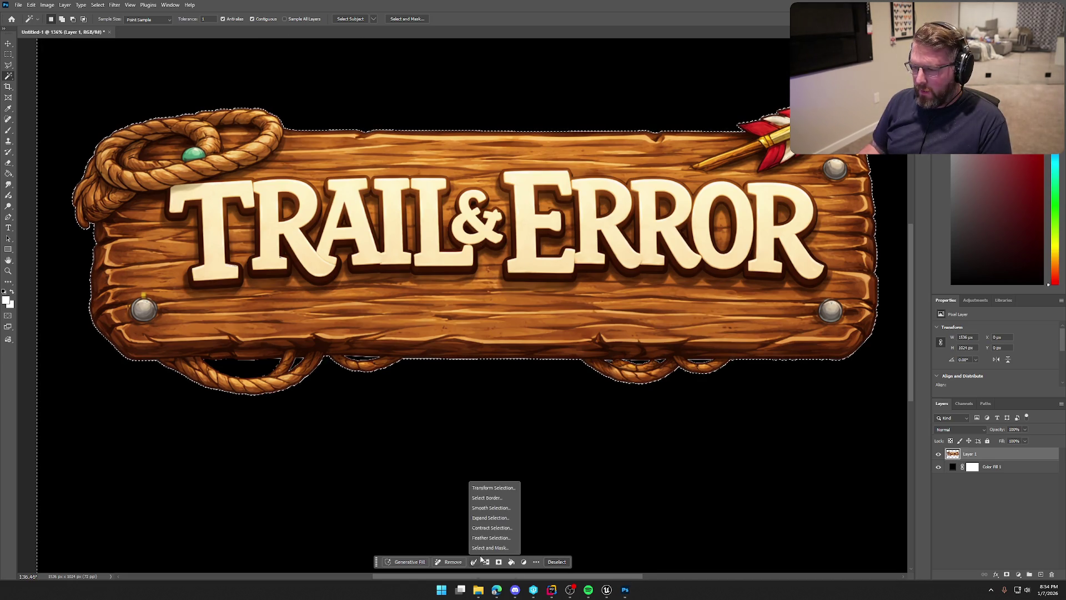
left_click(491, 518)
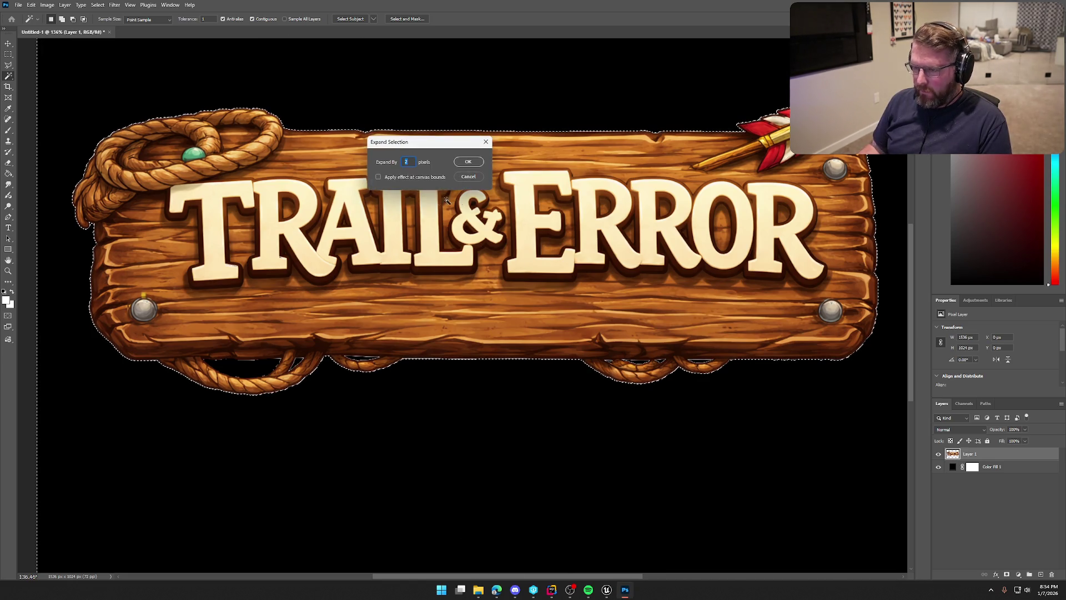
left_click(468, 162)
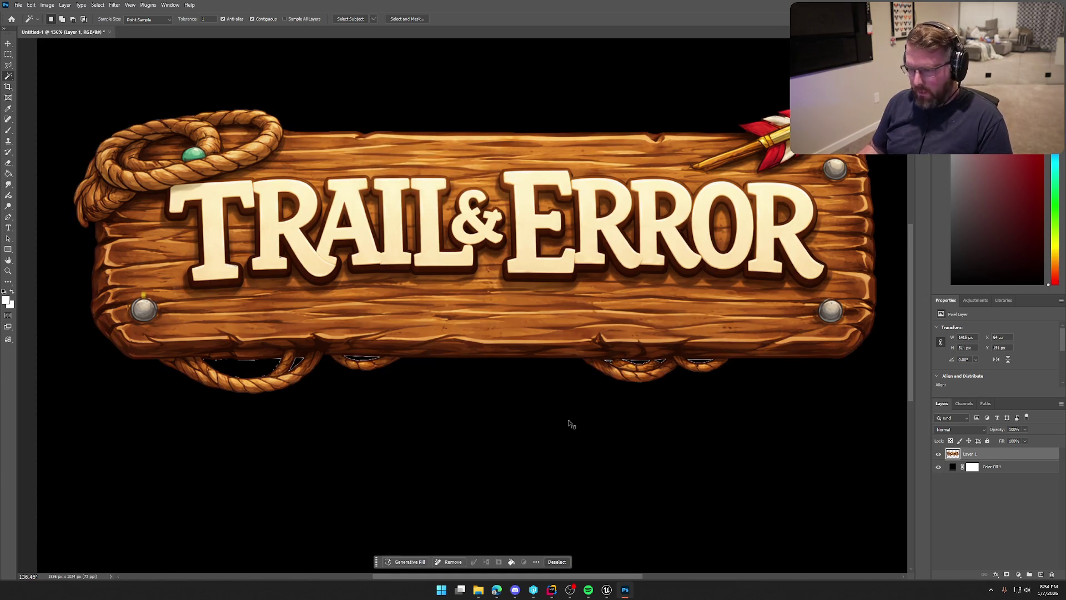
key("ctrl+d")
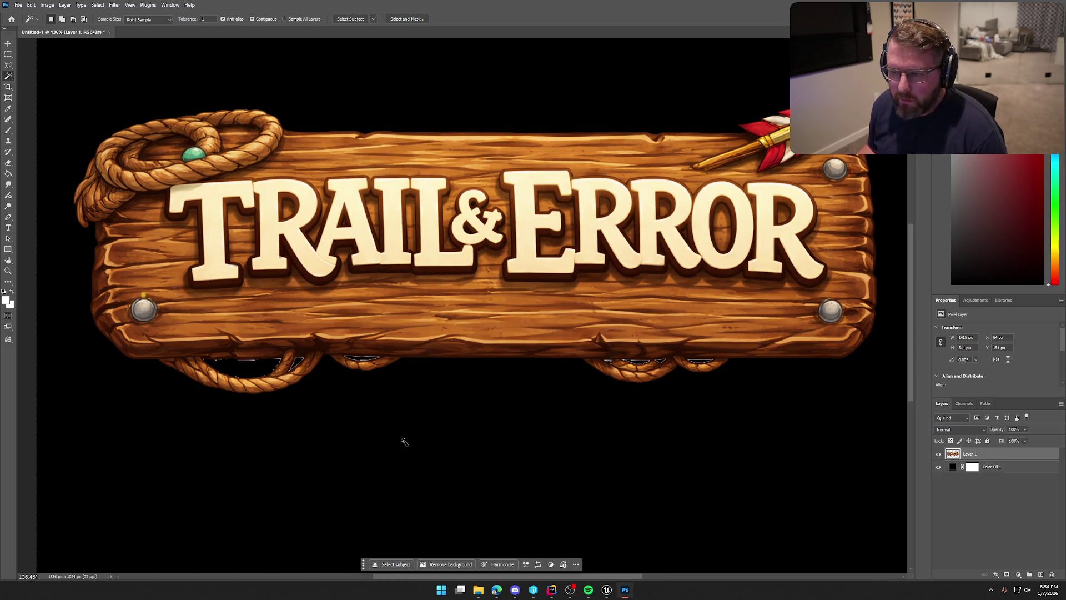
Select the lower-left and middle rope gaps together and expand them by 2 px.
scroll(215, 377, "up", 2)
left_click(267, 367)
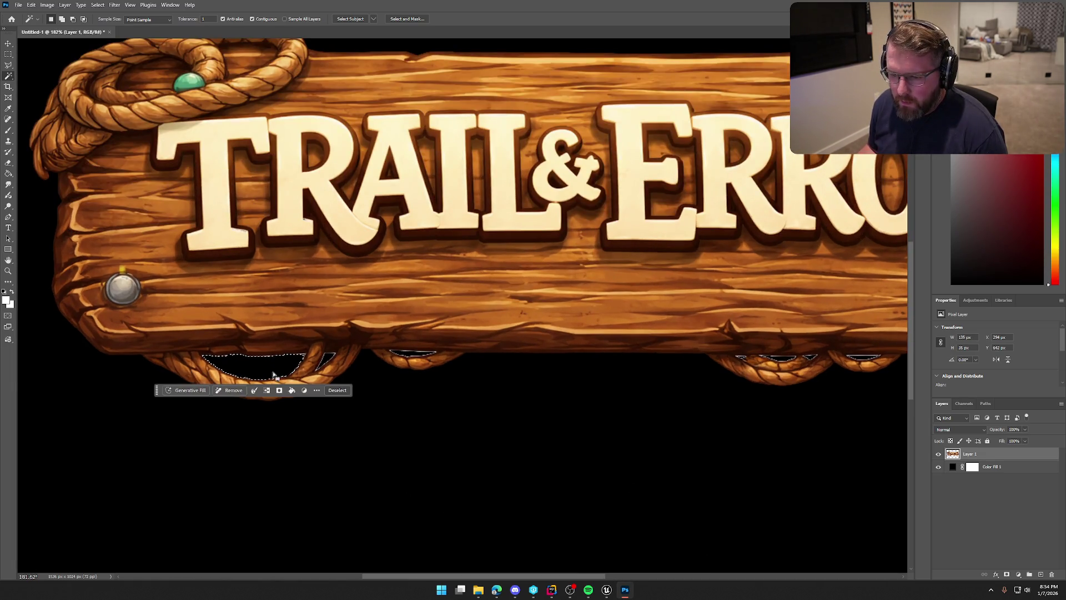
left_click(328, 360, "shift")
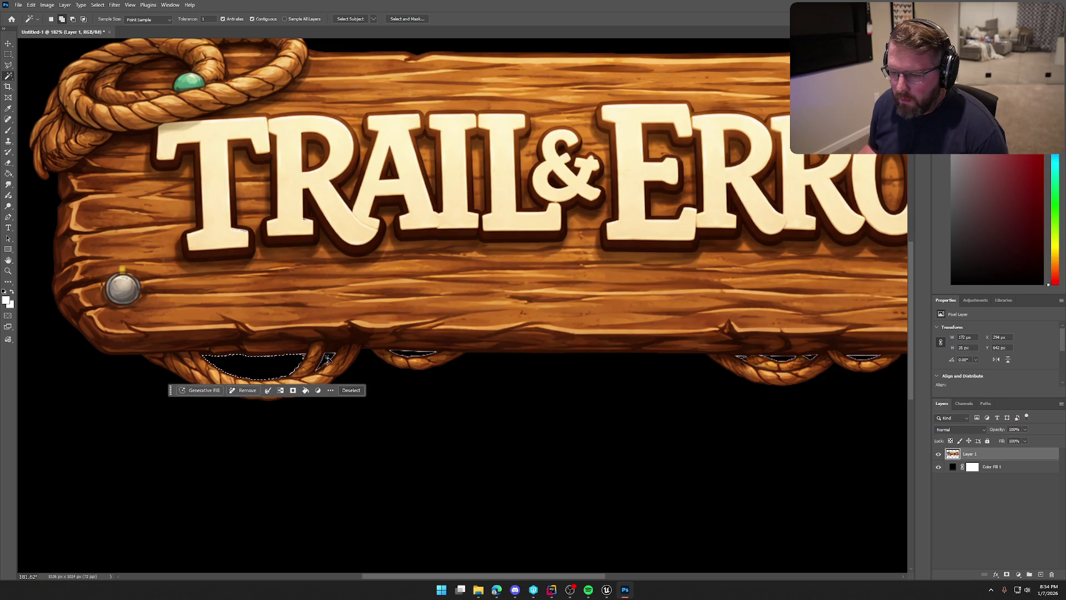
left_click(413, 355, "shift")
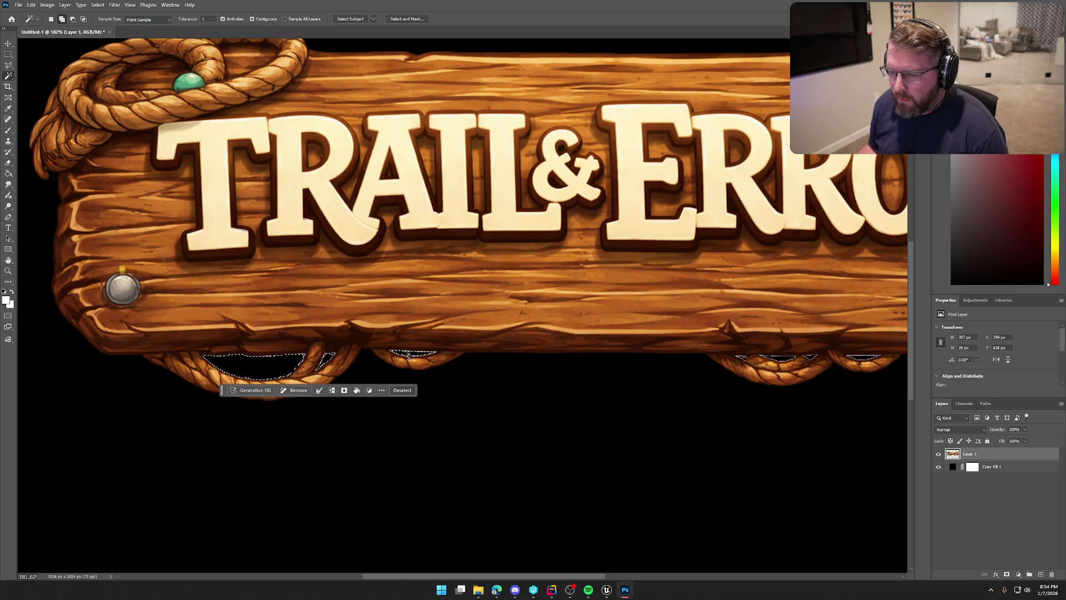
left_click(330, 391)
left_click(342, 437)
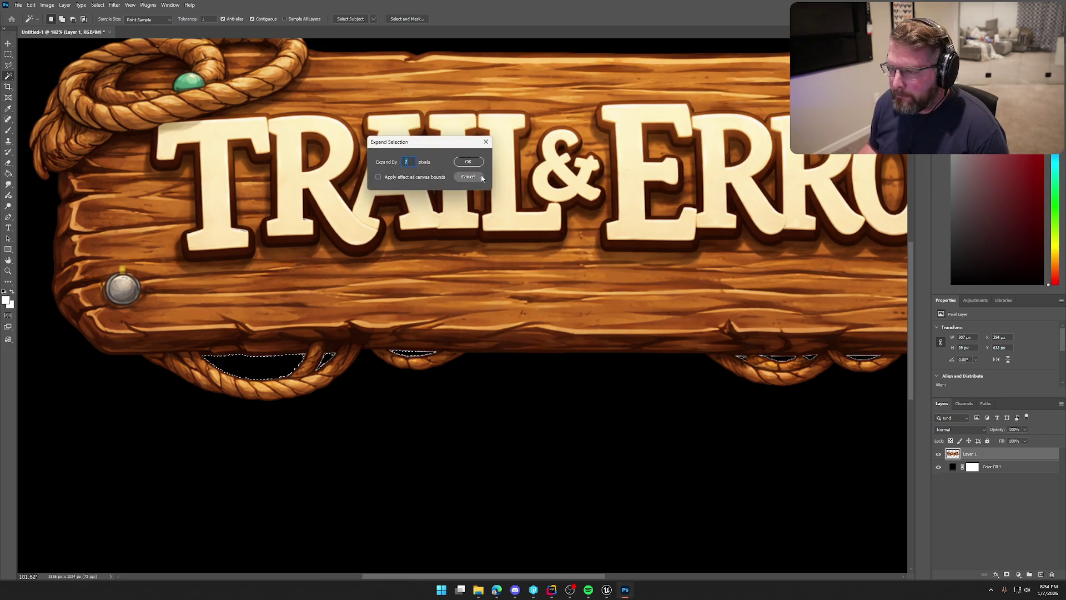
left_click(466, 161)
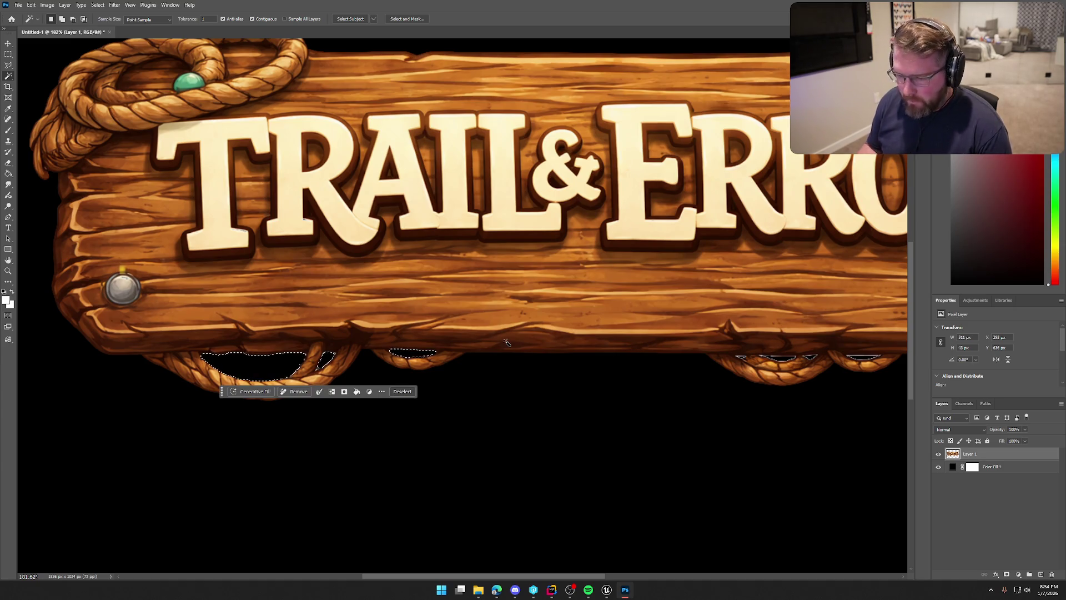
key("ctrl+d")
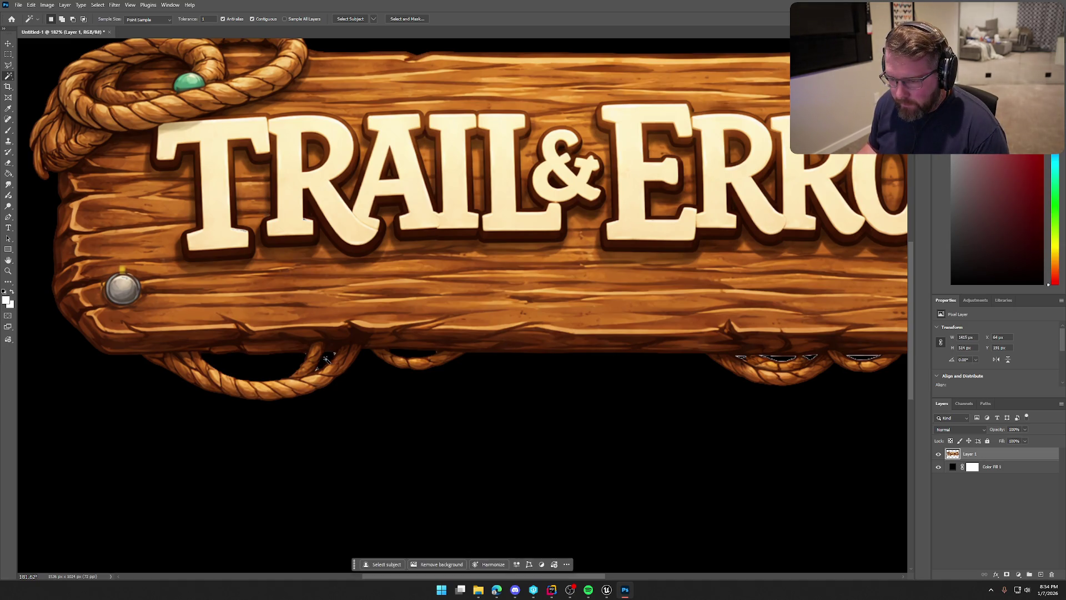
Select a small dark spot on the rope and expand it by 2 px.
left_click(326, 359)
left_click(326, 382)
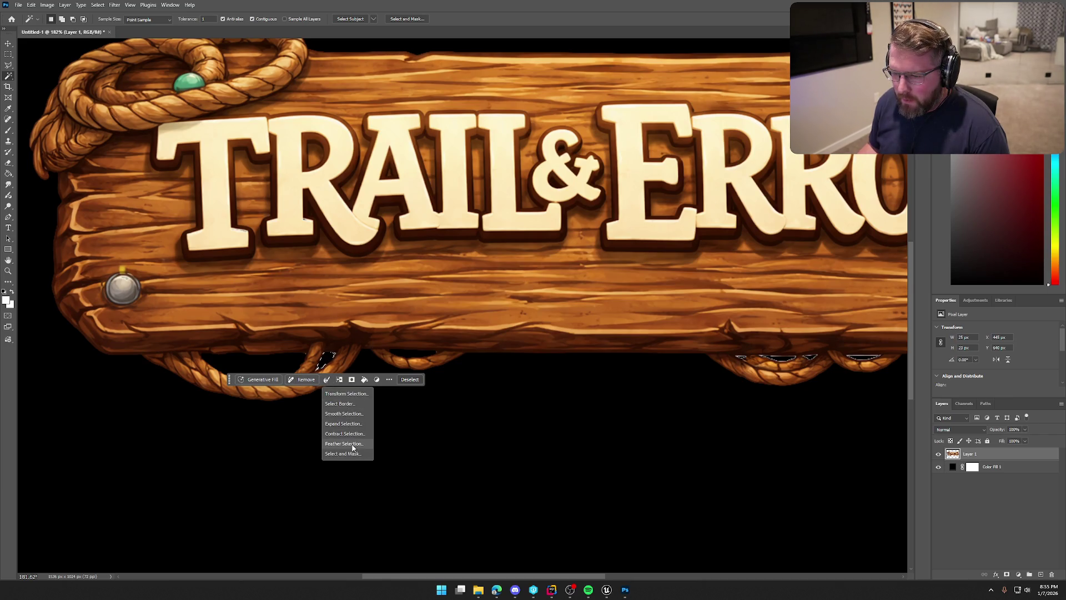
left_click(361, 423)
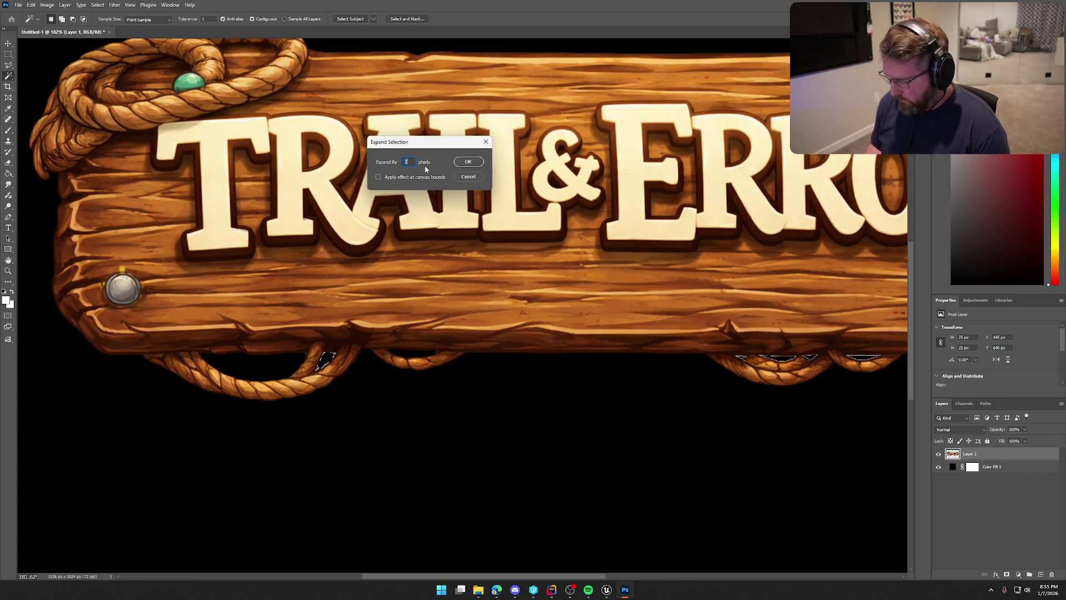
left_click(468, 162)
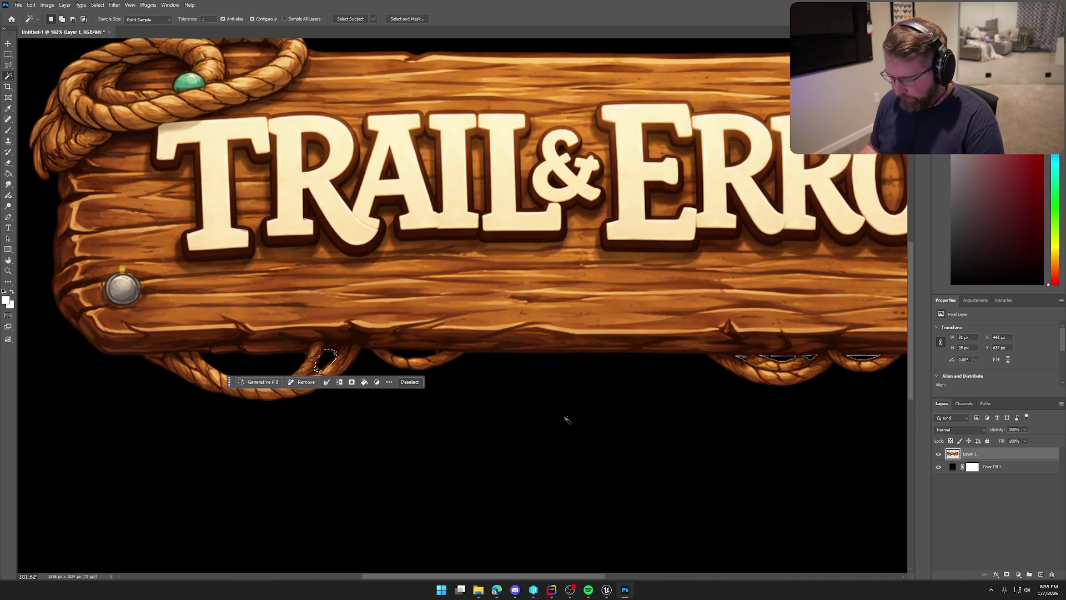
key("ctrl+d")
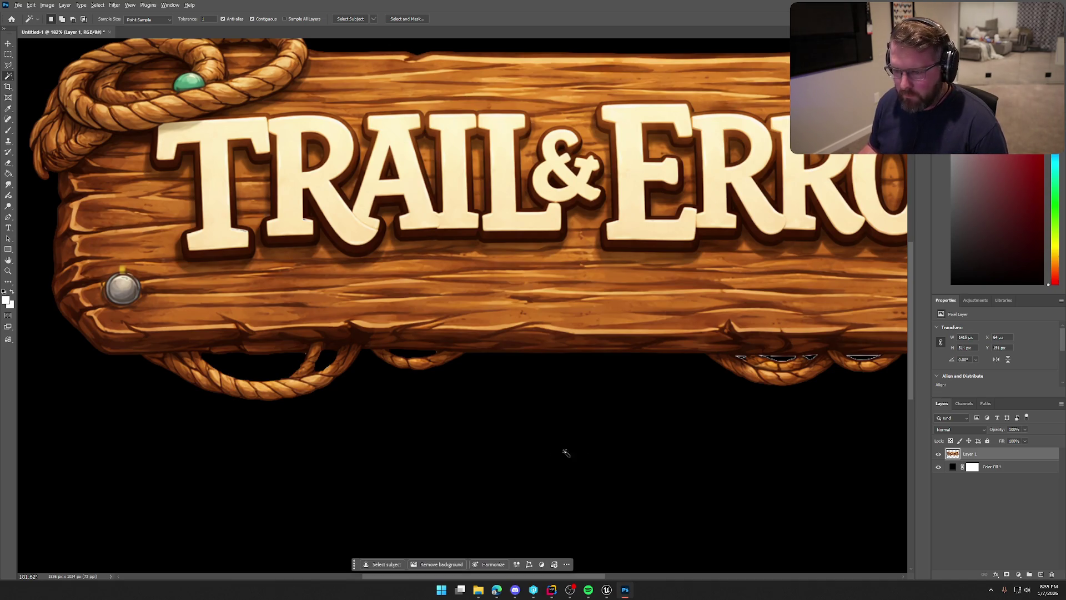
Bring the sign's right half into view and expand the current selection by 2 px.
scroll(606, 438, "down", 3)
scroll(645, 462, "up", 1)
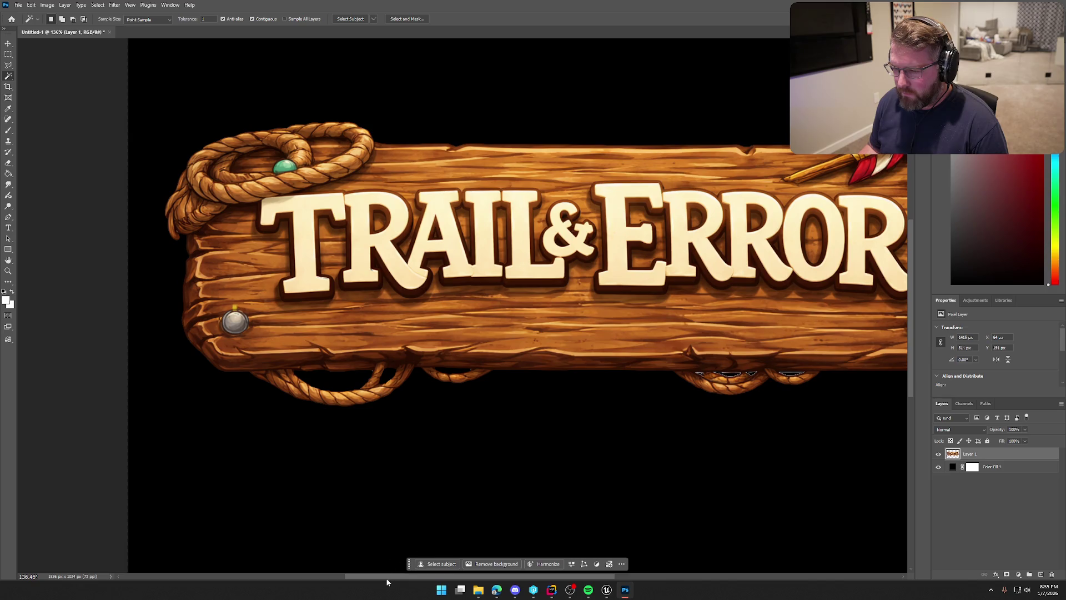
left_click_drag(377, 579, 461, 577)
scroll(515, 413, "up", 3)
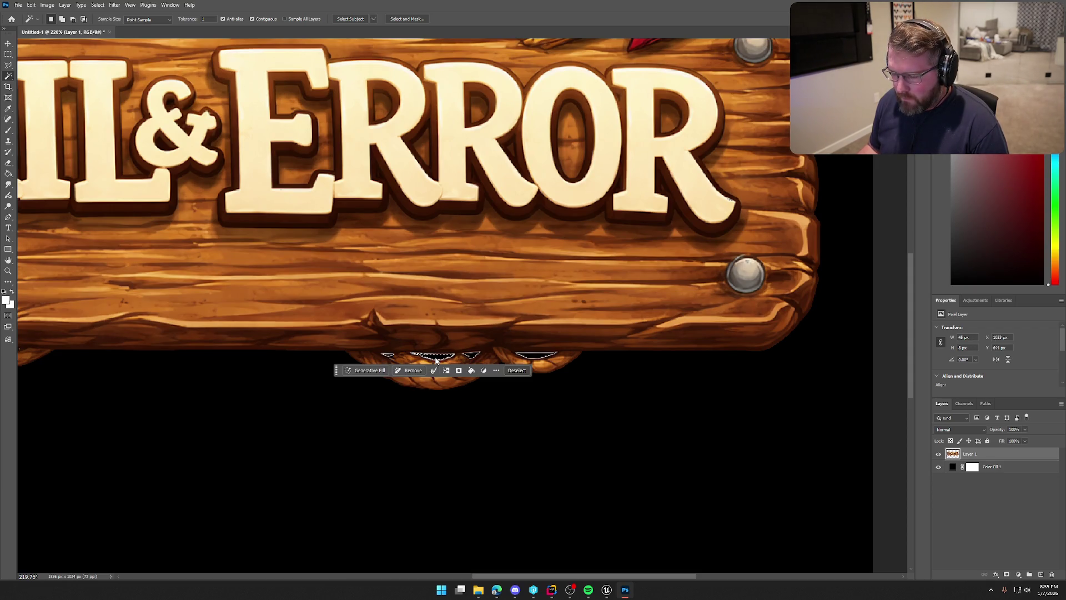
left_click(446, 369)
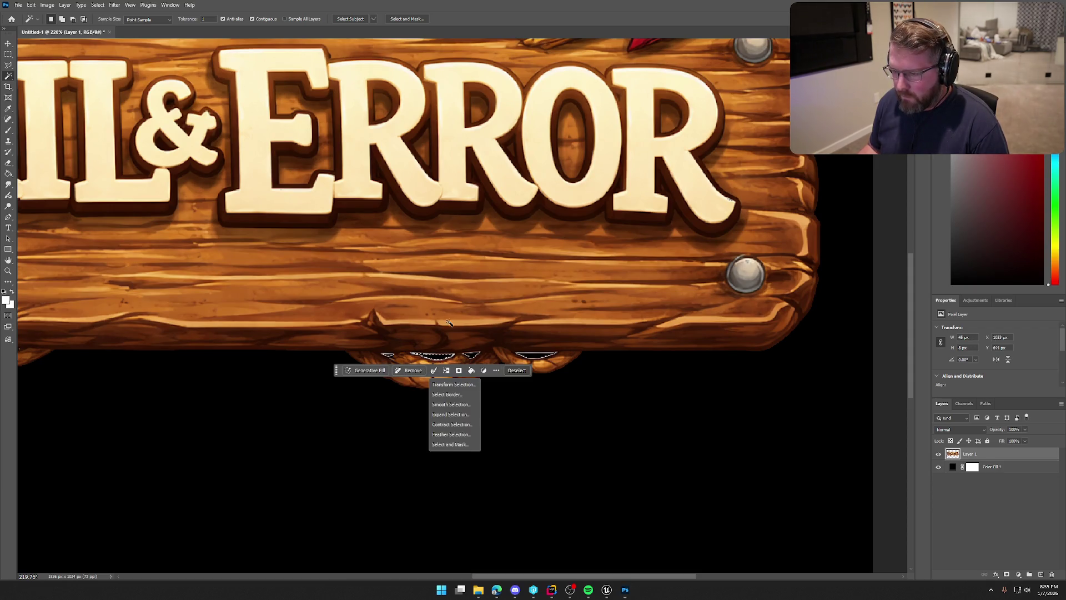
left_click(450, 415)
type("2")
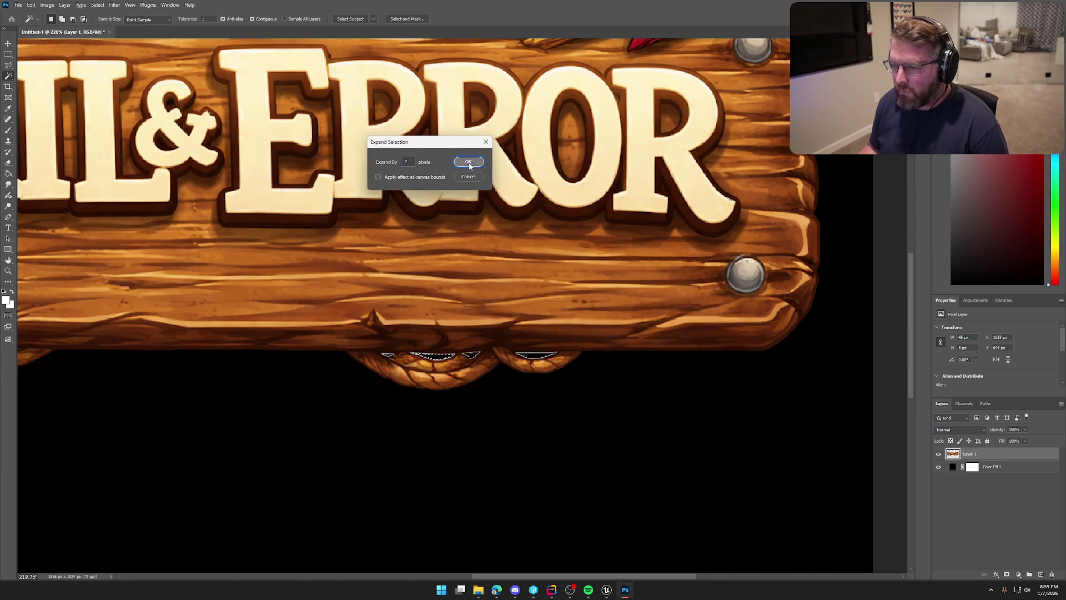
left_click(469, 164)
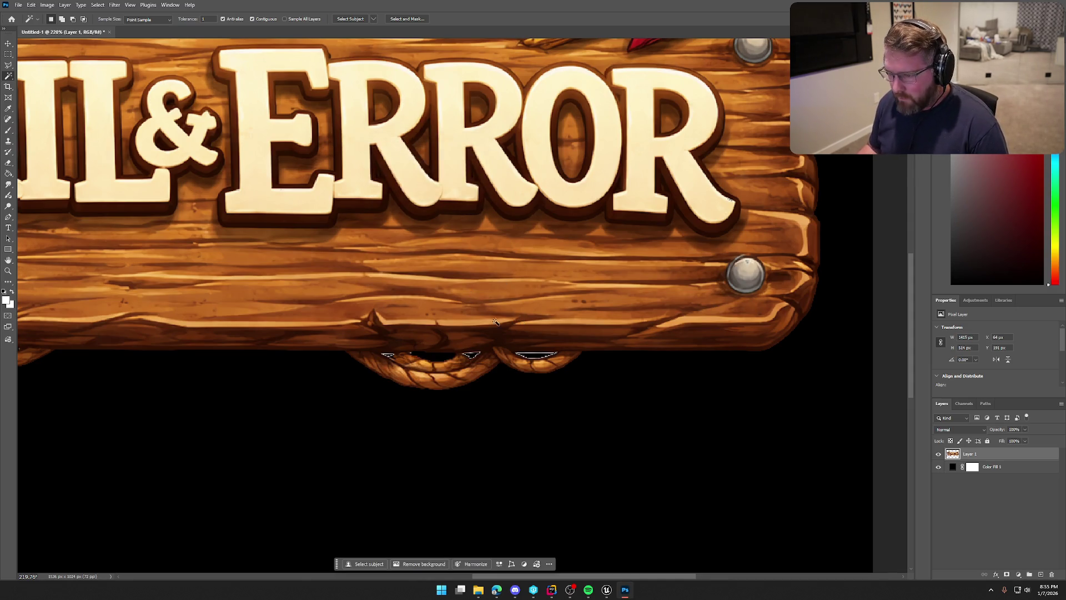
Select the two neighbouring right-side rope gaps and expand them by 2 px.
left_click(472, 355)
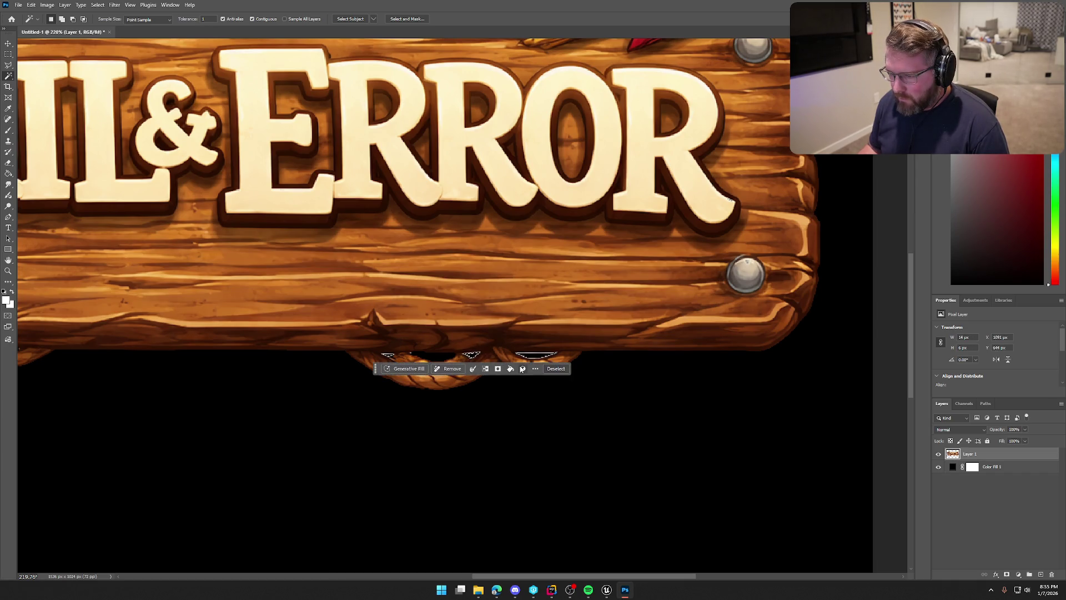
left_click(535, 358, "shift")
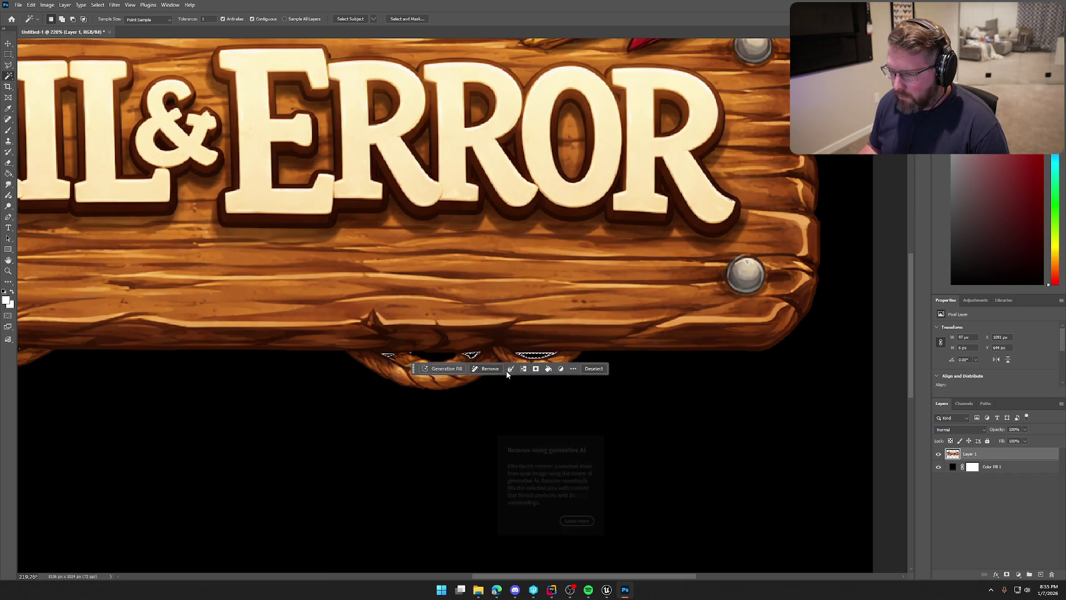
left_click(511, 369)
left_click(531, 414)
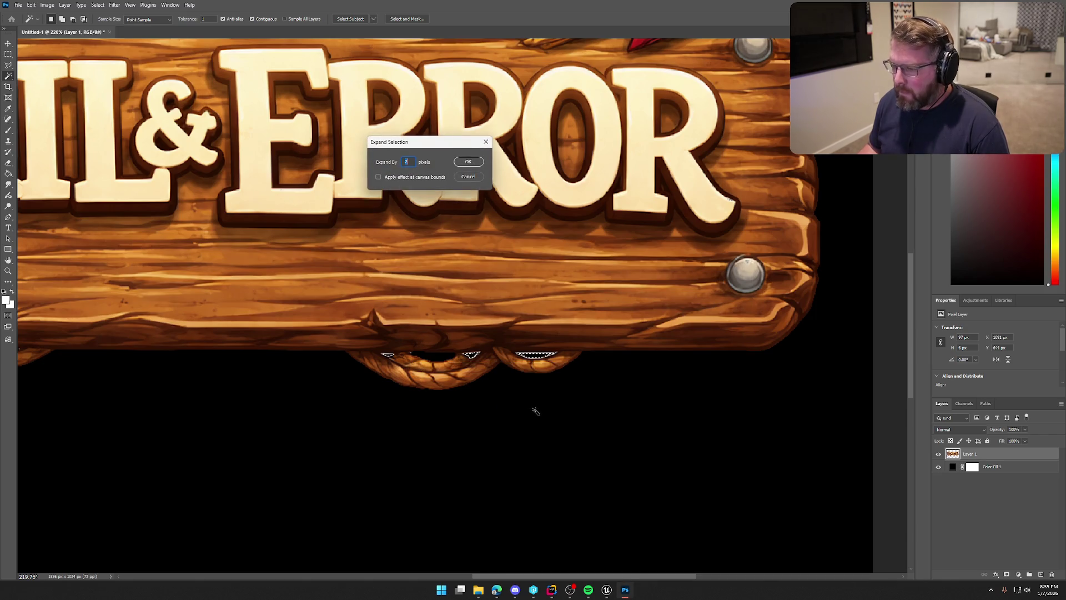
key("Return")
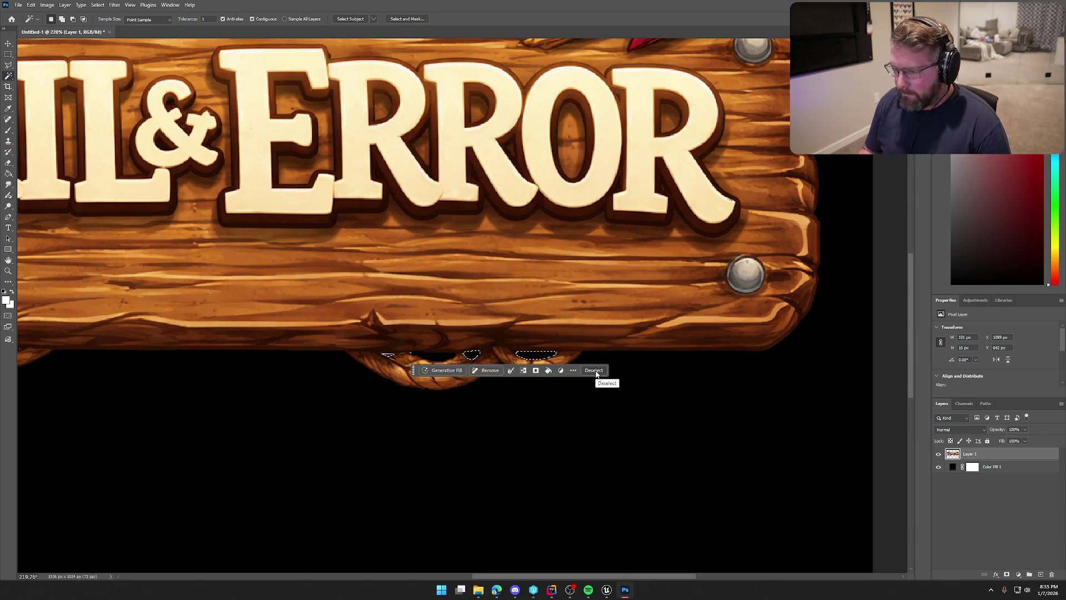
left_click(593, 370)
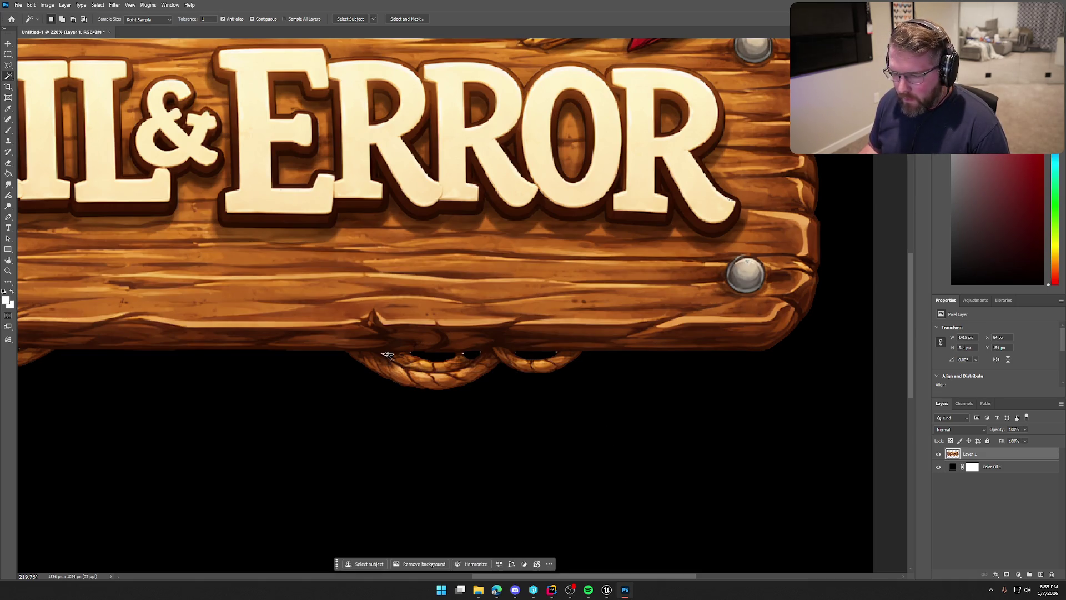
Select the last small rope gap, expand it by 2 px and deselect.
left_click(387, 355)
left_click(391, 366)
left_click(409, 409)
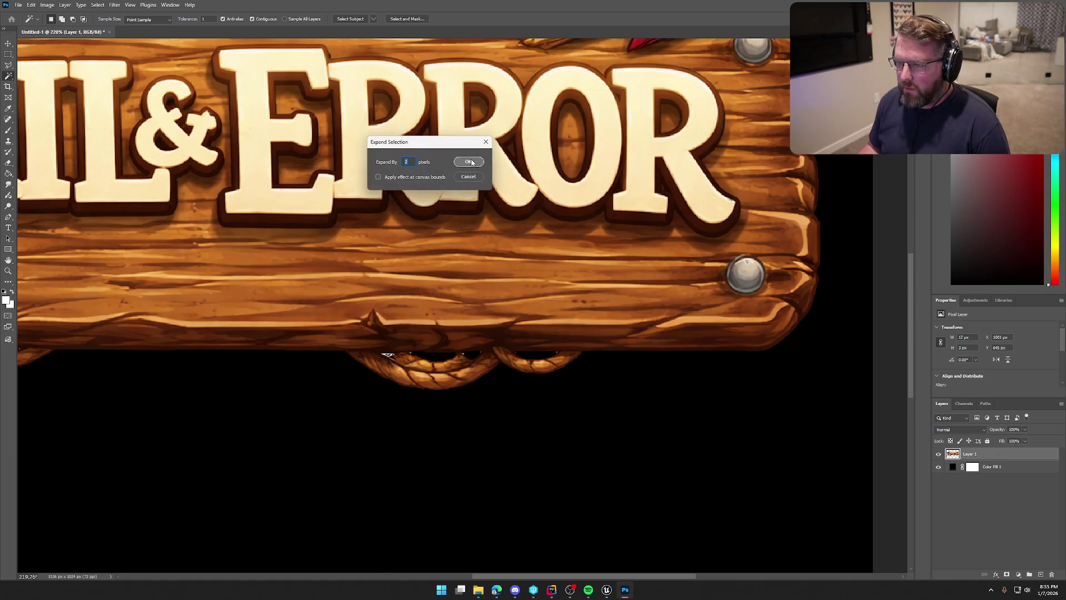
left_click(469, 161)
key("ctrl+d")
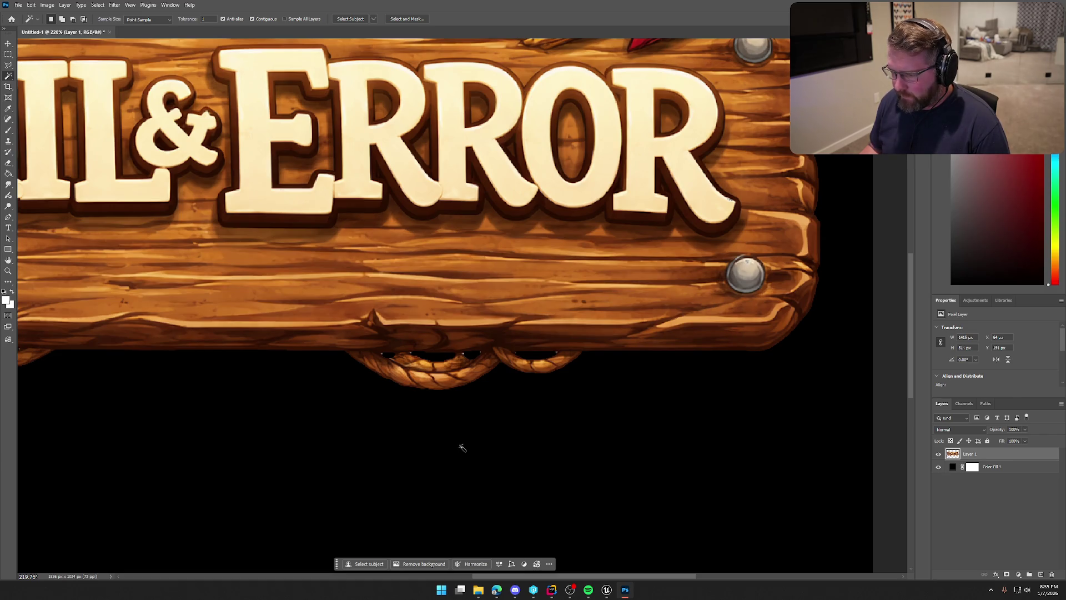
scroll(462, 447, "up", 5)
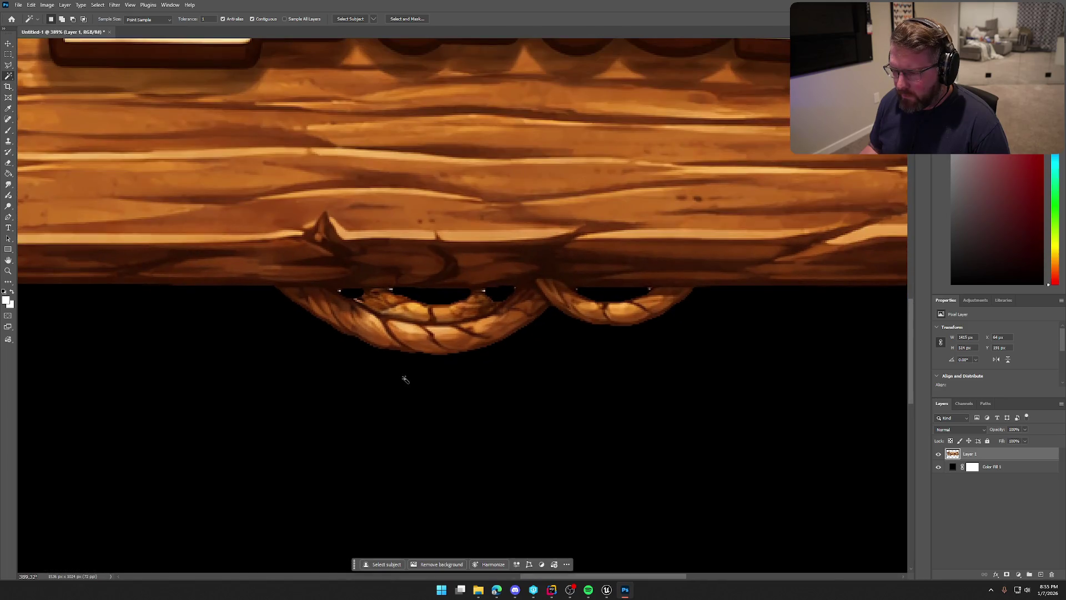
Pick the Eraser with a smaller brush, fit the sign in view, and hide Color Fill 1.
left_click(9, 163)
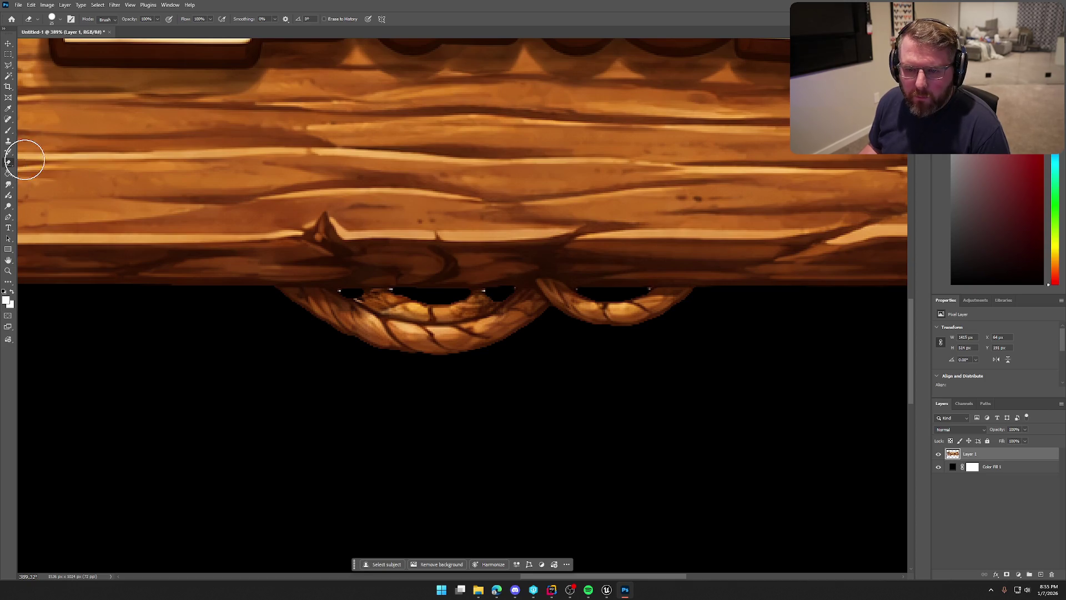
key("bracketleft")
key("bracketleft")
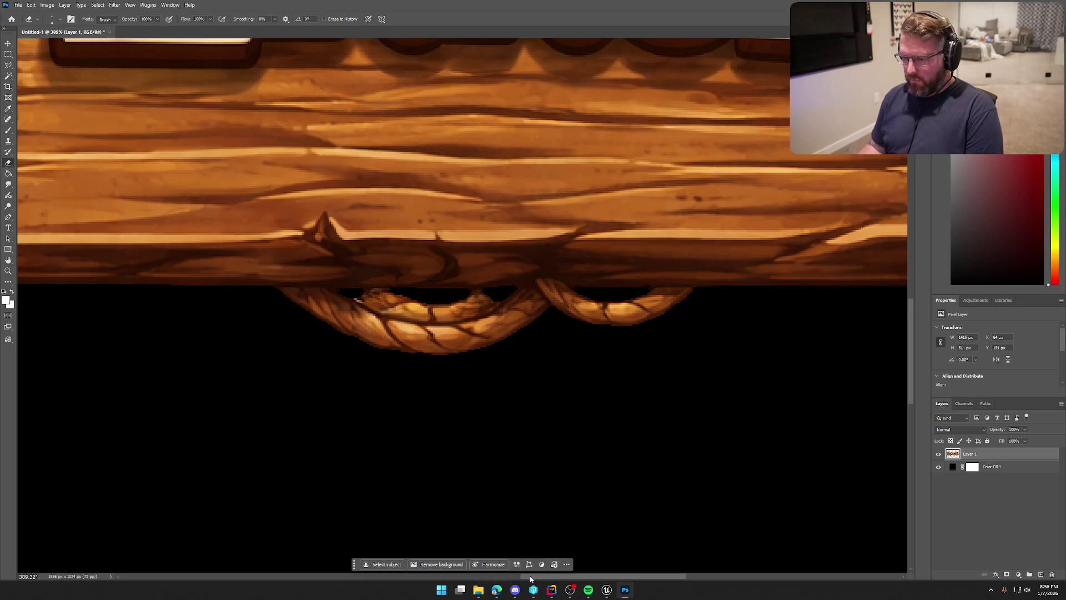
left_click_drag(550, 578, 357, 579)
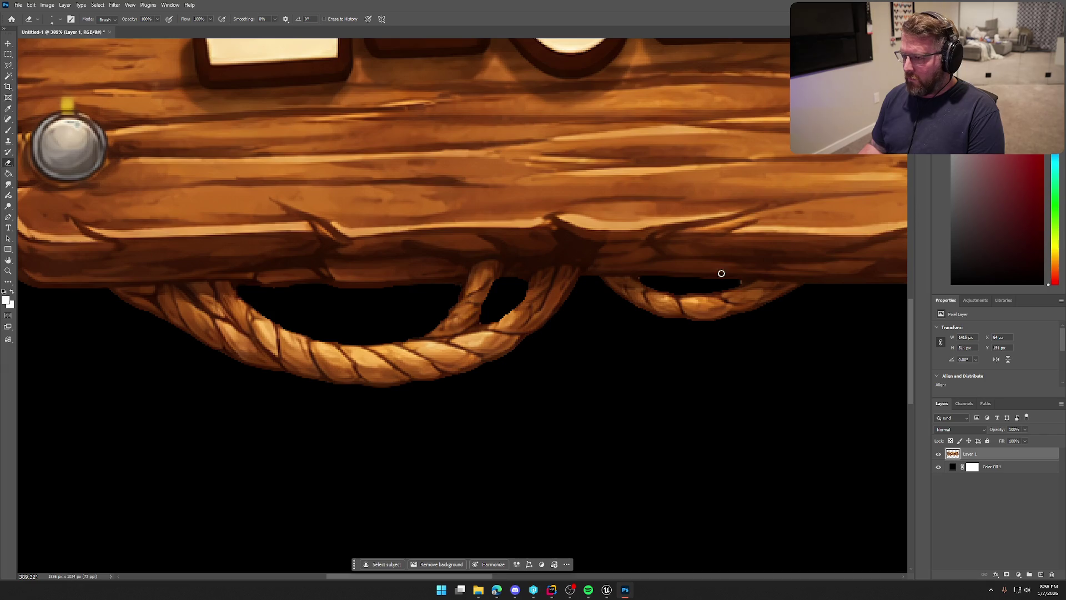
scroll(722, 444, "down", 3)
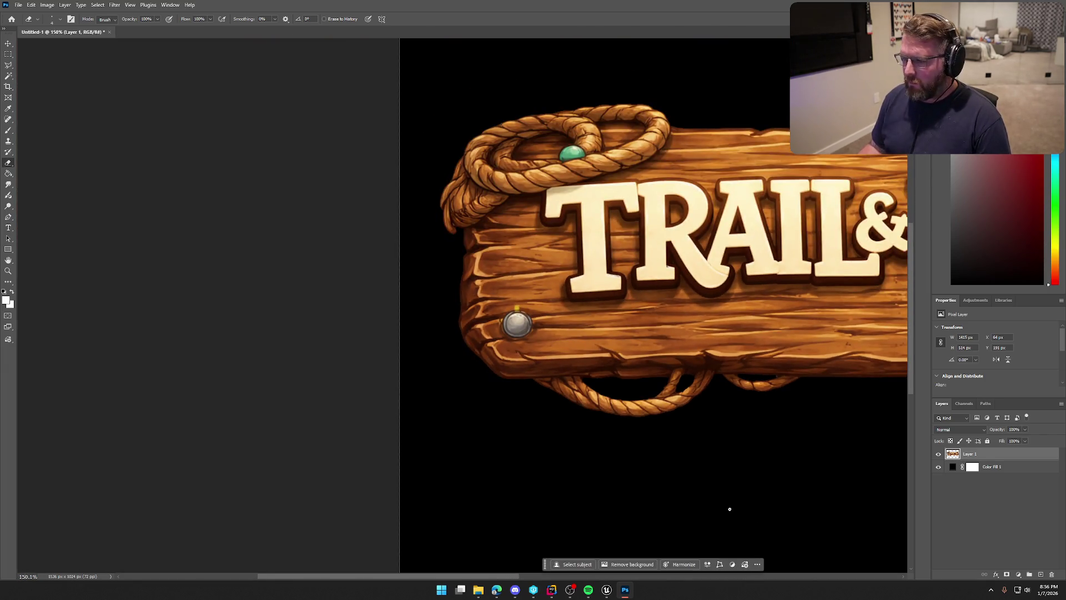
left_click_drag(466, 579, 594, 578)
scroll(660, 408, "down", 2)
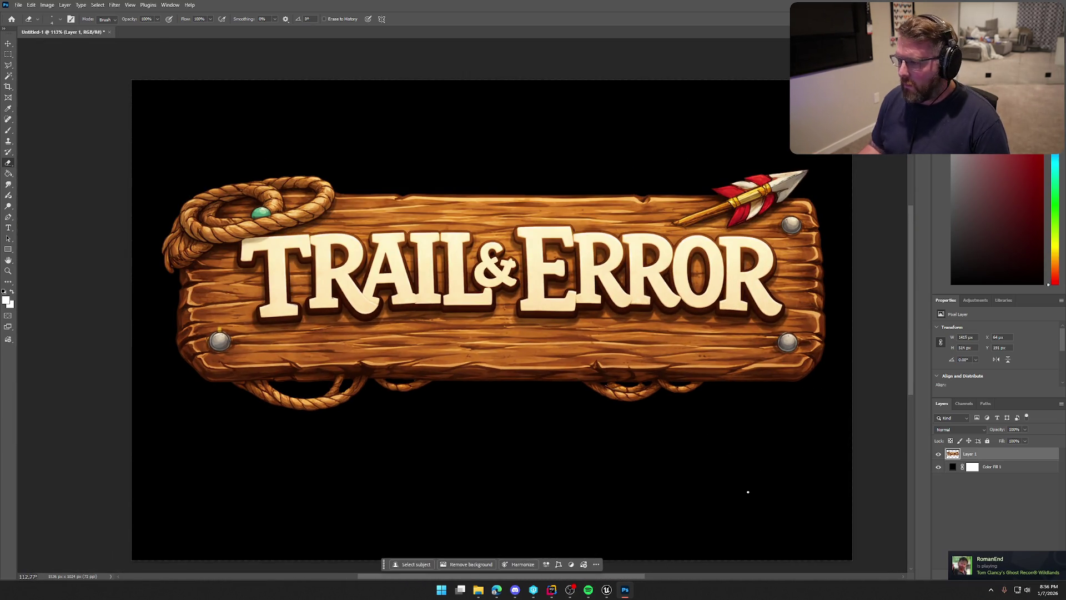
scroll(499, 472, "right", 2)
scroll(526, 445, "down", 1)
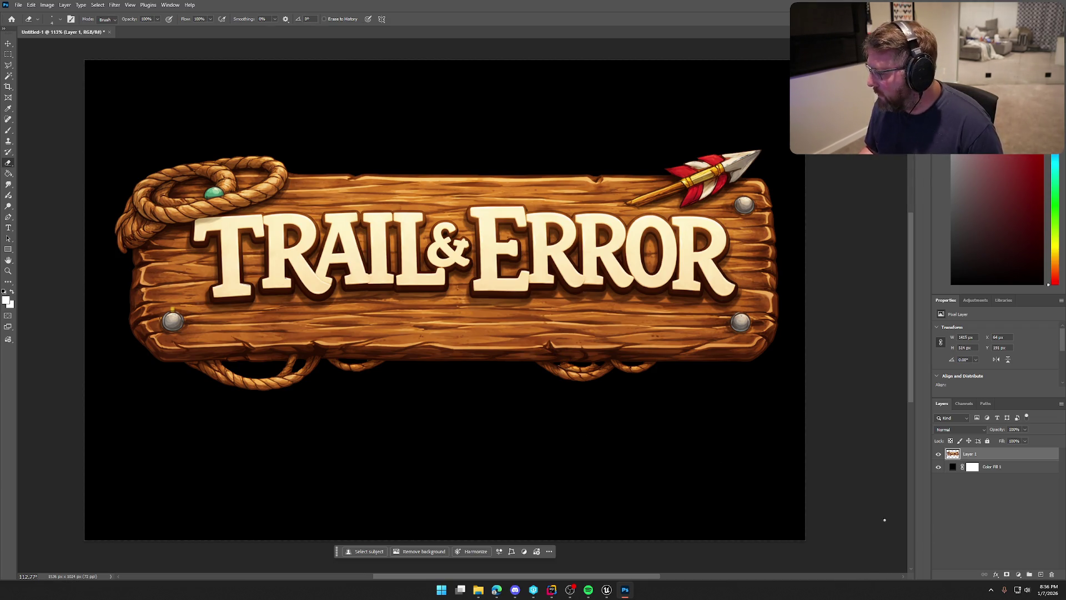
left_click(939, 467)
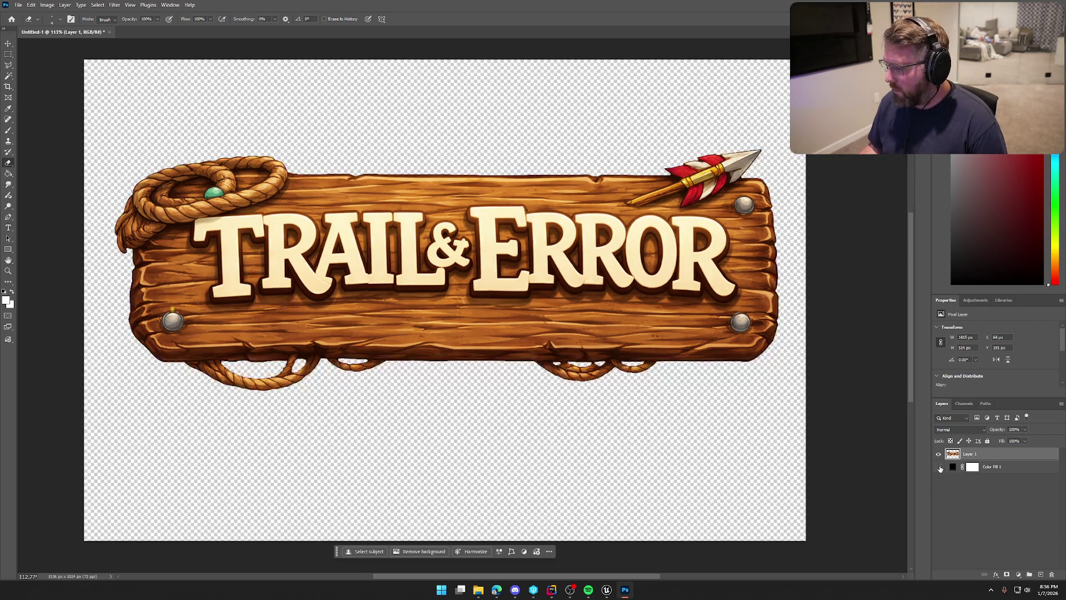
Give Layer 1 Stroke, Inner Shadow and Drop Shadow effects with Outer Glow turned off.
double_click(998, 455)
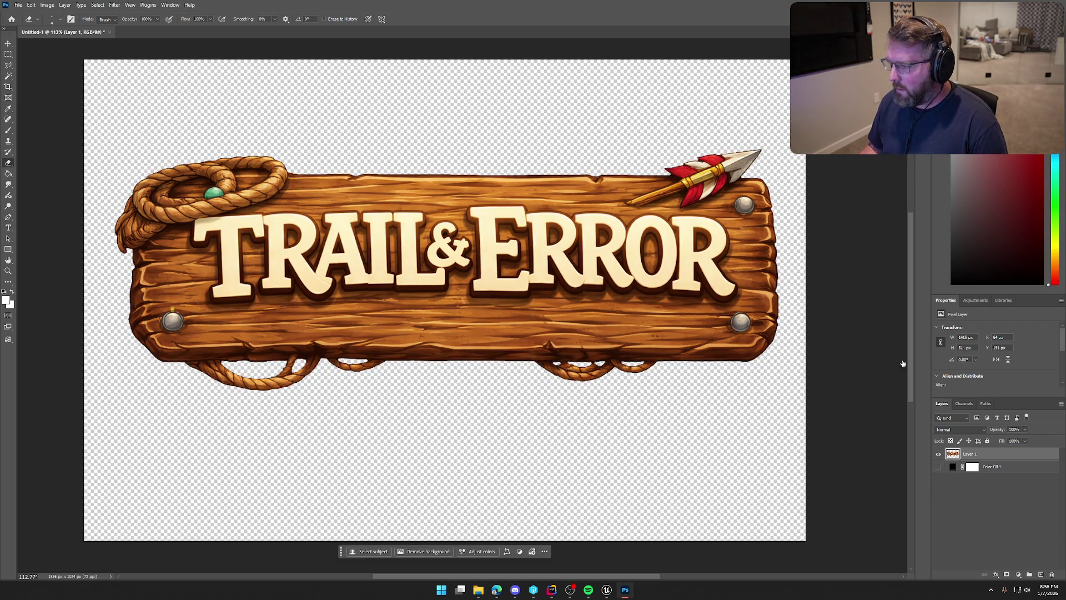
mouse_move(270, 73)
left_mouse_down()
mouse_move(586, 411)
mouse_move(933, 121)
mouse_move(1065, 122)
left_mouse_up()
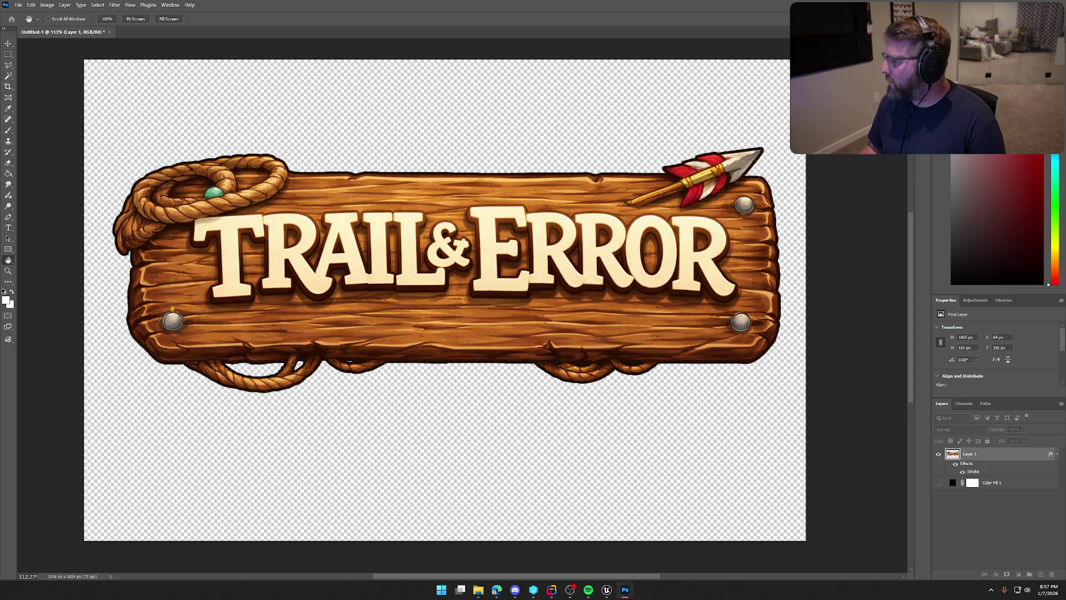
key("Return")
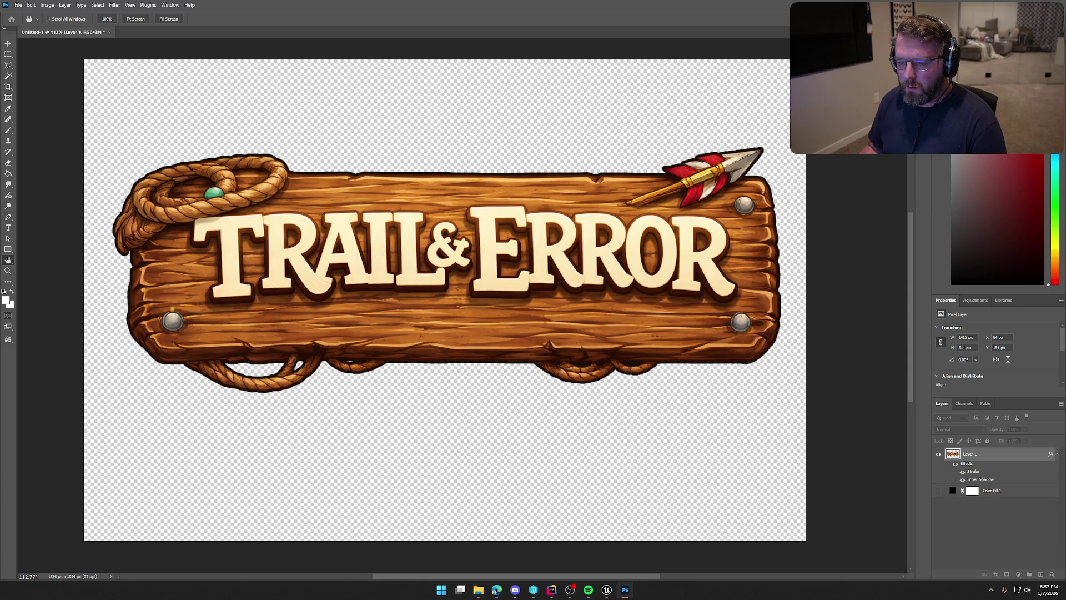
left_click(963, 479)
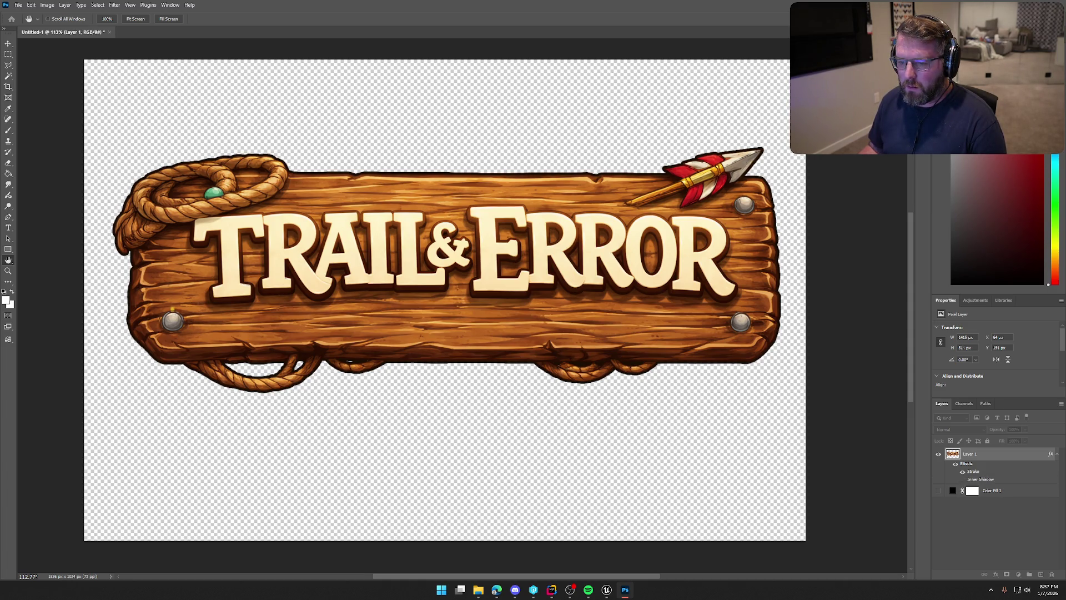
left_click(962, 480)
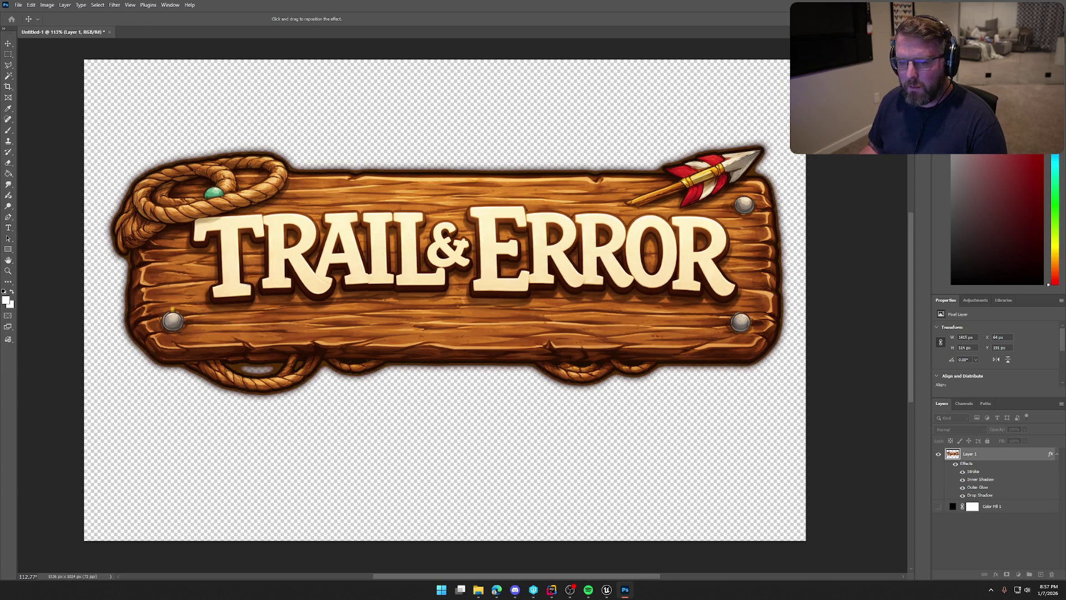
left_click(962, 487)
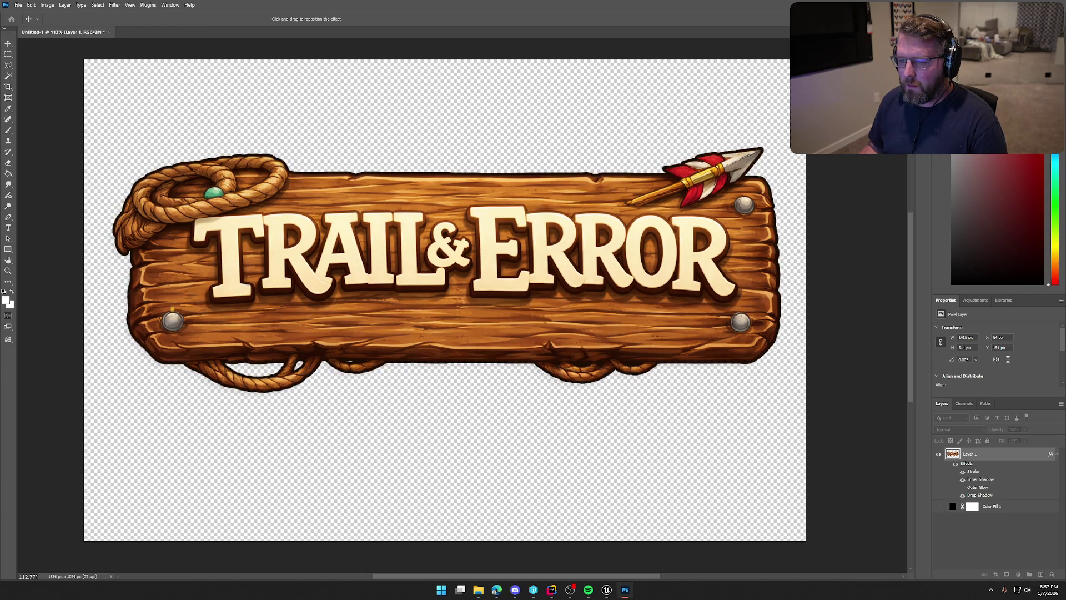
left_click(963, 471)
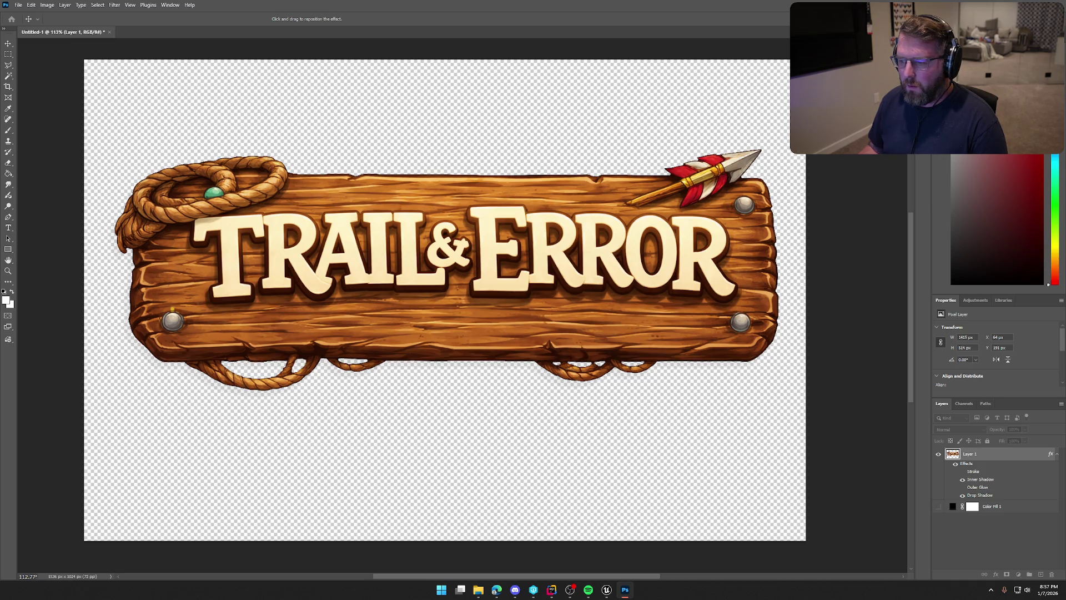
left_click(962, 471)
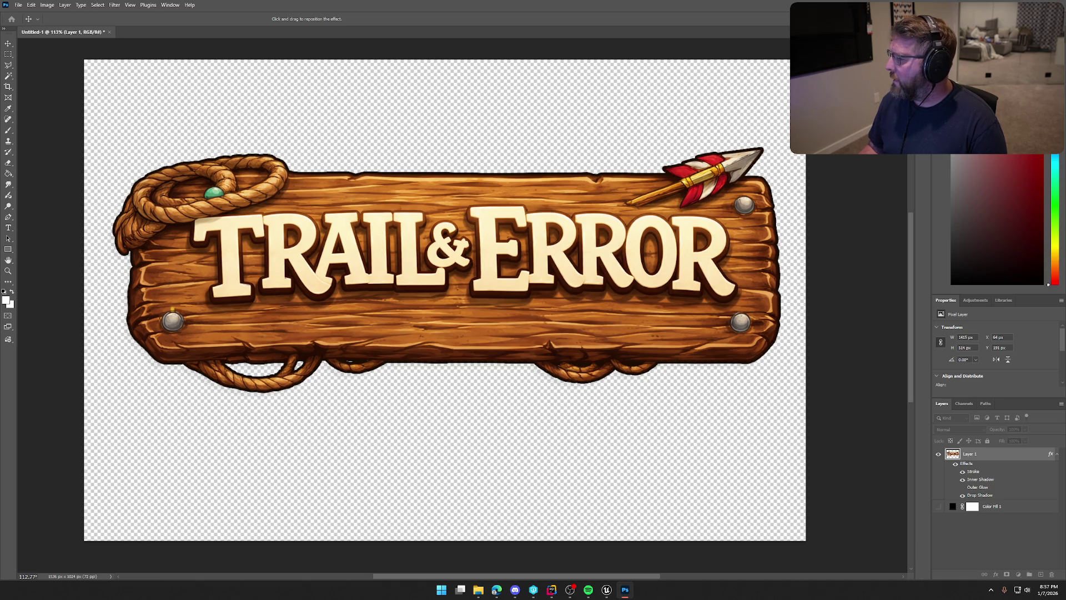
key("Return")
key("e")
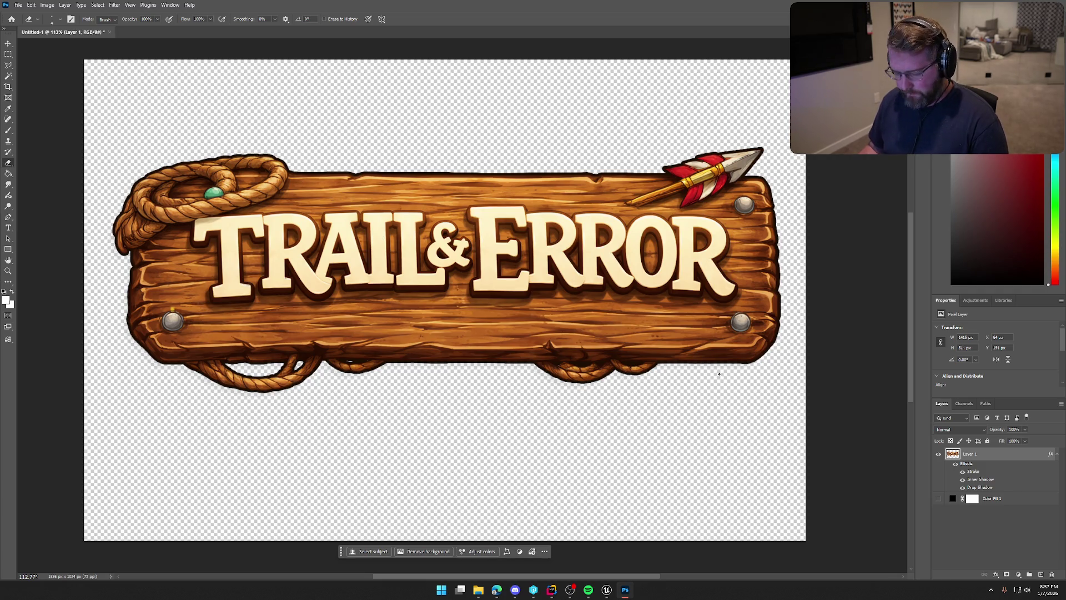
Scale the sign down to about 55% with Free Transform.
key("ctrl+t")
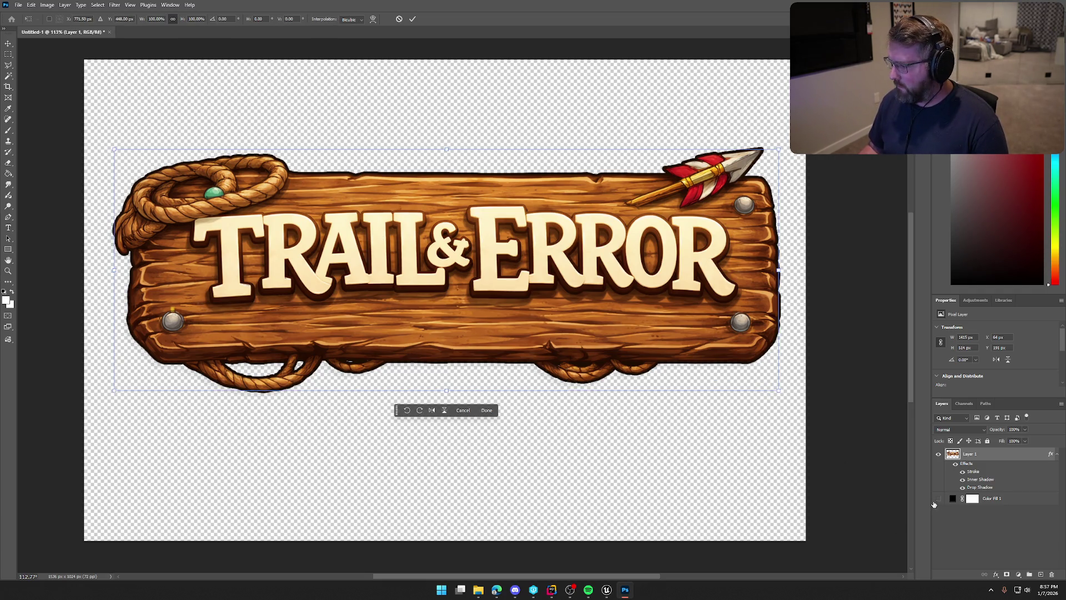
left_click_drag(778, 390, 622, 330)
key("Return")
key("e")
Trim the canvas to the sign based on transparent pixels.
left_click(47, 4)
left_click(55, 116)
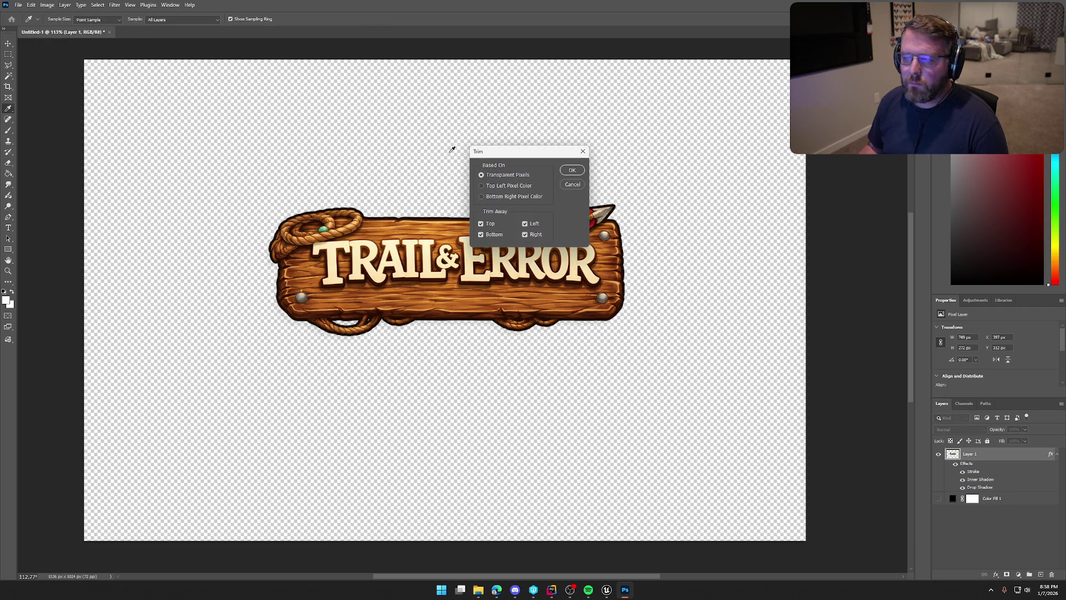
left_click(572, 171)
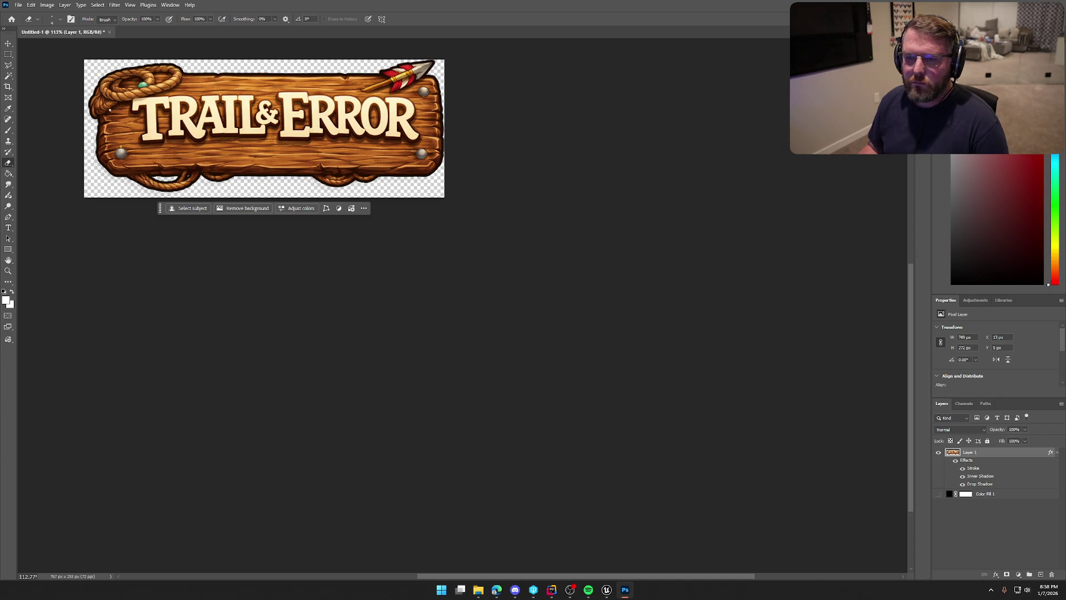
left_click(18, 4)
Quick-export the sign as the PNG MainMenuLogo, then switch to Unreal Engine.
mouse_move(60, 151)
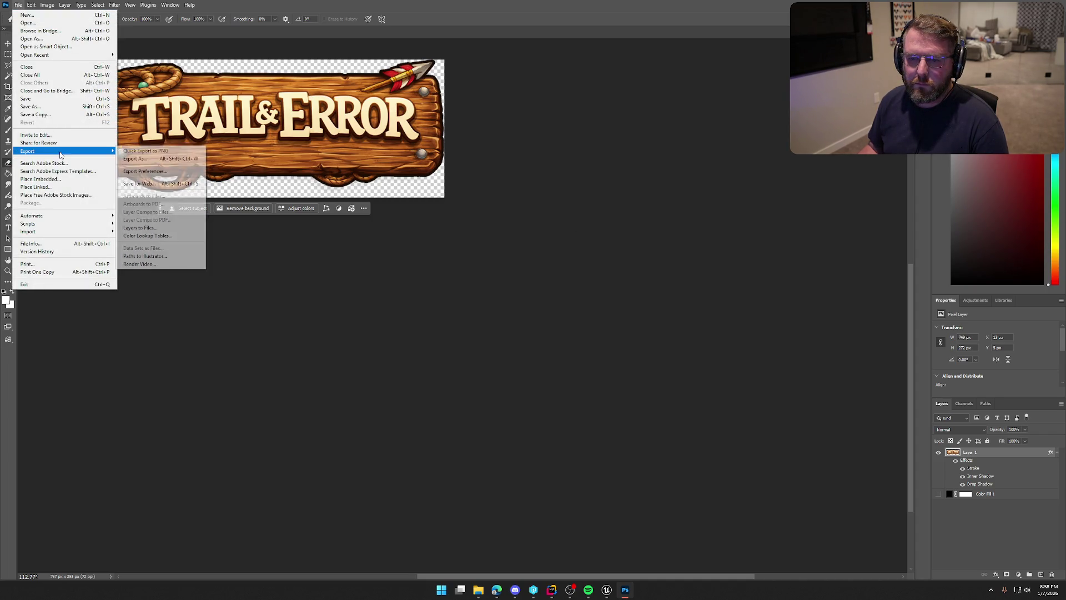
left_click(145, 151)
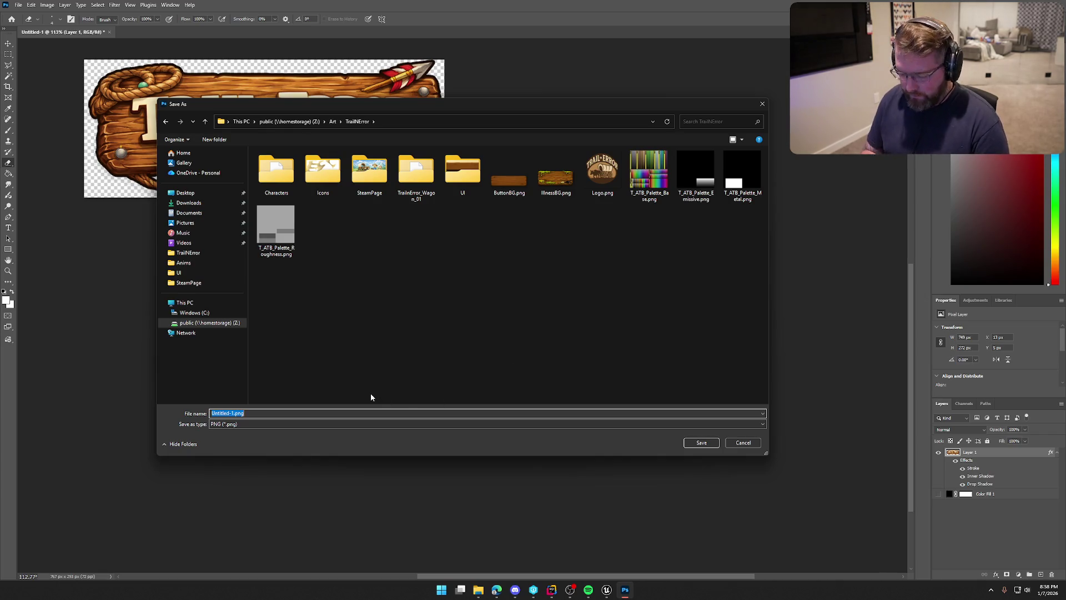
type("MainMenuLogo")
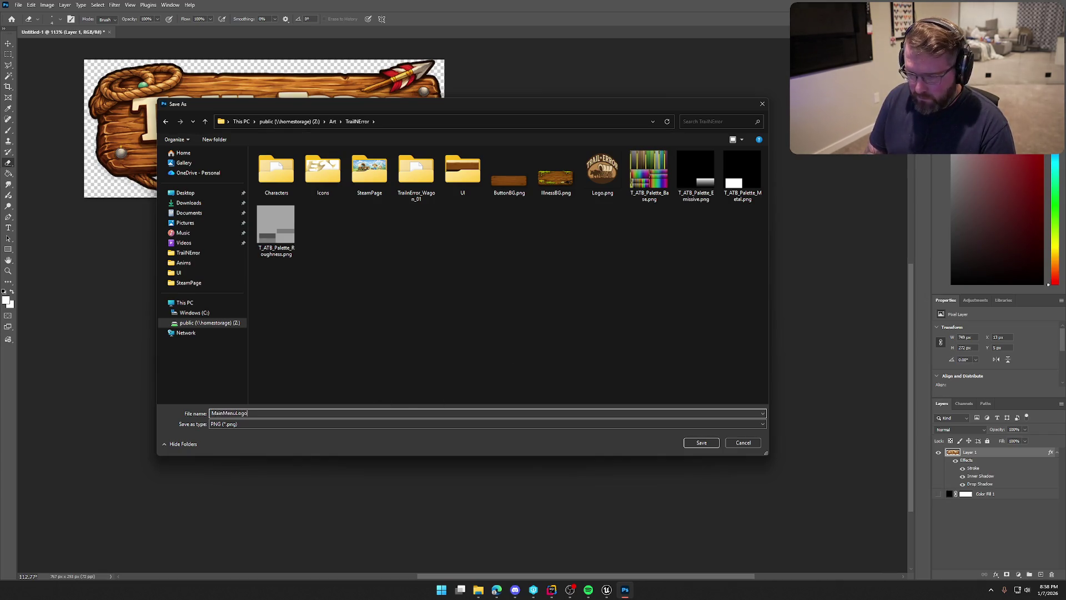
key("Return")
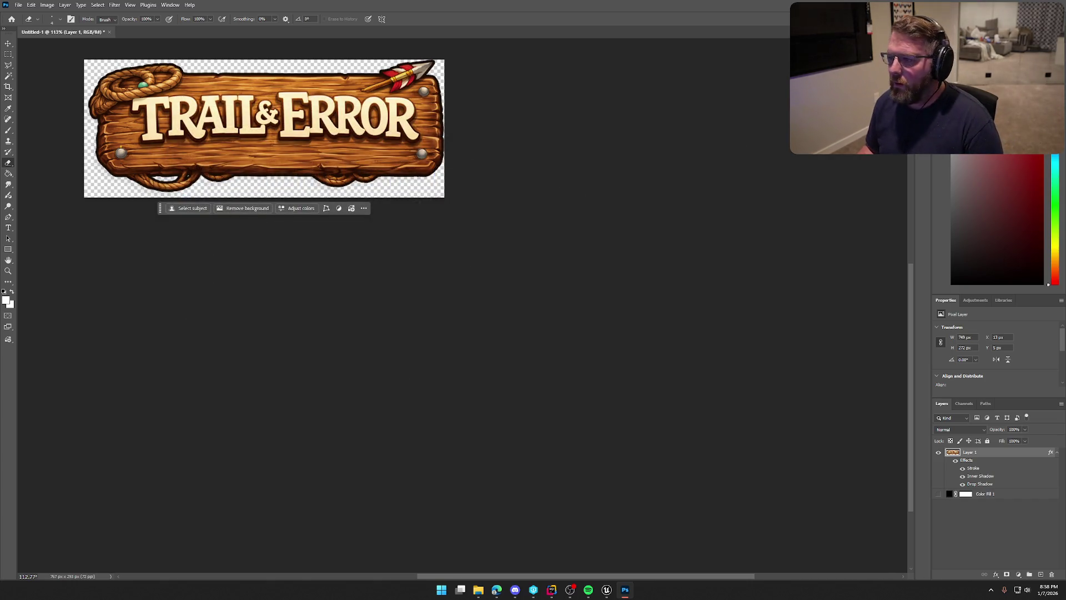
key("alt+Tab")
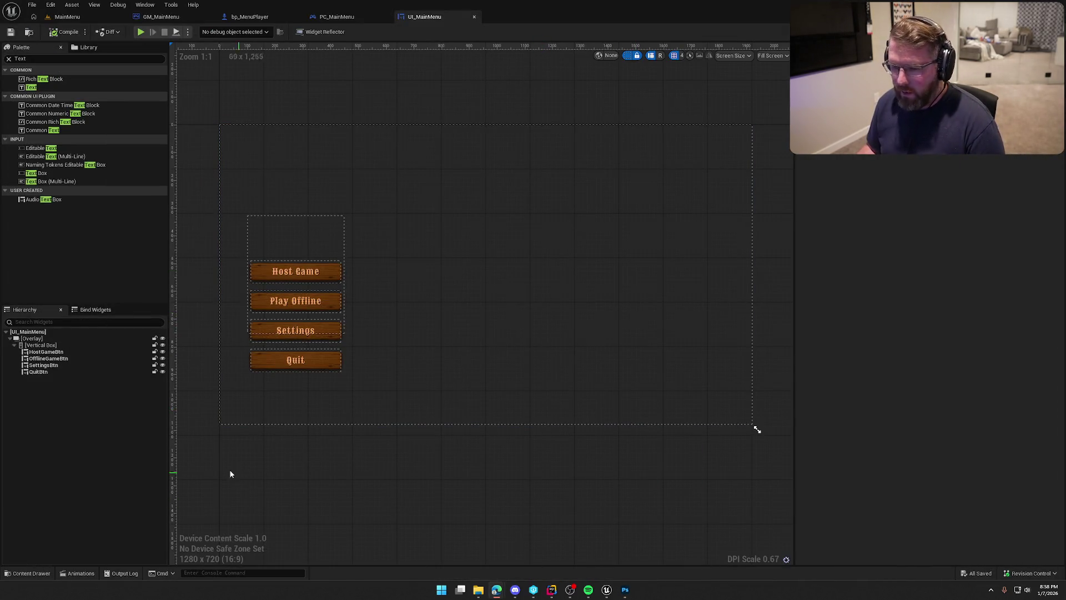
Import the exported logo PNG into the UI/Assets folder.
key("ctrl+space")
left_click(37, 526)
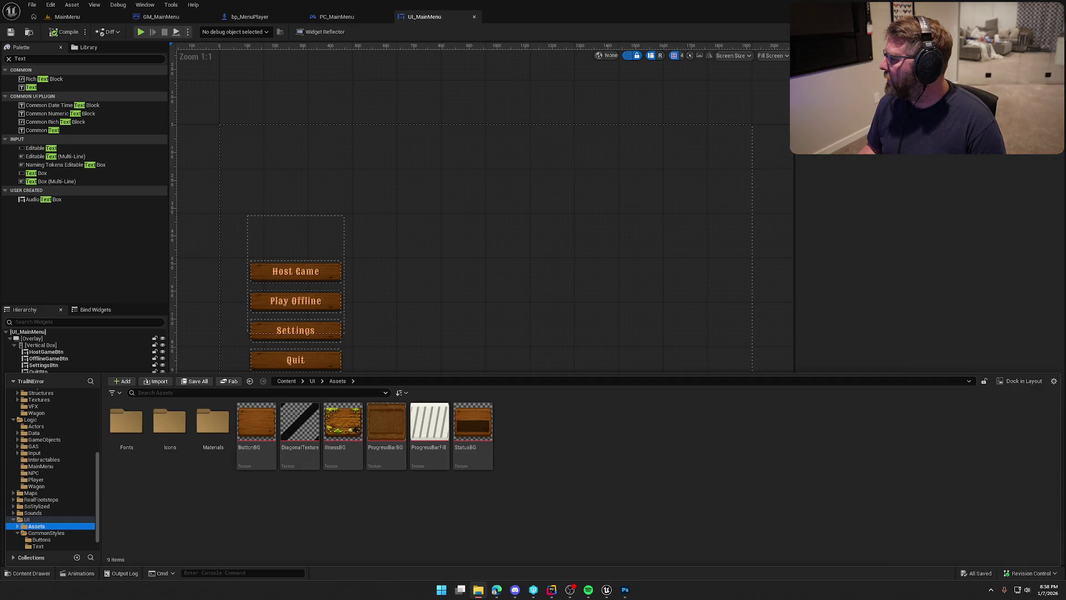
left_click_drag(528, 422, 529, 424)
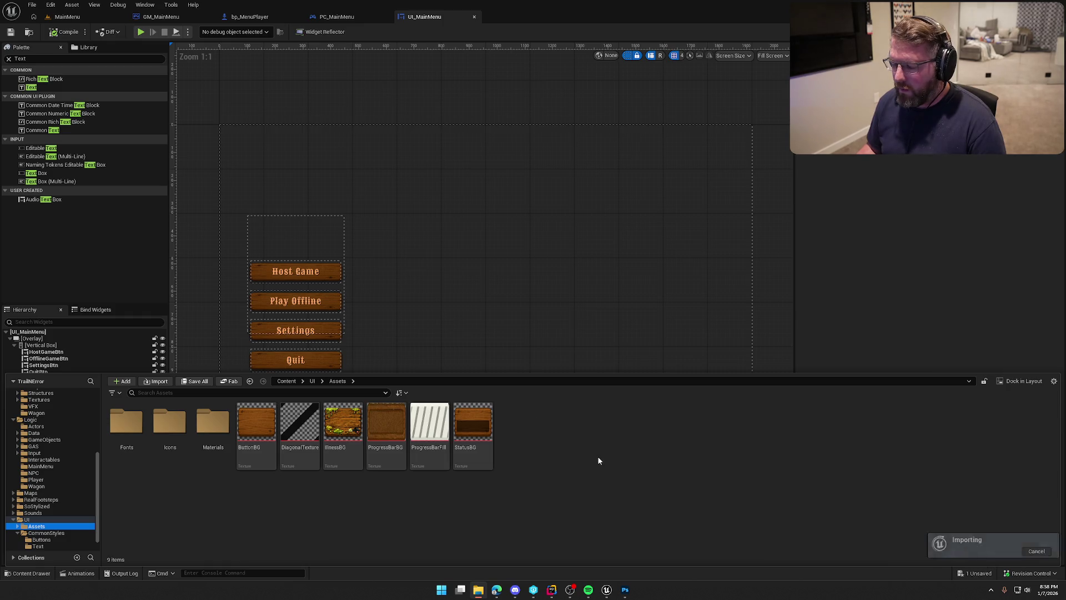
Set MainMenuLogo's Mip Gen Settings to FromTextureGroup and Texture Group to UI, then save.
double_click(386, 422)
left_click(933, 157)
left_click(928, 176)
left_click(933, 179)
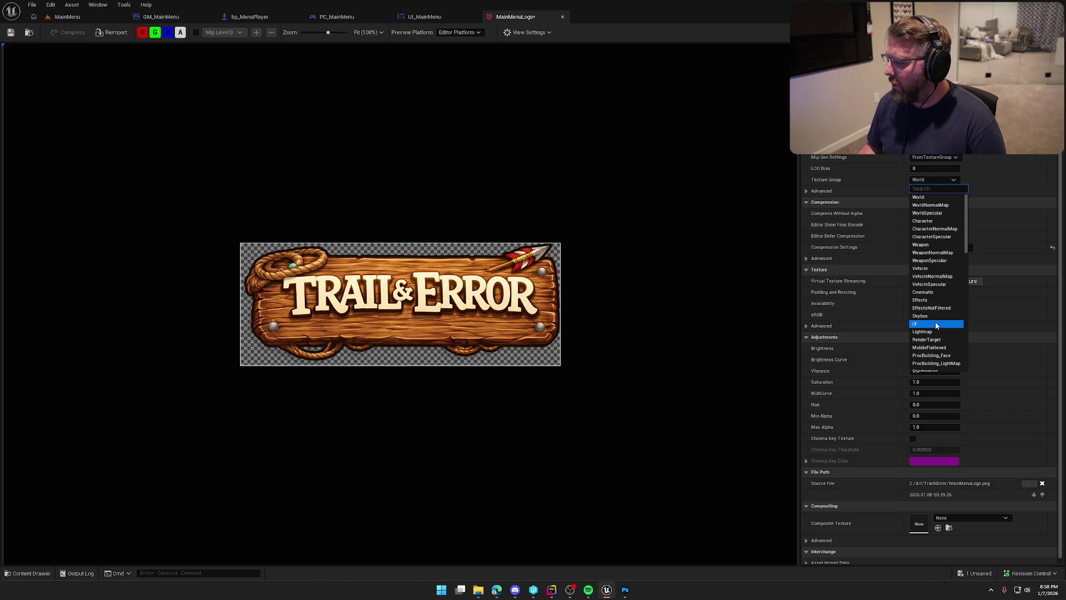
left_click(919, 323)
left_click(10, 34)
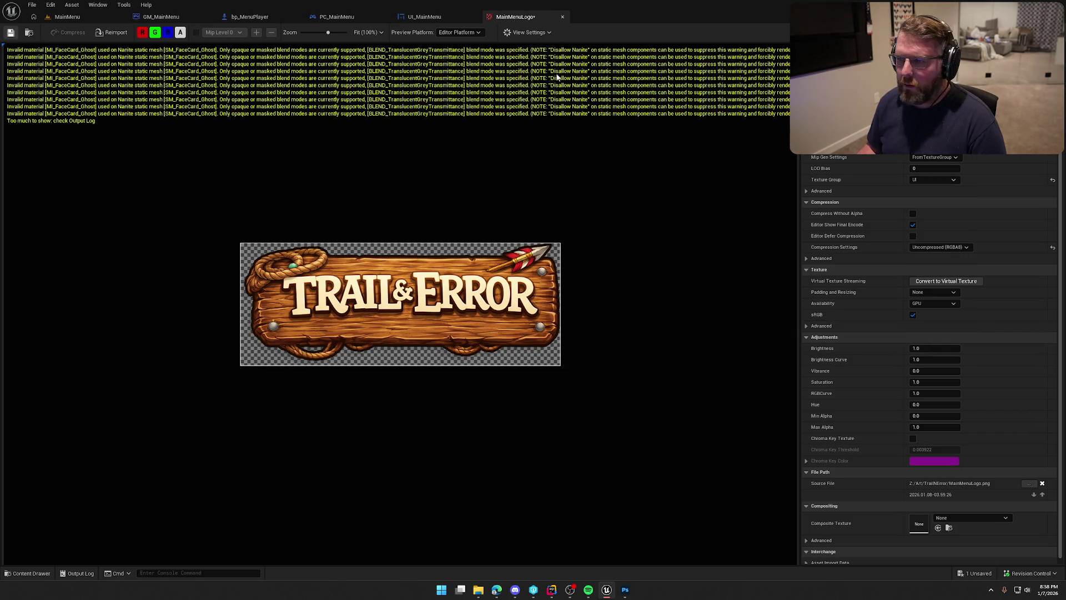
left_click(563, 16)
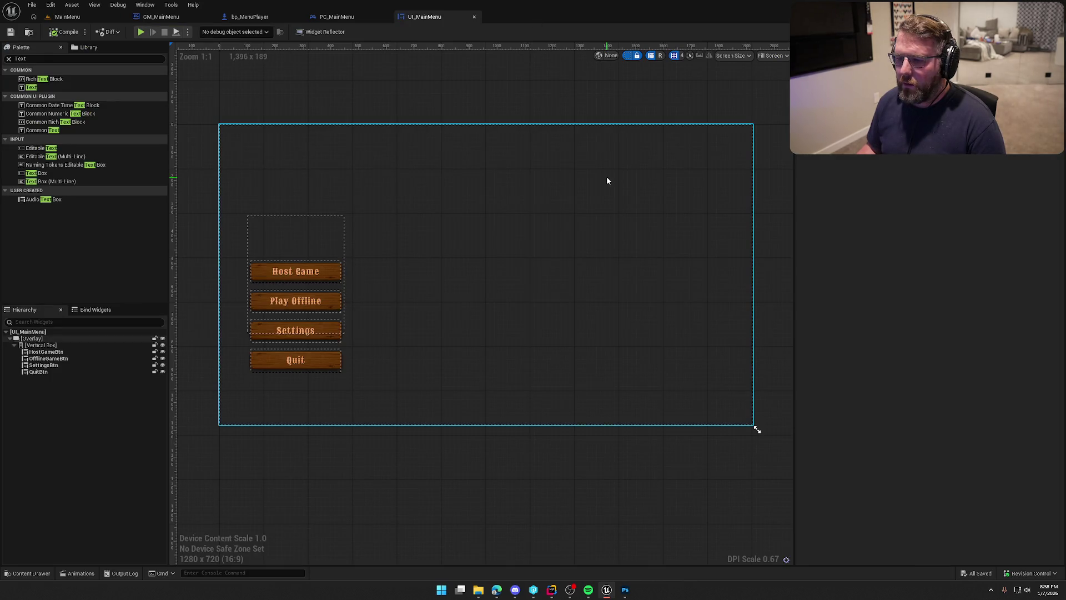
Place MainMenuLogo on the menu canvas, centred horizontally at its native size.
left_click(8, 58)
key("ctrl+space")
left_click_drag(401, 409, 467, 193)
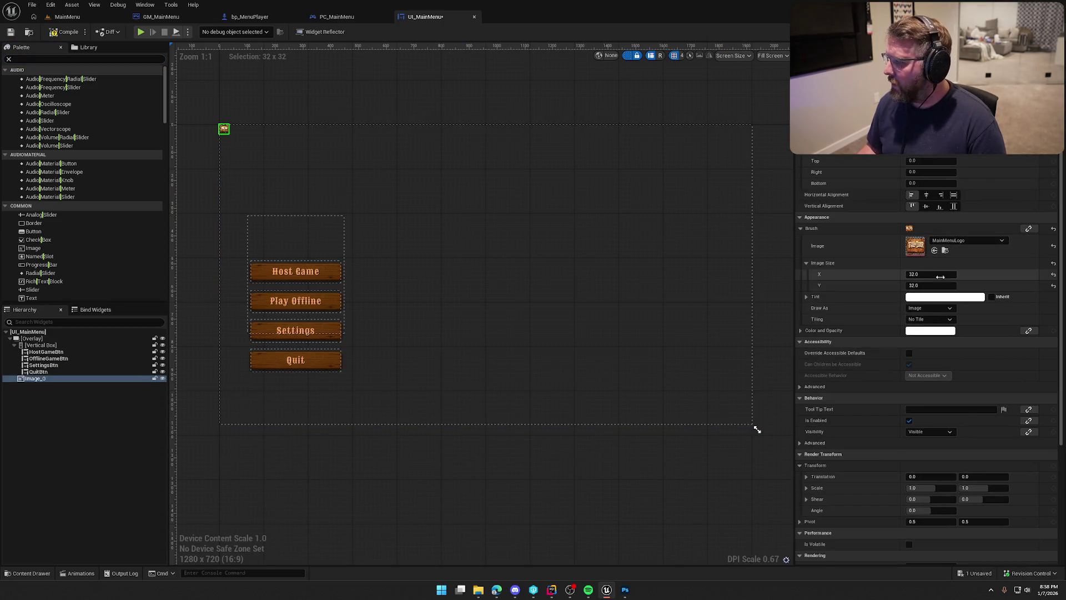
left_click(927, 194)
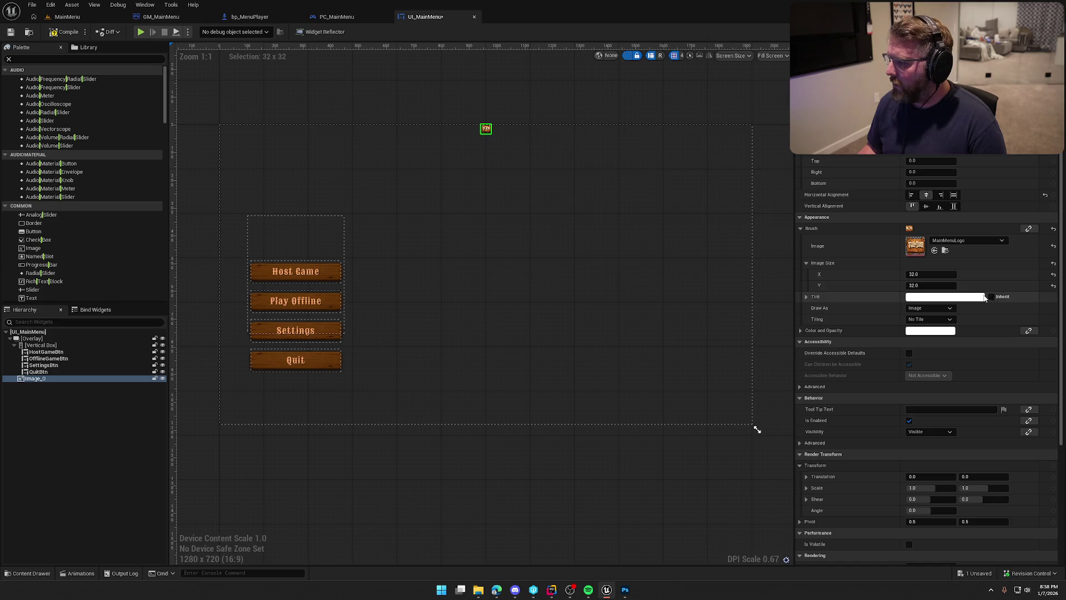
left_click(1051, 264)
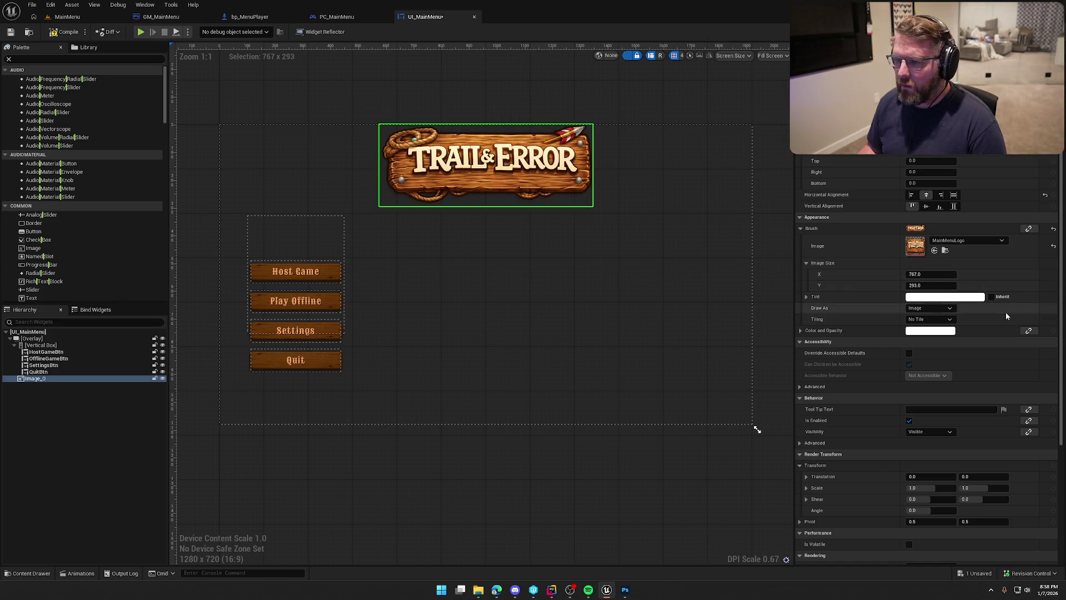
Set the logo's top padding to 50 and save the UI_MainMenu widget.
left_click(922, 160)
type("100")
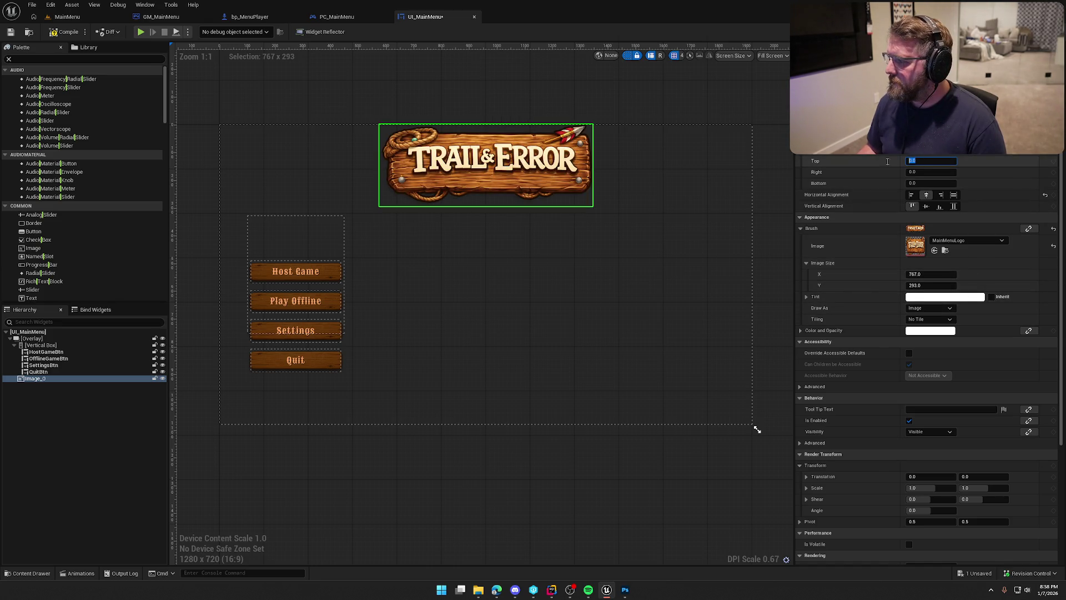
key("Return")
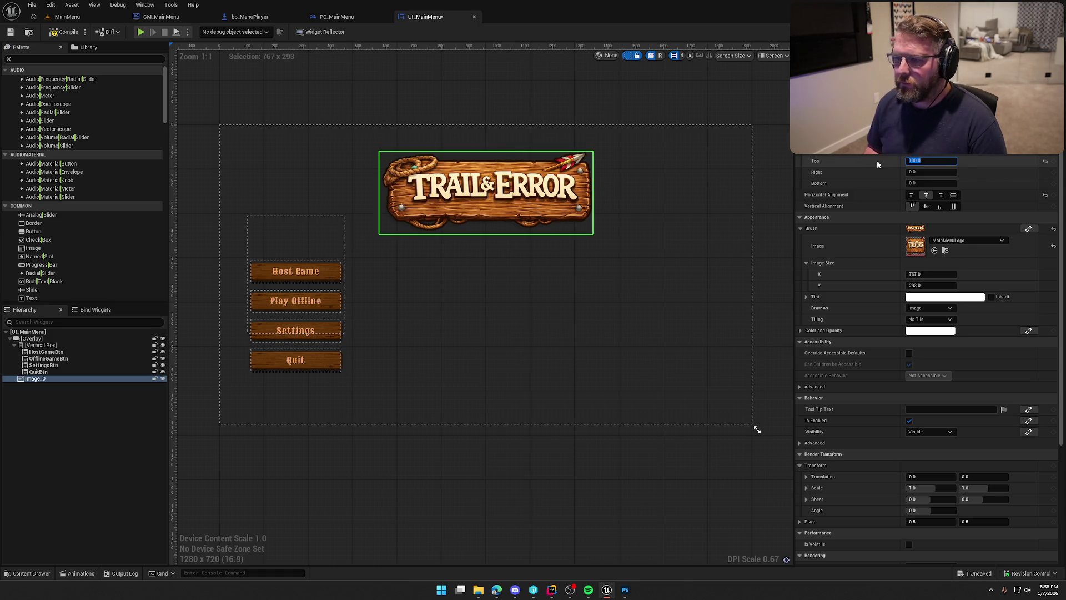
type("50")
key("Return")
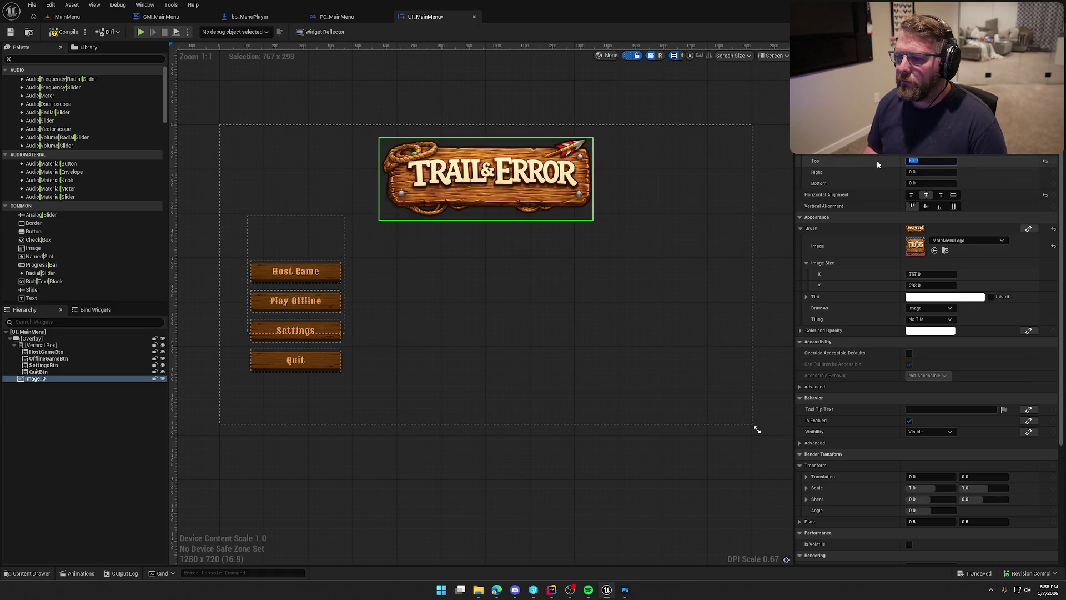
left_click(531, 92)
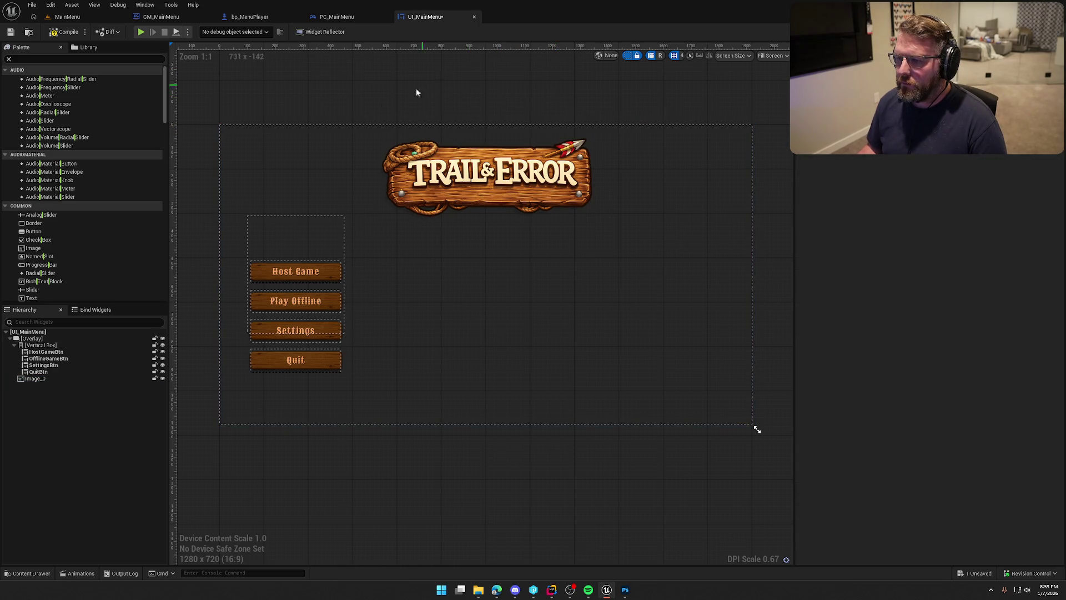
key("ctrl+s")
left_click(68, 17)
Play the MainMenu level in the editor to preview the logo, then stop and return to Photoshop.
left_click(206, 31)
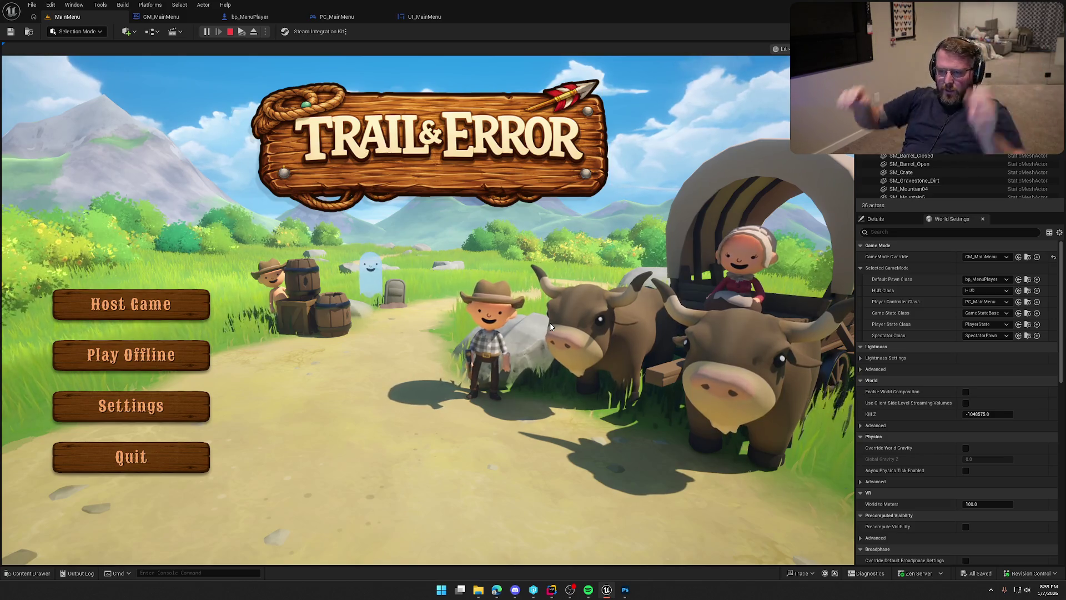
key("Escape")
left_click(625, 590)
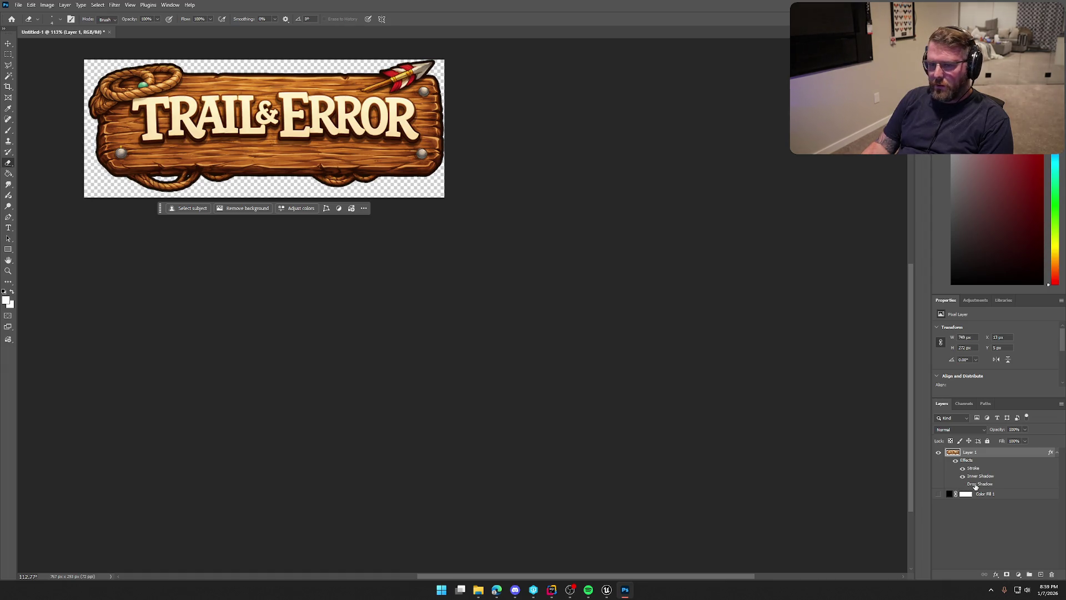
Trim the transparent pixels from around the sign's canvas.
left_click(48, 5)
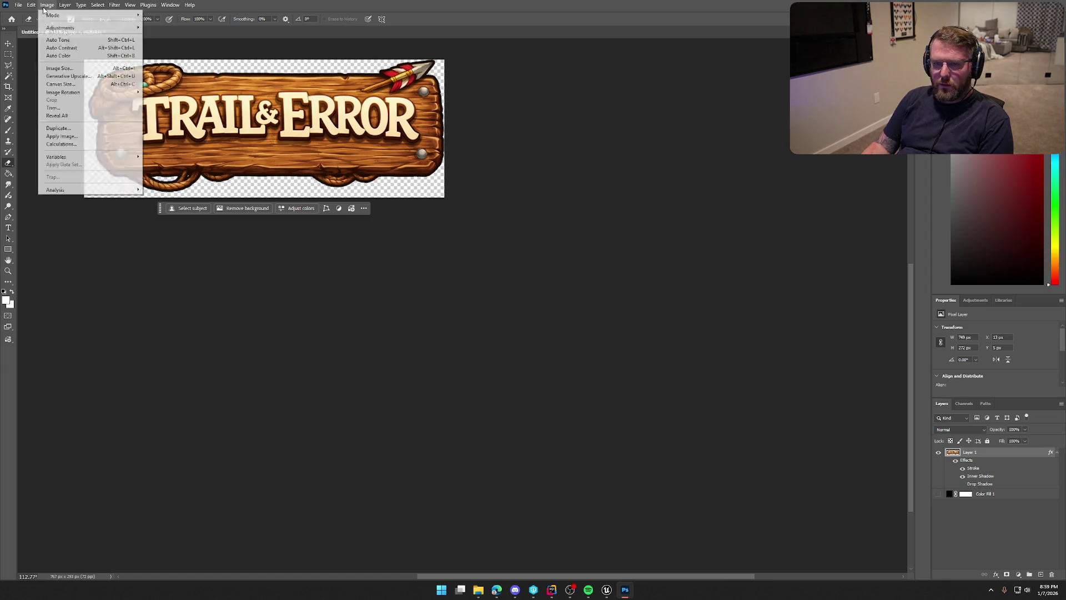
left_click(86, 112)
left_click(578, 174)
key("e")
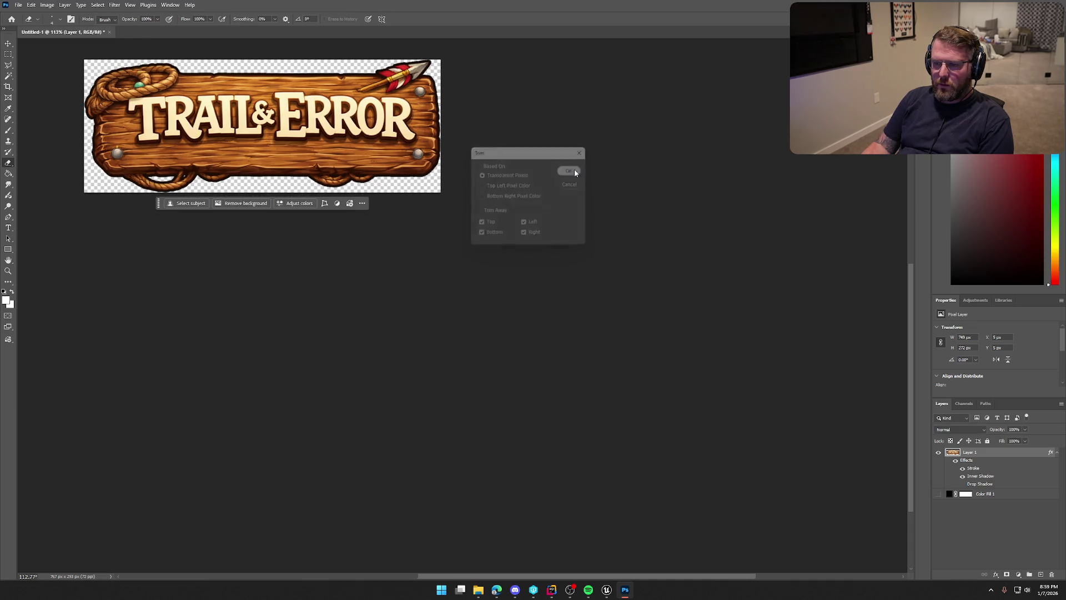
Export the sign as PNG, replacing the existing MainMenuLogo.png.
left_click(18, 4)
mouse_move(56, 151)
left_click(150, 150)
left_click(649, 175)
left_click(701, 443)
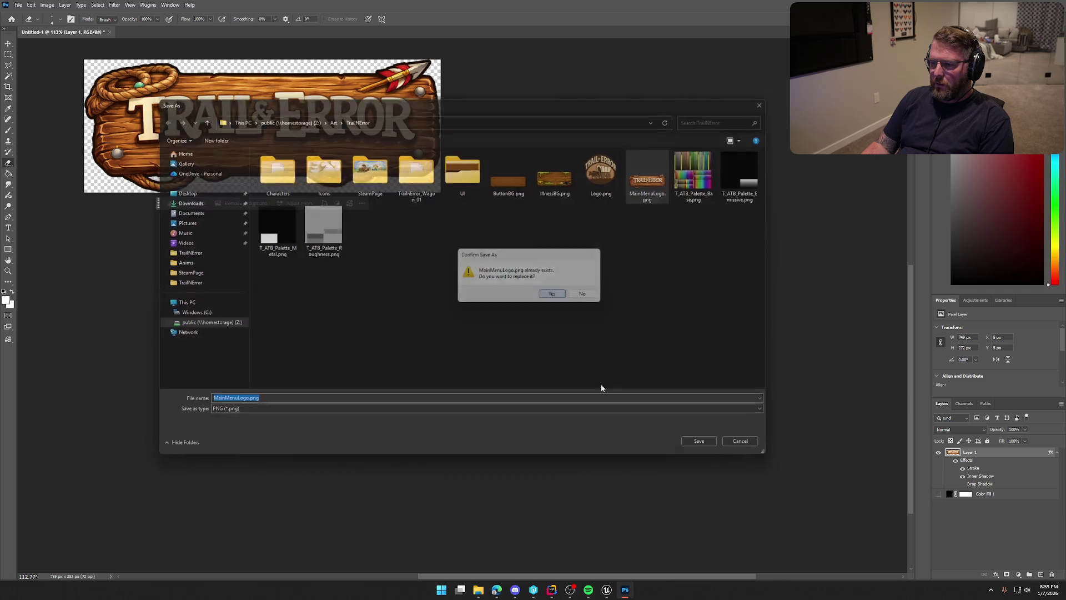
key("Return")
left_click(607, 590)
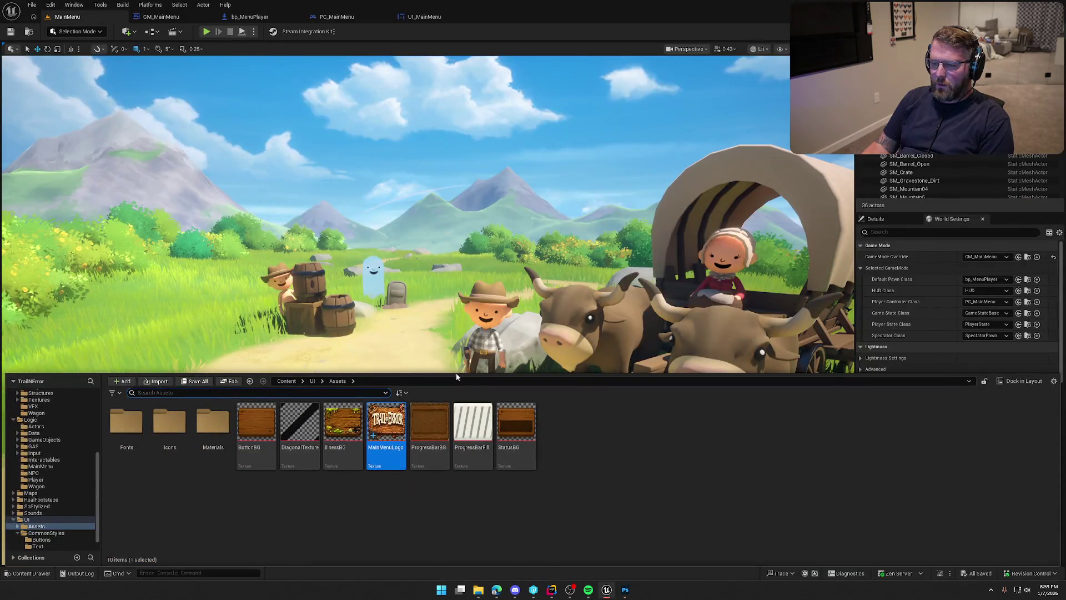
Reimport the MainMenuLogo texture from the updated PNG and save it.
right_click(387, 422)
left_click(438, 166)
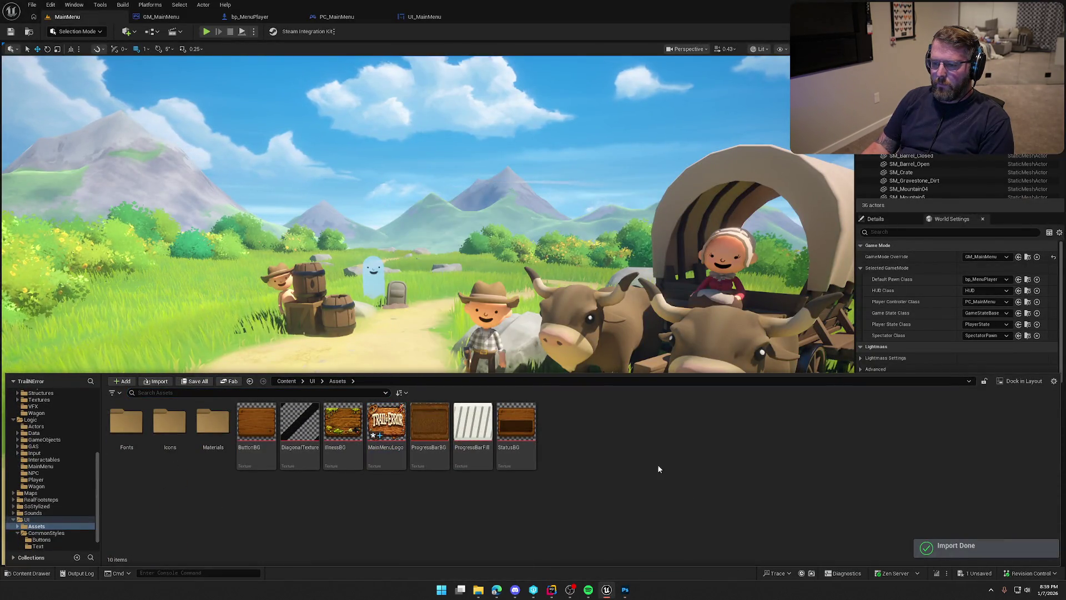
key("ctrl+s")
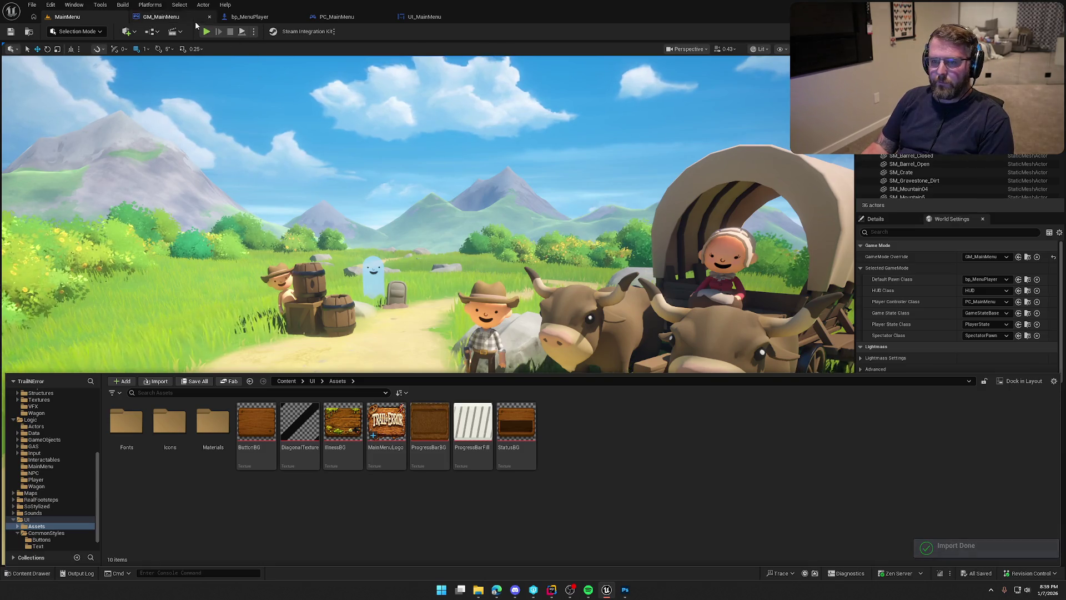
Run the main menu in a maximised viewport to check the trimmed logo.
key("F11")
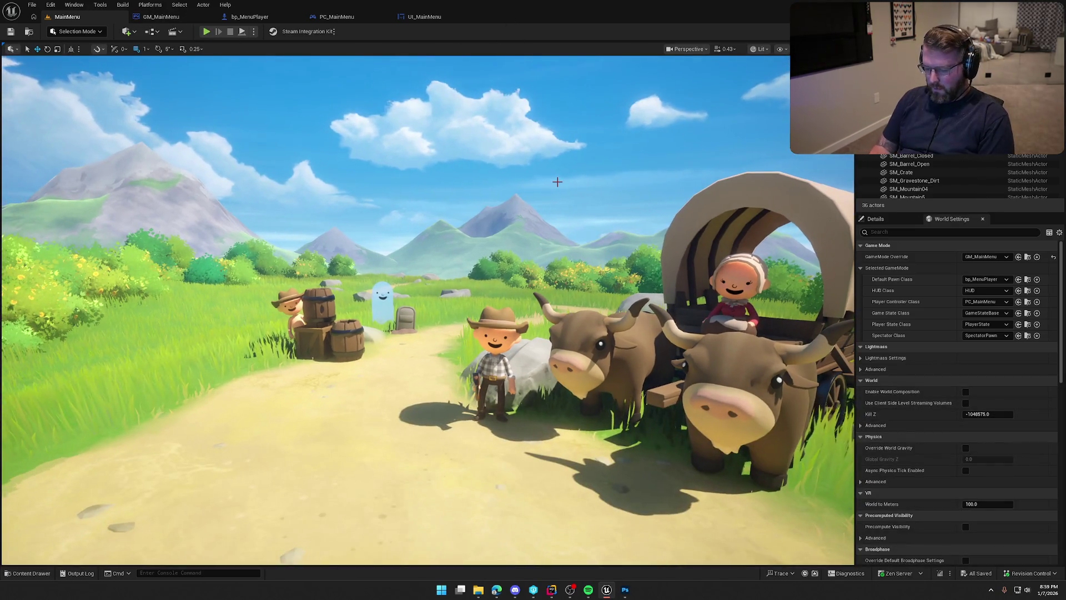
key("alt+p")
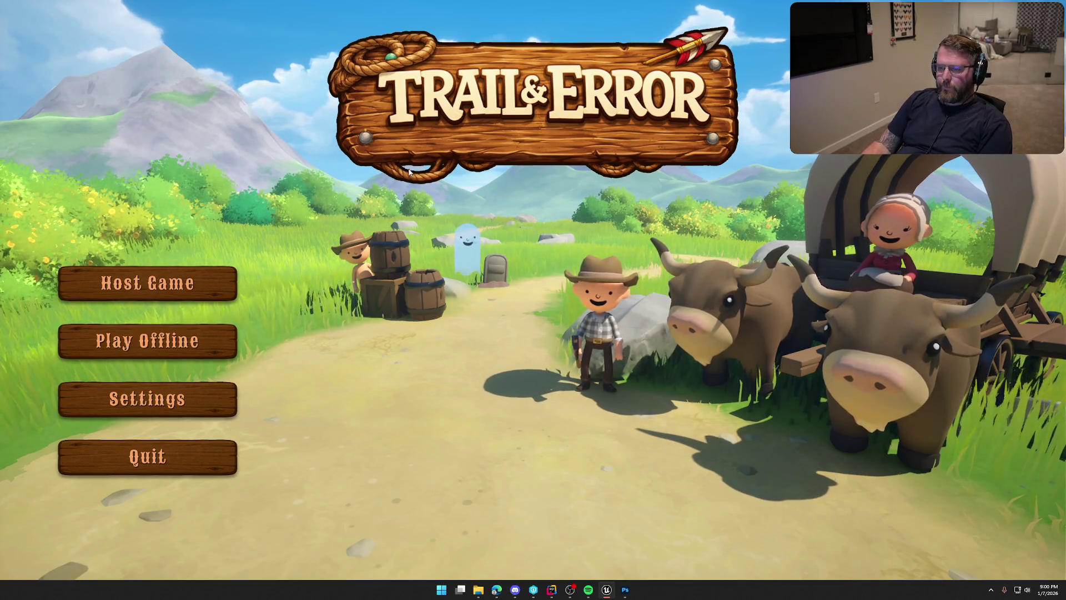
key("alt+Tab")
Erase the strip along the rope's top and the lower rope loops beneath the plank.
scroll(188, 201, "up", 3)
scroll(188, 201, "up", 3)
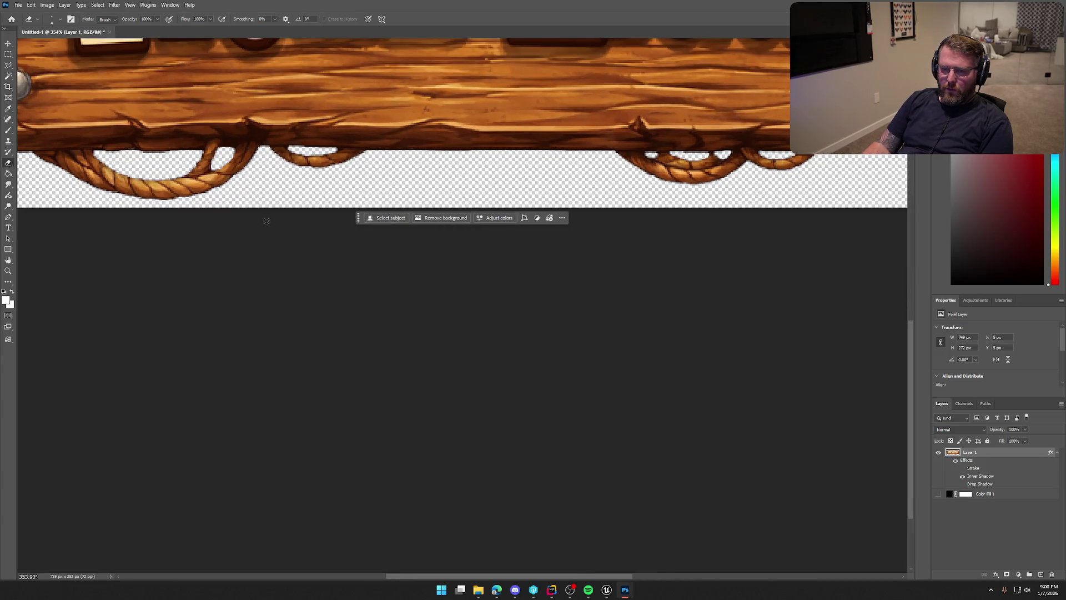
left_click_drag(519, 576, 438, 576)
scroll(439, 173, "up", 2)
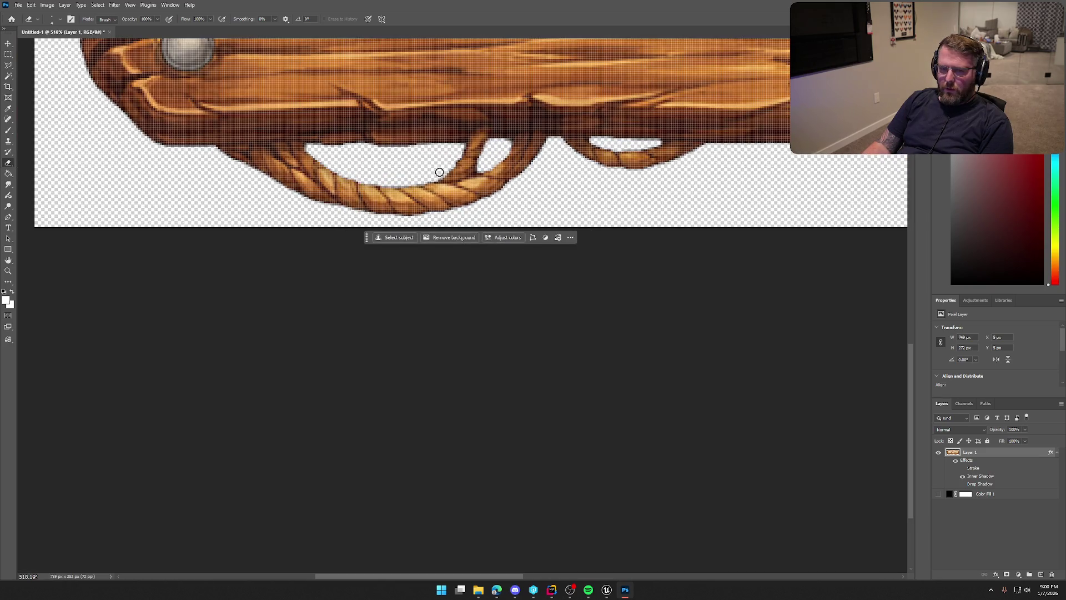
scroll(489, 262, "down", 2)
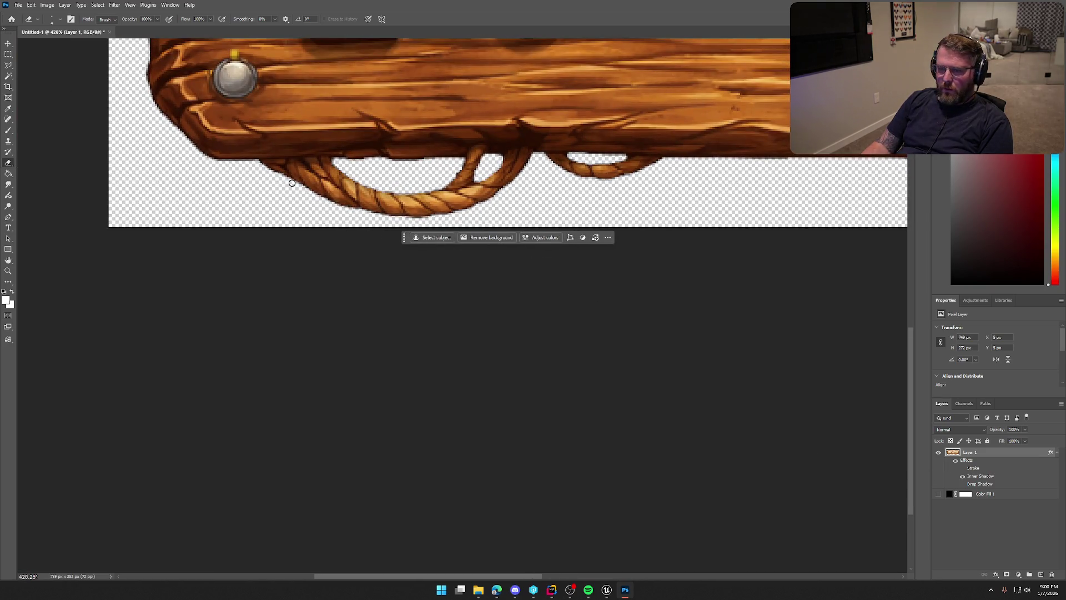
left_click(56, 22)
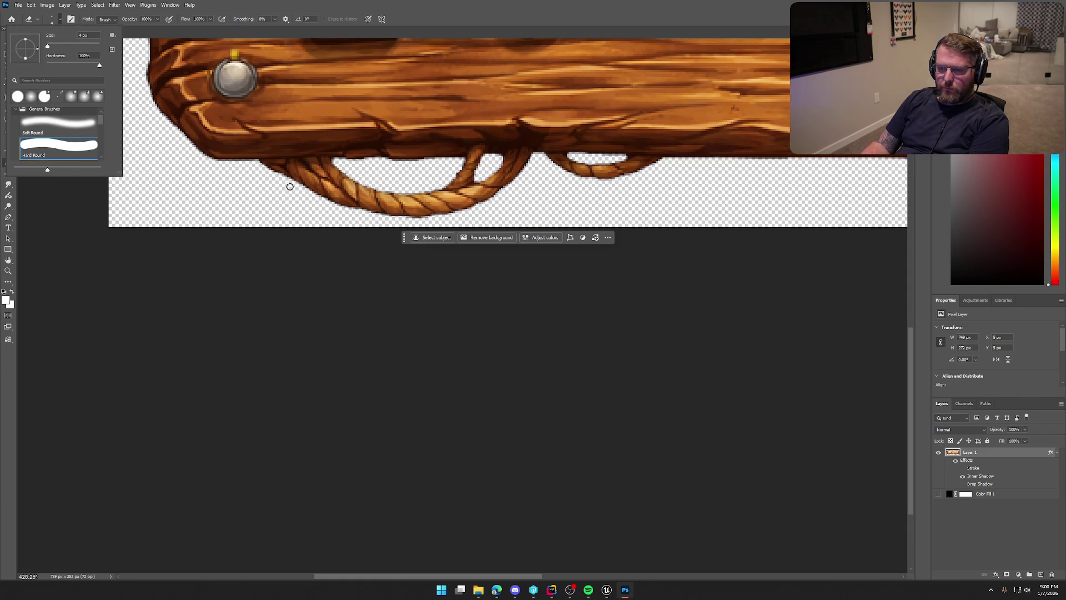
left_click(274, 182)
left_click_drag(275, 172, 414, 190)
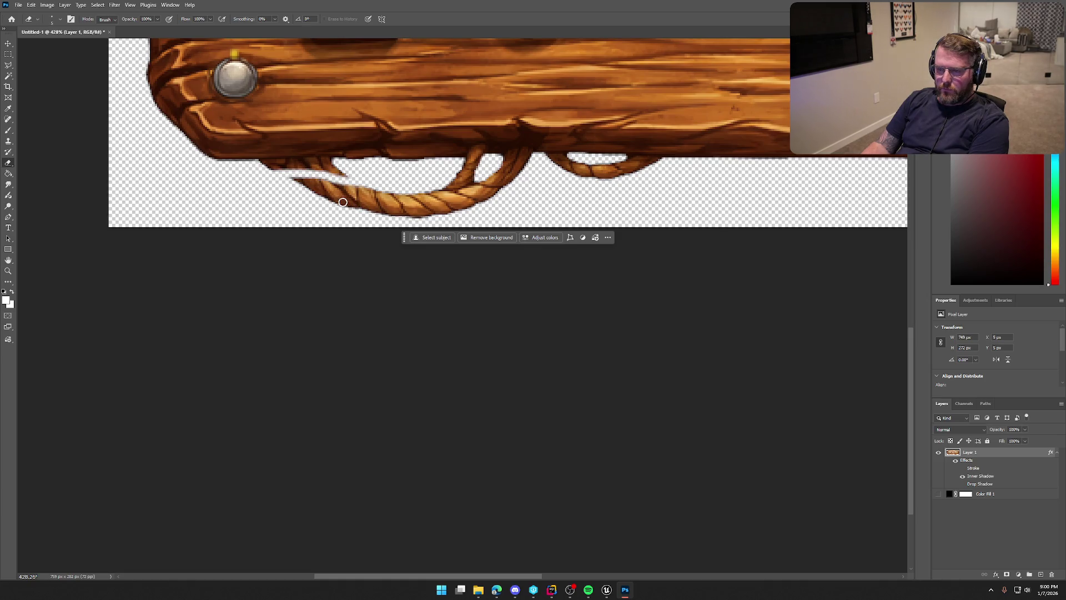
left_click_drag(404, 238, 375, 384)
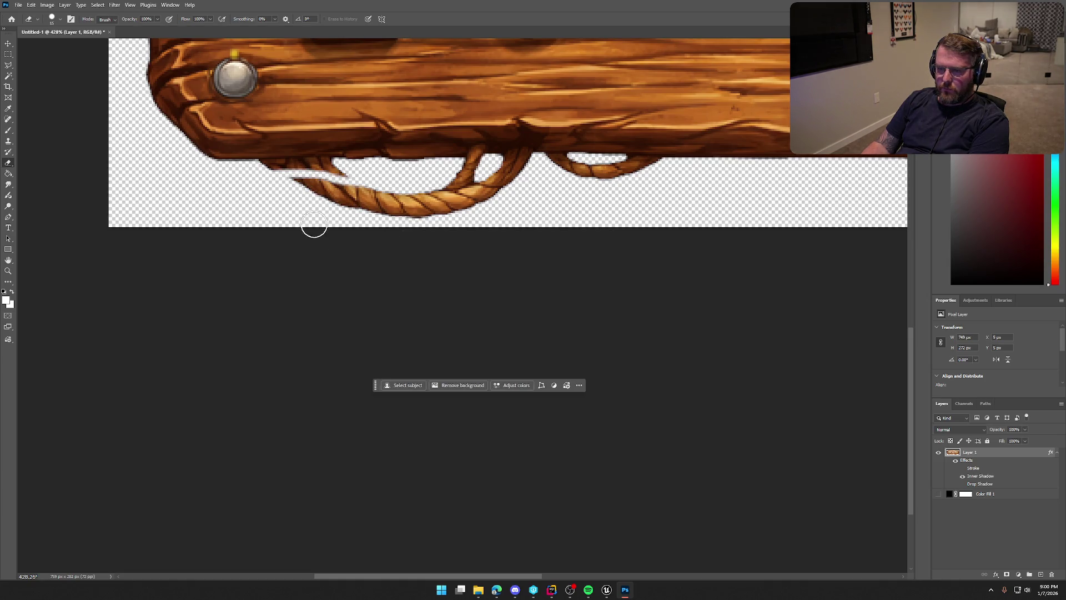
mouse_move(292, 192)
left_mouse_down()
mouse_move(434, 205)
mouse_move(497, 189)
mouse_move(260, 183)
left_mouse_up()
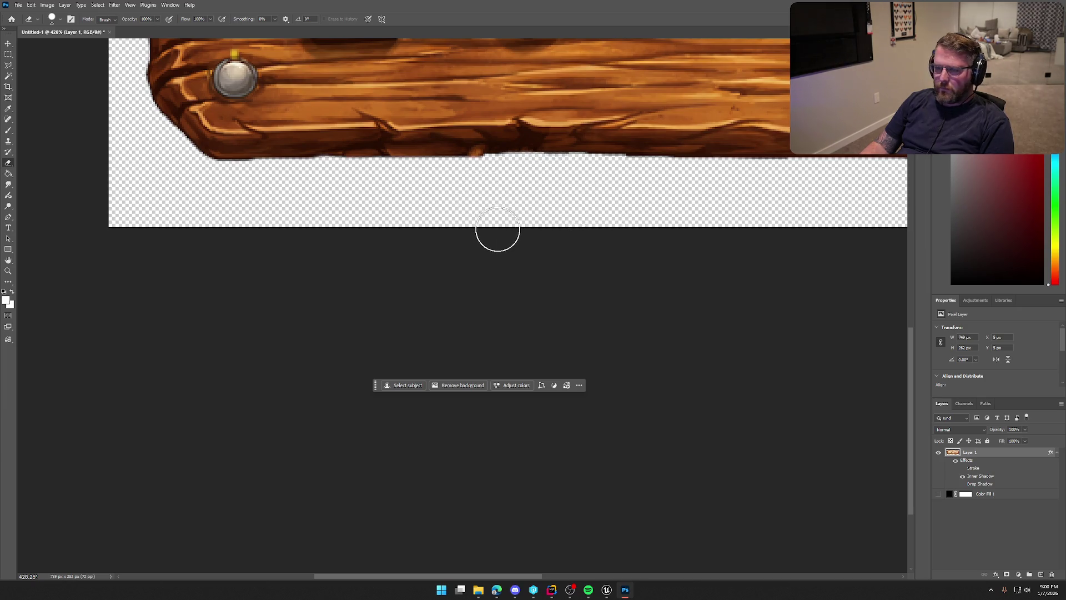
Erase the remaining sliver along the wood's bottom edge.
left_click_drag(464, 576, 628, 576)
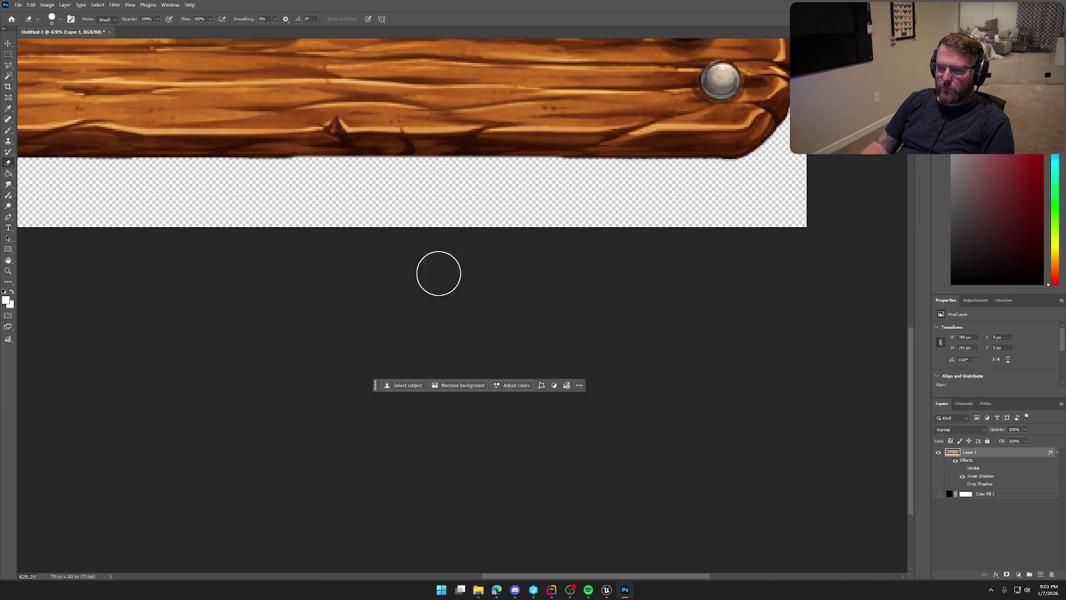
scroll(422, 261, "down", 5)
scroll(243, 217, "up", 3)
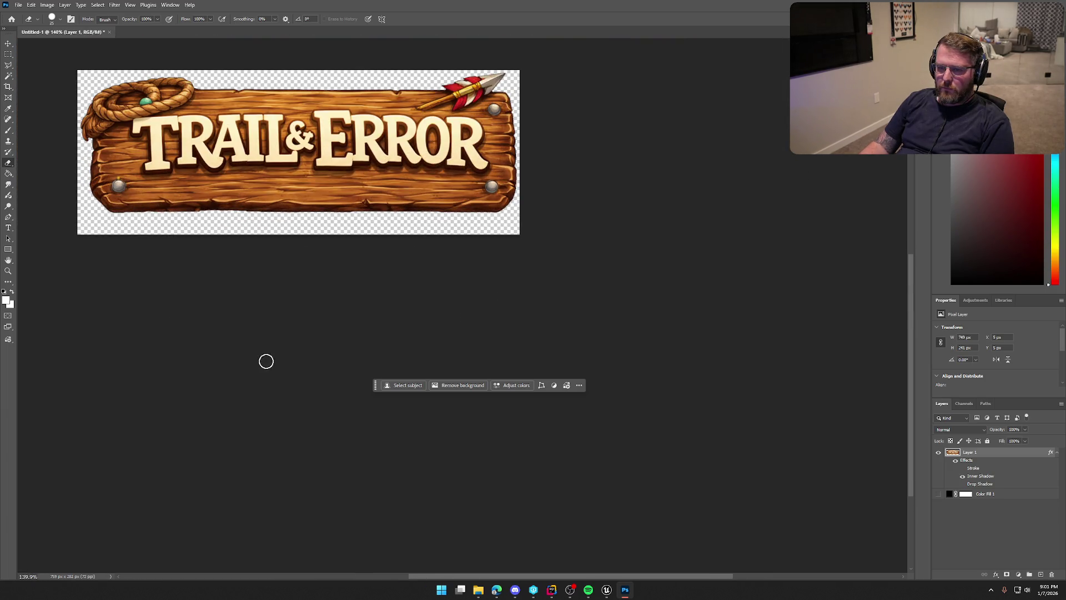
scroll(90, 200, "up", 6)
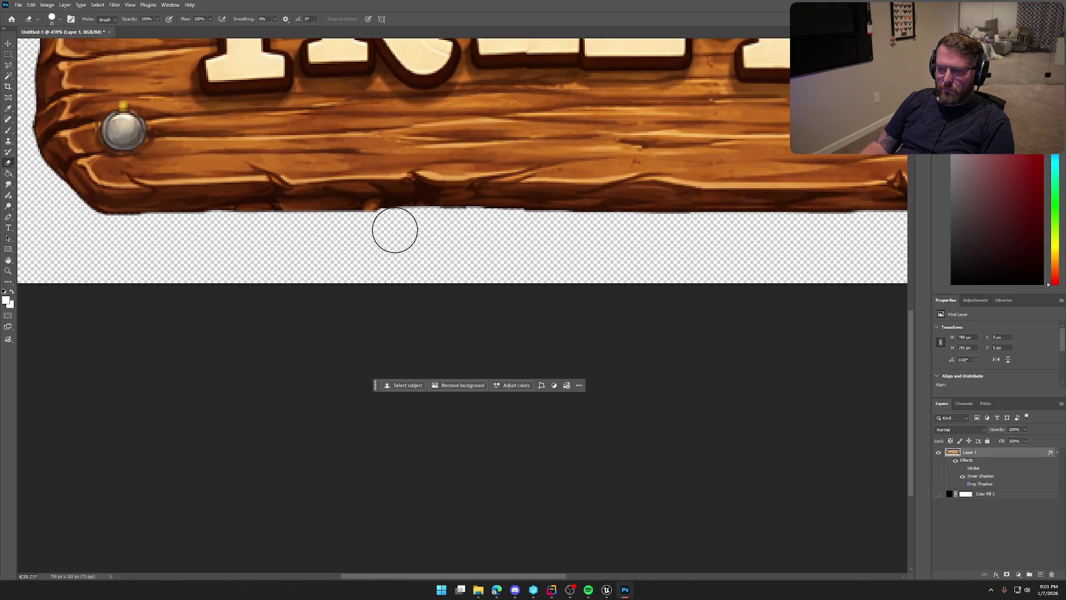
left_click(395, 230)
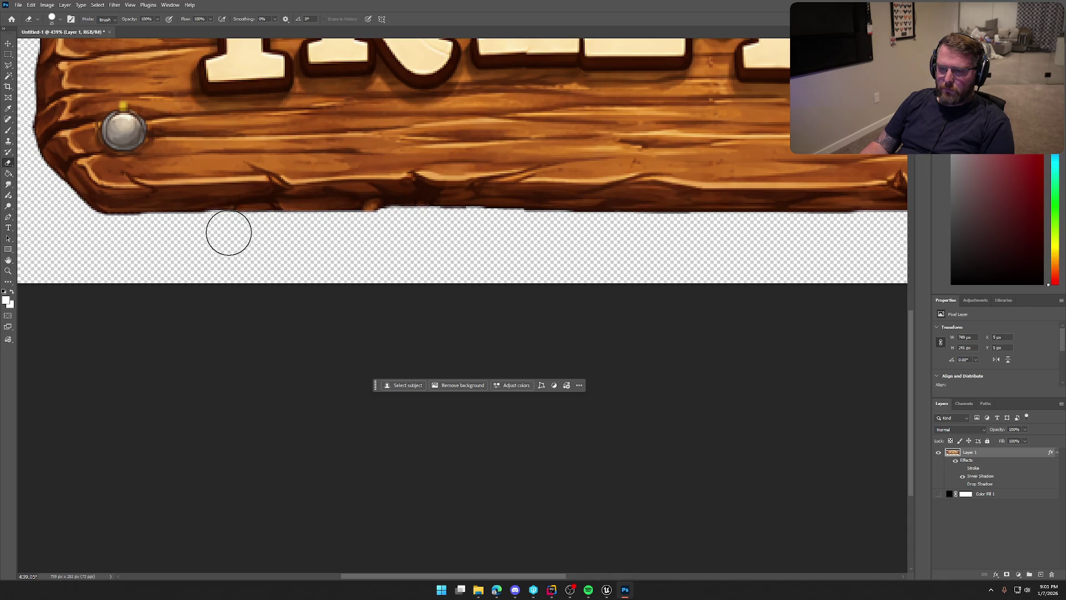
scroll(700, 195, "down", 2)
scroll(701, 195, "down", 4)
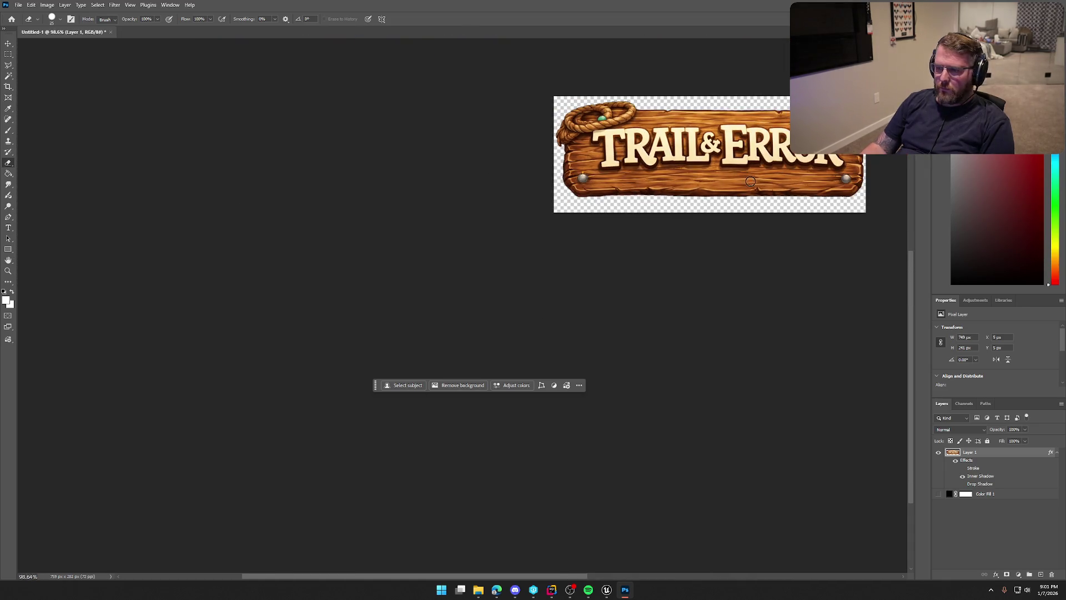
scroll(825, 208, "up", 2)
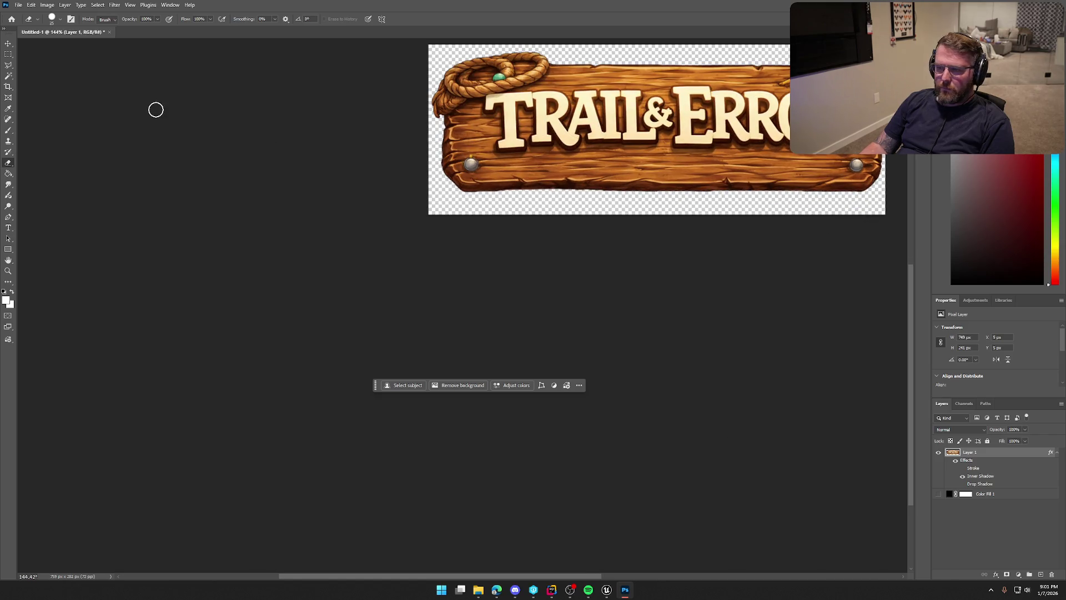
left_click(32, 5)
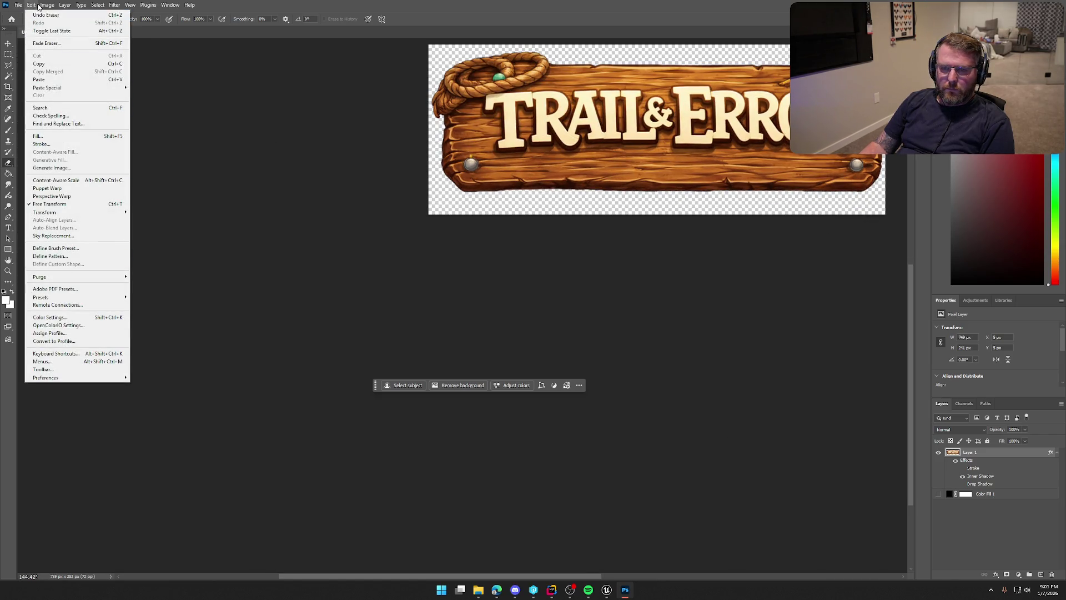
Trim away the transparent pixels around the cleaned sign.
left_click(57, 9)
left_click(48, 5)
left_click(63, 108)
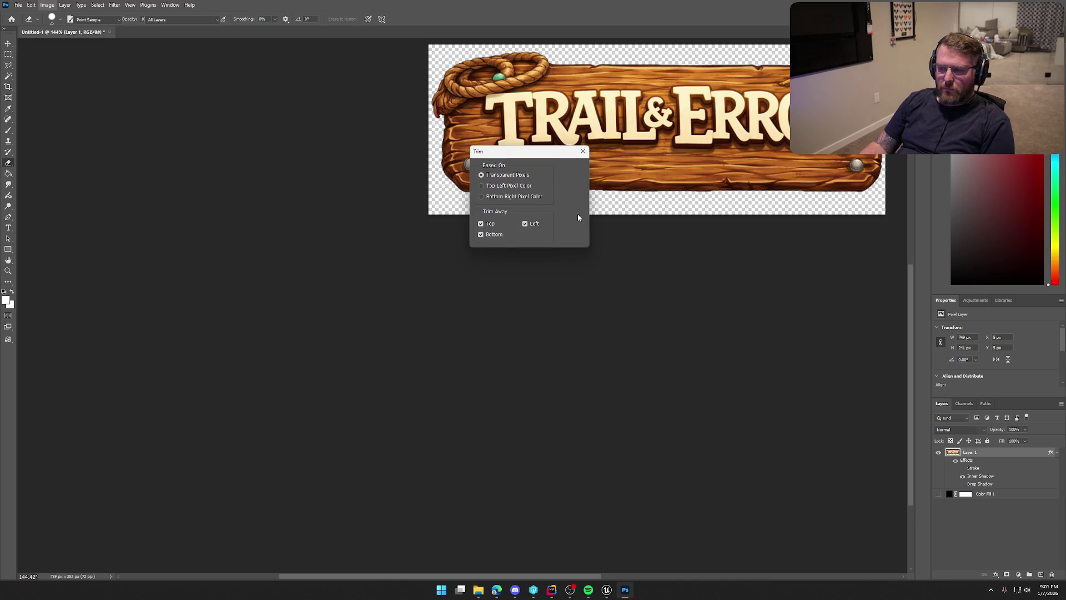
left_click(571, 170)
key("e")
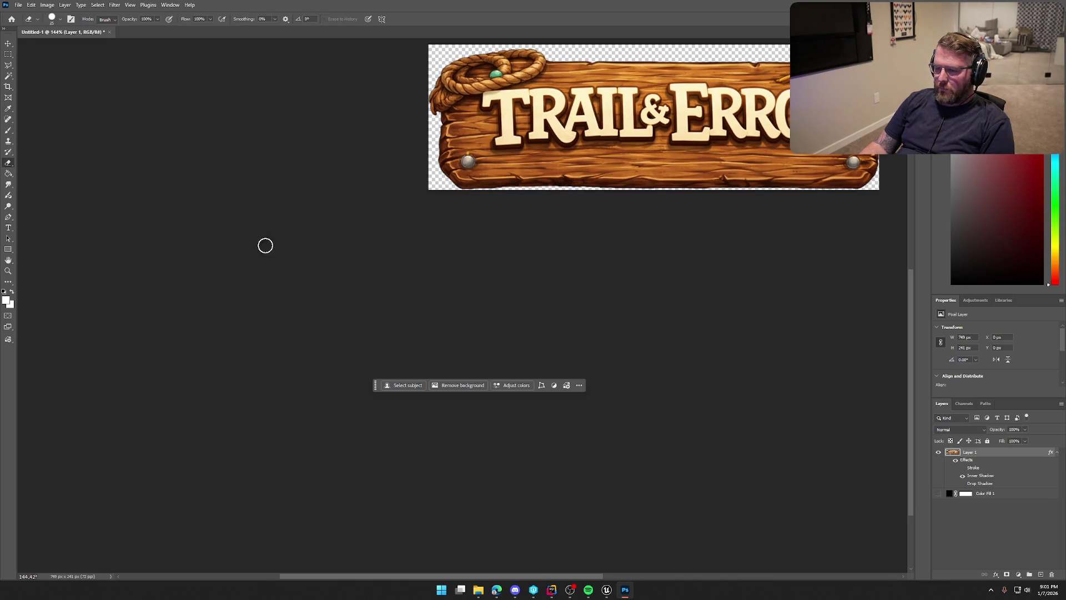
Quick-export the sign as PNG over MainMenuLogo.png and return to Unreal Engine.
left_click(18, 5)
mouse_move(50, 151)
left_click(140, 151)
left_click(639, 180)
left_click(701, 443)
left_click(554, 296)
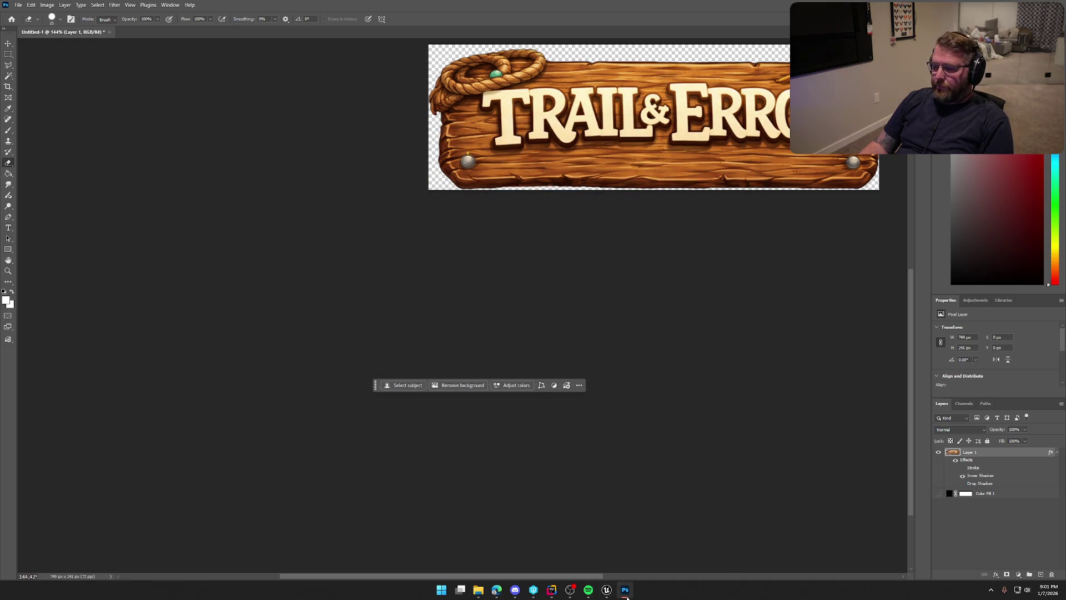
left_click(606, 590)
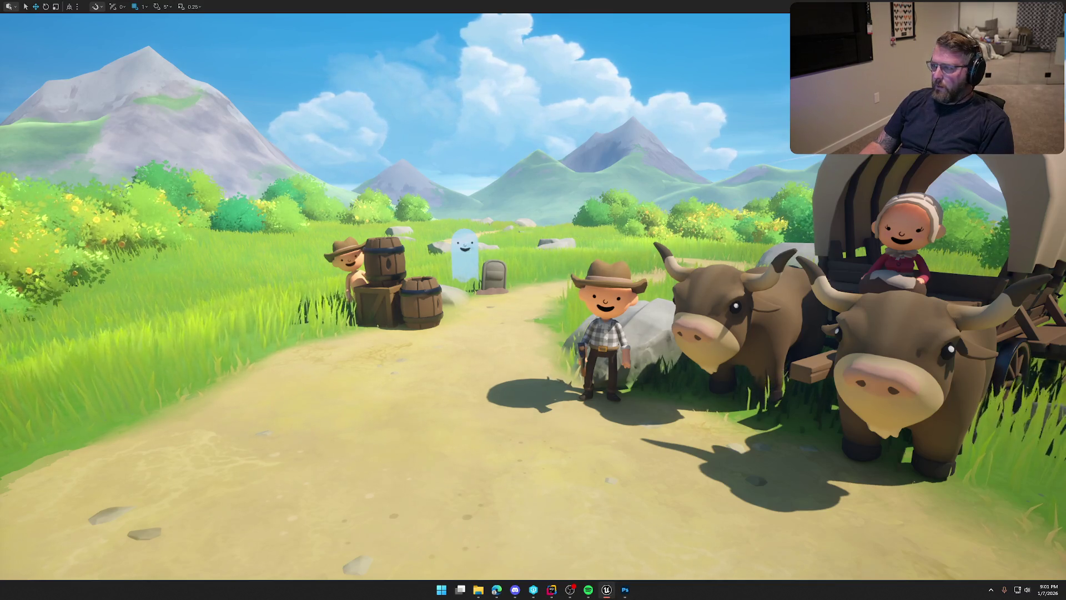
key("F11")
Reimport the MainMenuLogo texture from the Content Drawer.
key("ctrl+space")
left_click(387, 428)
right_click(387, 428)
left_click(437, 166)
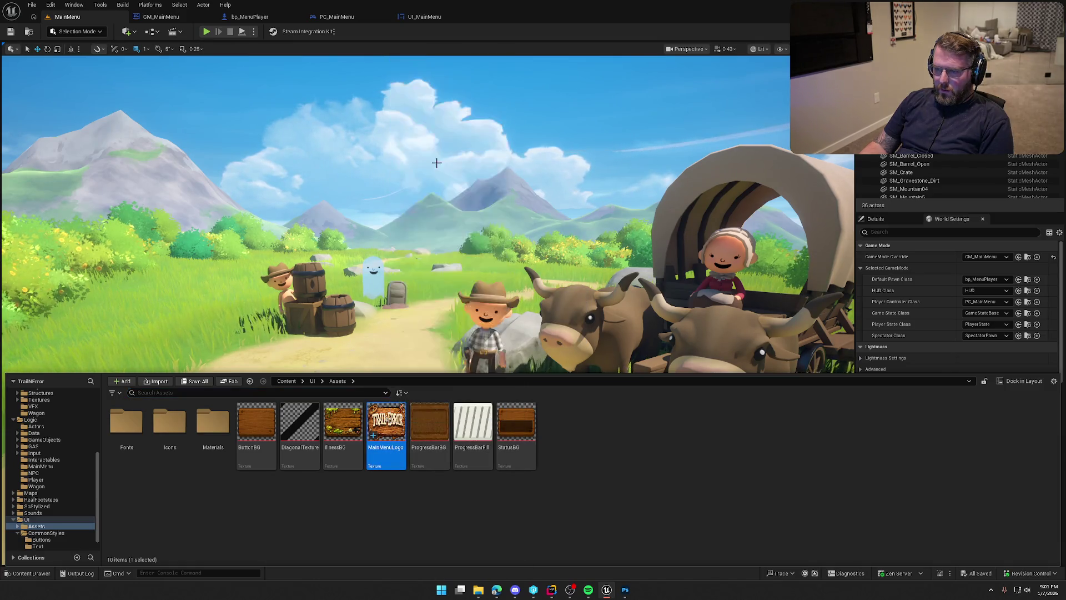
left_click(662, 465)
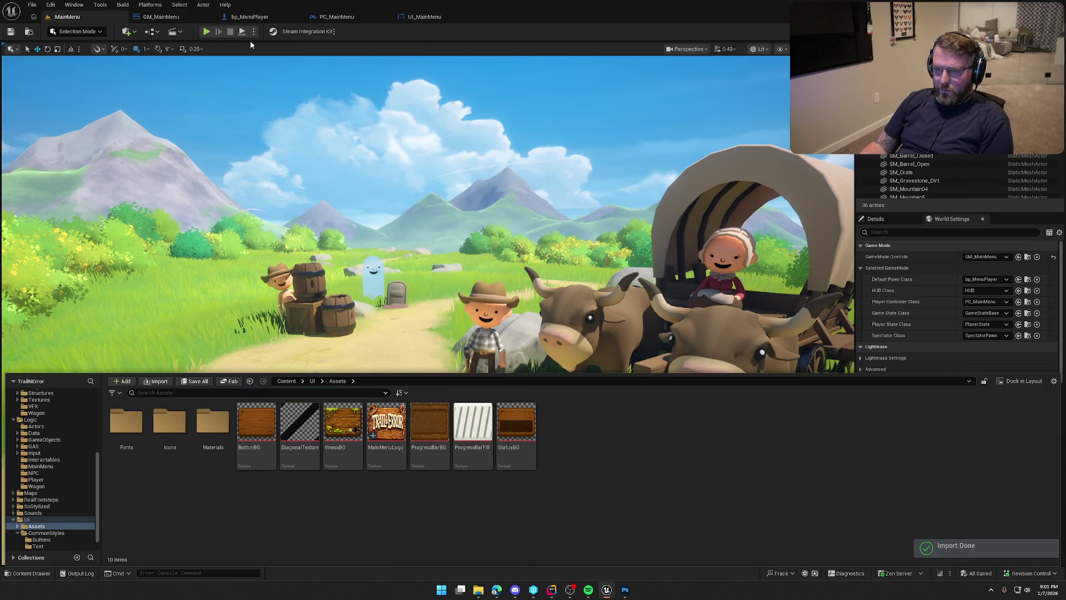
key("ctrl+space")
Preview the running main menu full-screen with the refreshed logo, then stop.
key("F11")
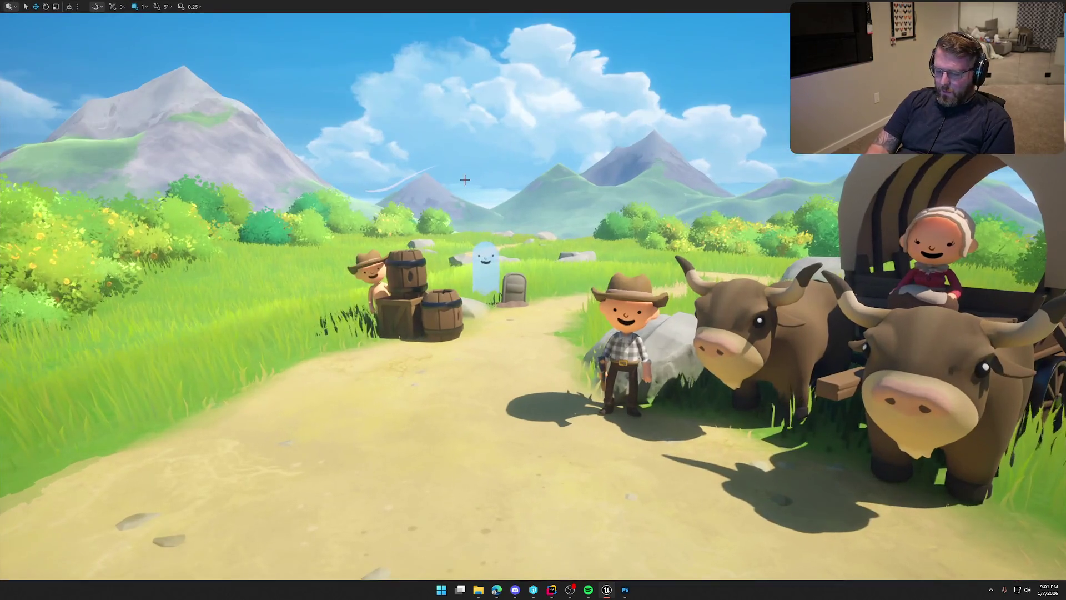
key("alt+p")
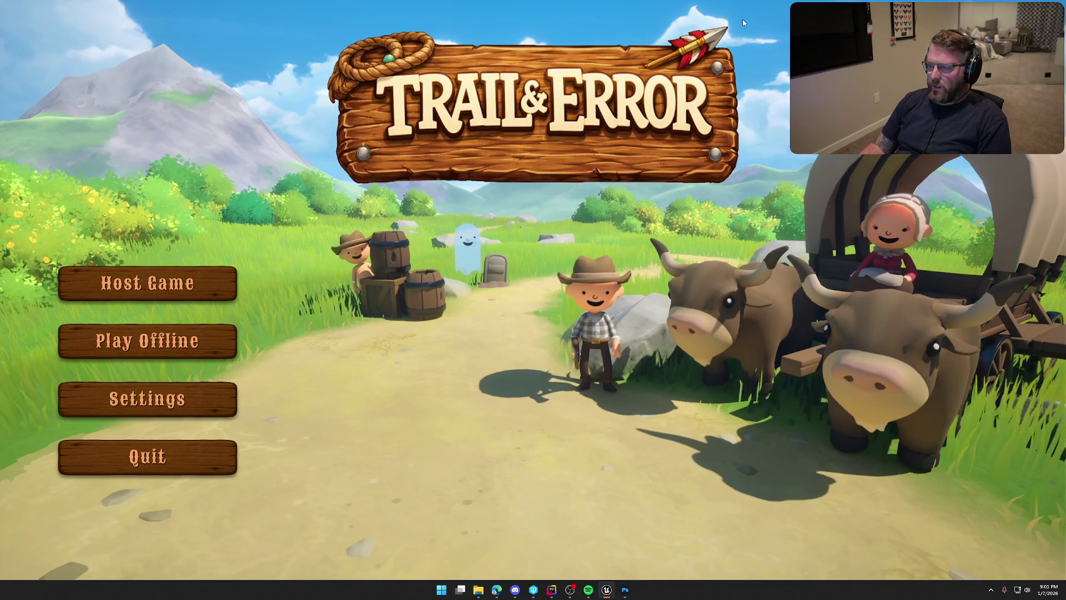
key("Escape")
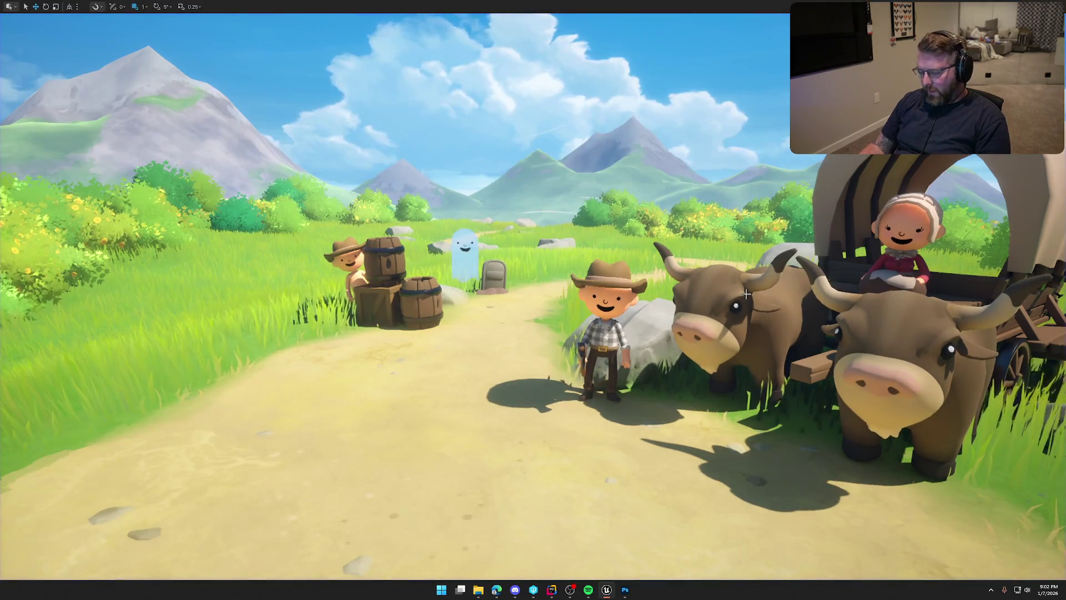
key("F11")
Back in Photoshop, select the transparent area around the sign with the Magic Wand.
left_click(624, 590)
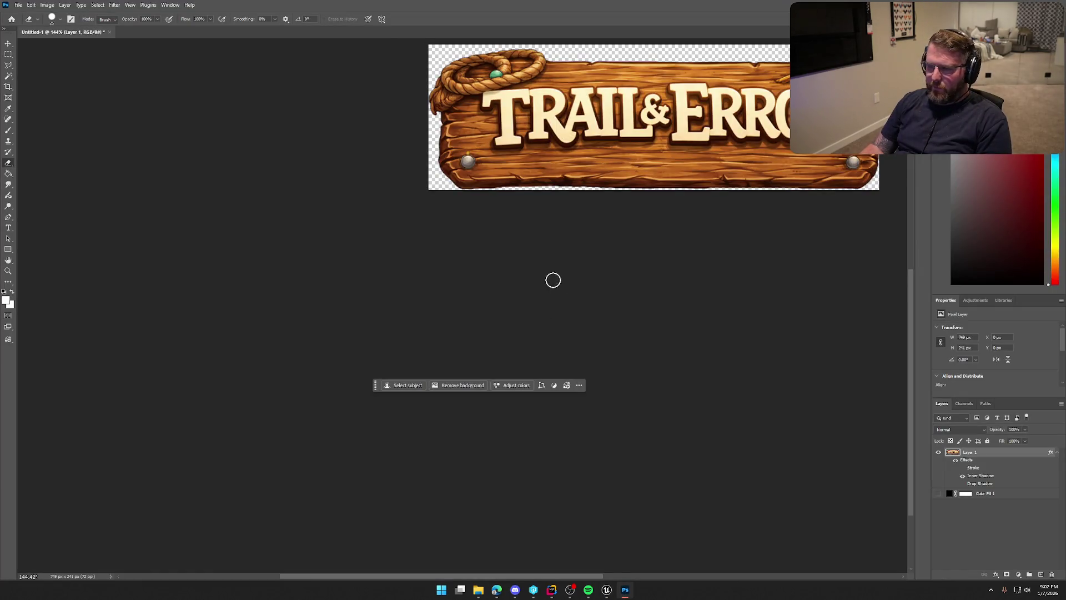
left_click_drag(544, 576, 622, 576)
scroll(472, 340, "up", 4)
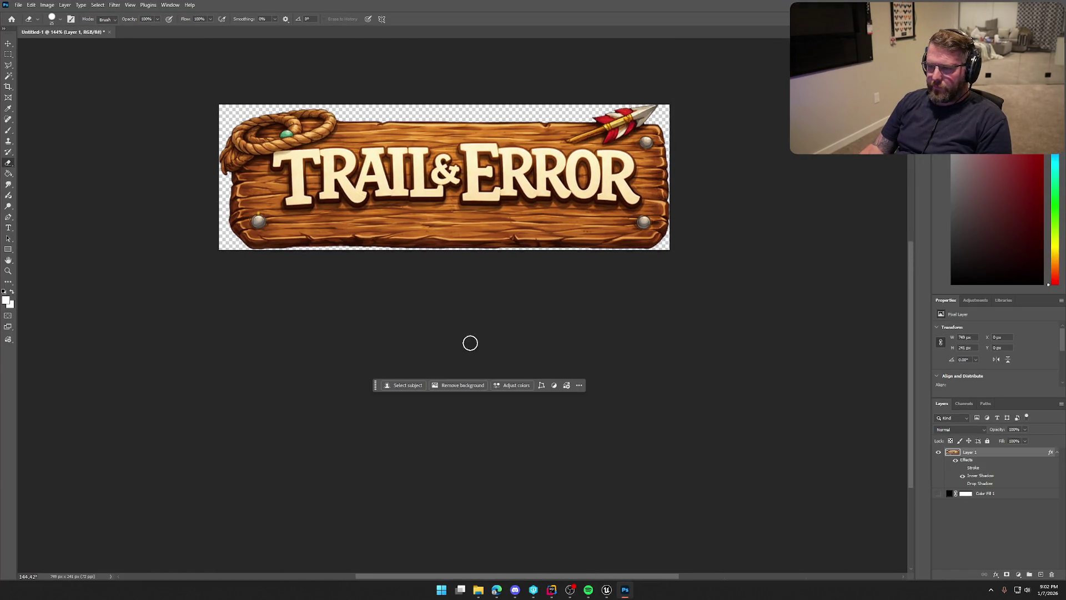
scroll(367, 249, "up", 2, "alt")
left_click(10, 78)
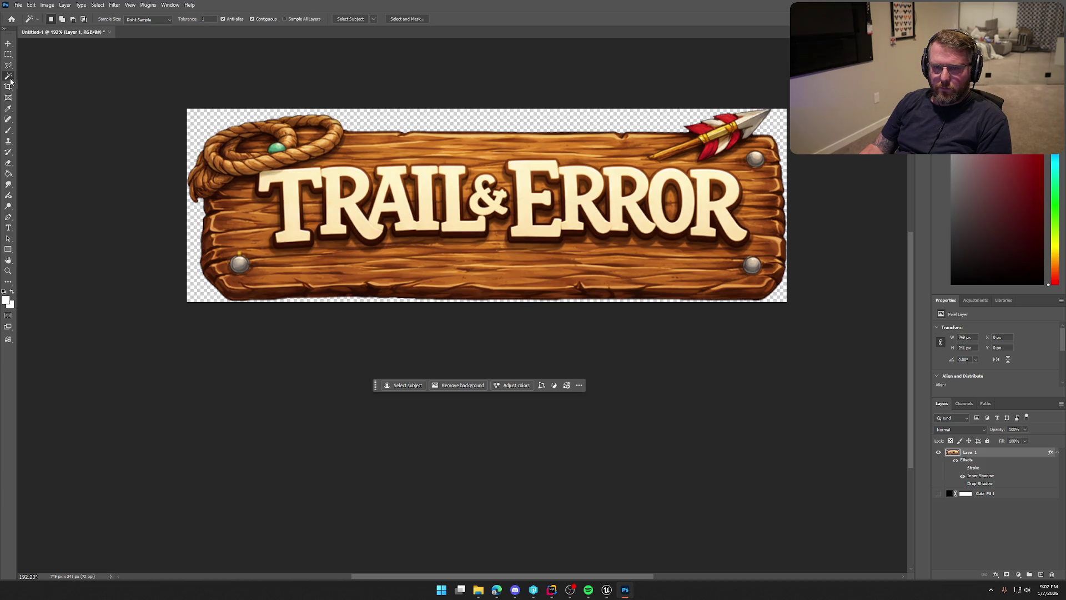
left_click(197, 127)
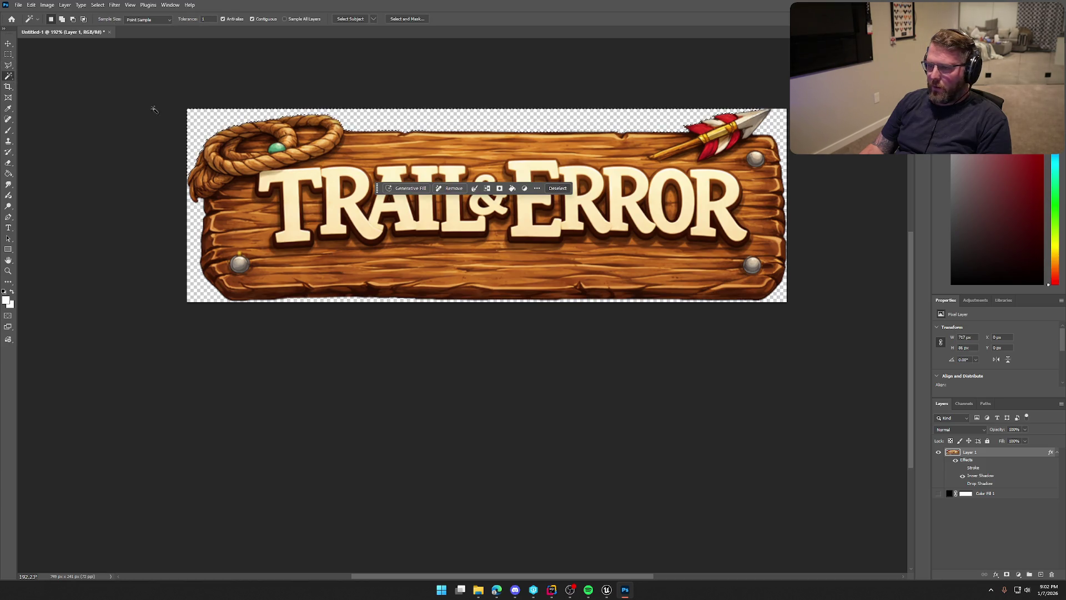
Resize the canvas to 850 × 300 px, centred, and reselect the transparent surroundings.
left_click(46, 6)
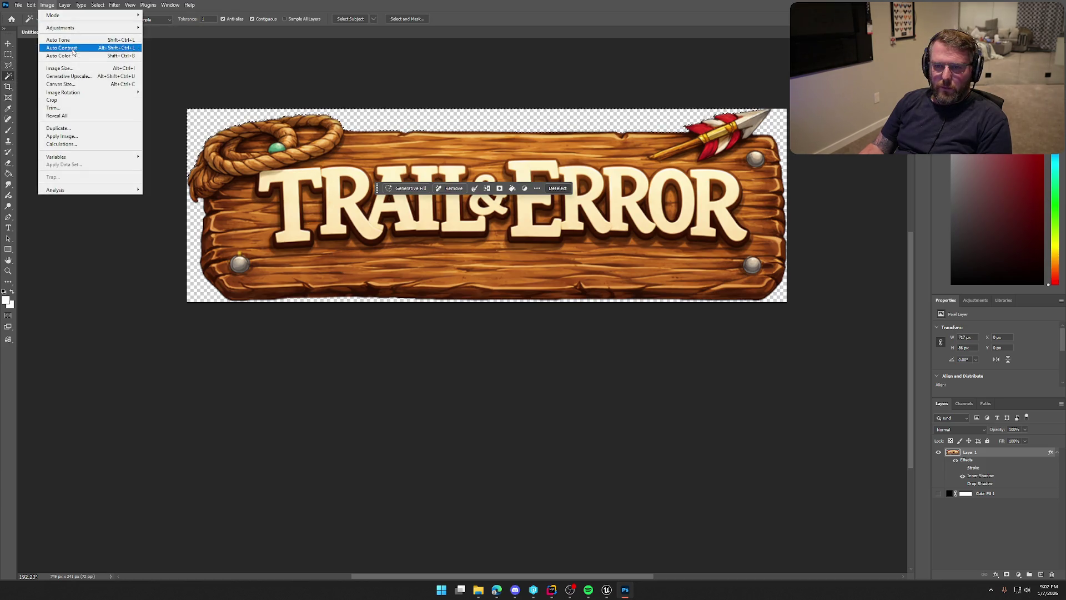
left_click(82, 85)
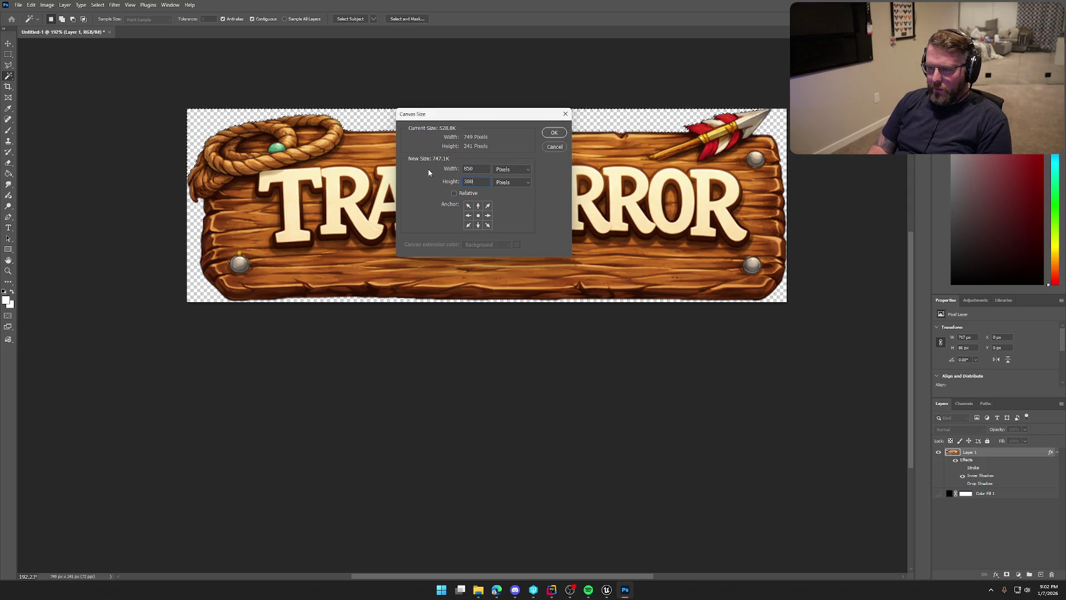
key("Return")
left_click(230, 234)
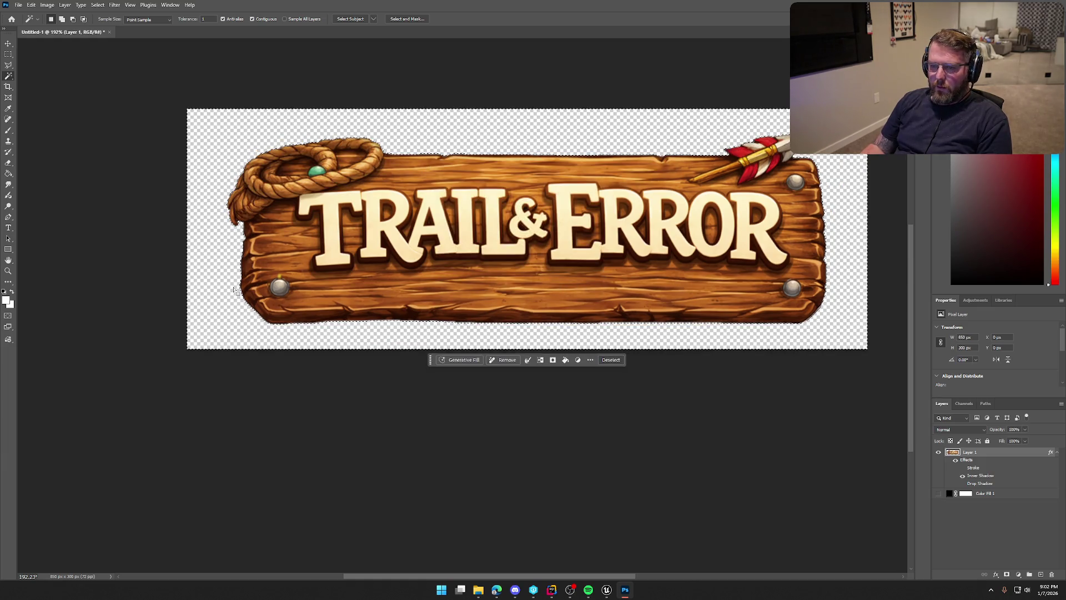
Feather the selection by 5 px, delete the soft edge, then undo the deletion.
left_click(528, 360)
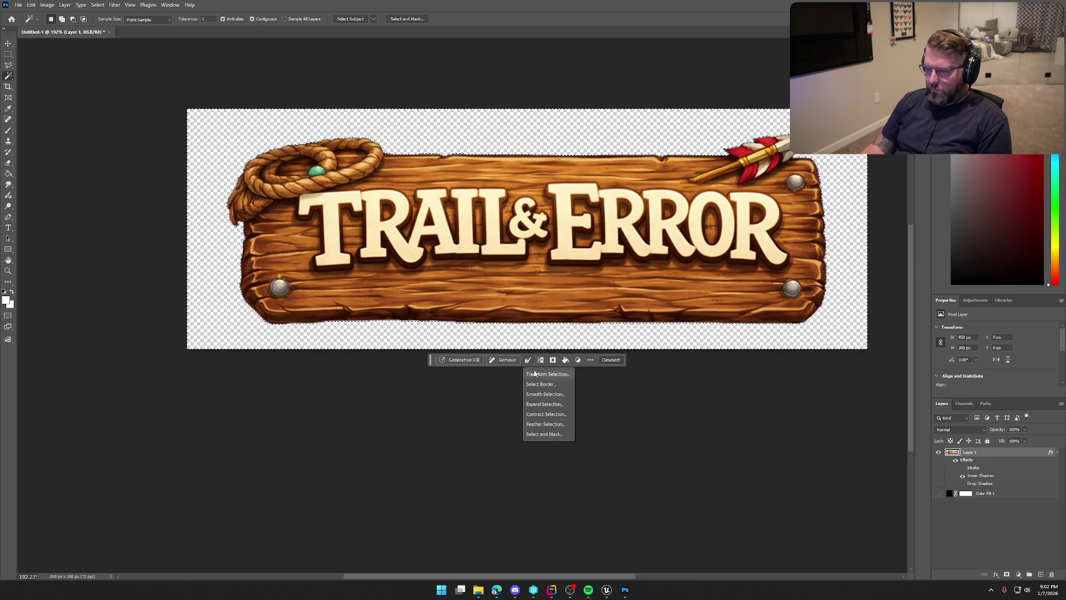
left_click(543, 424)
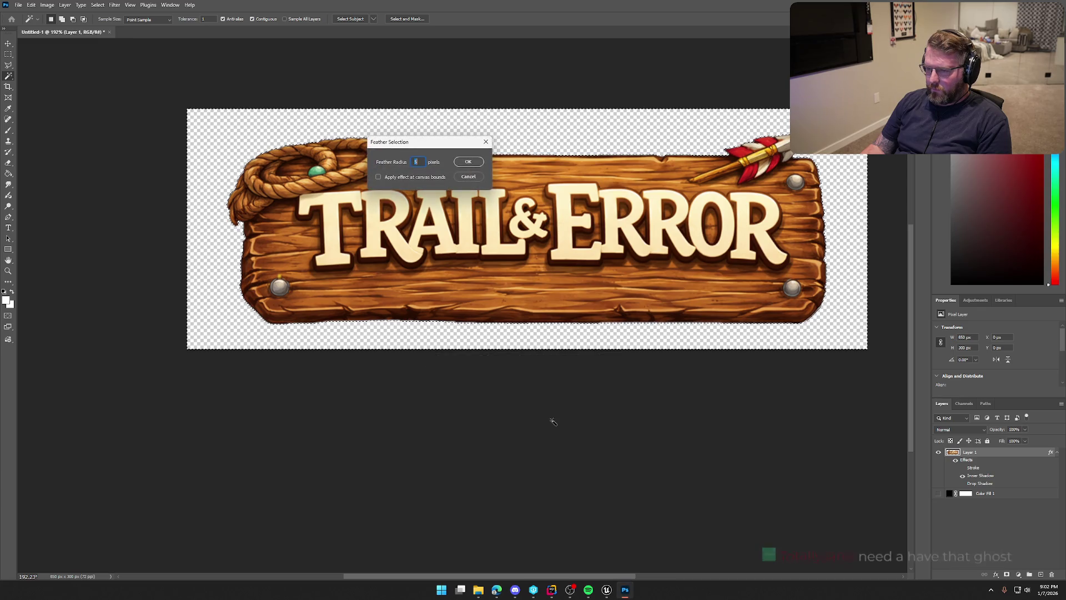
left_click(468, 161)
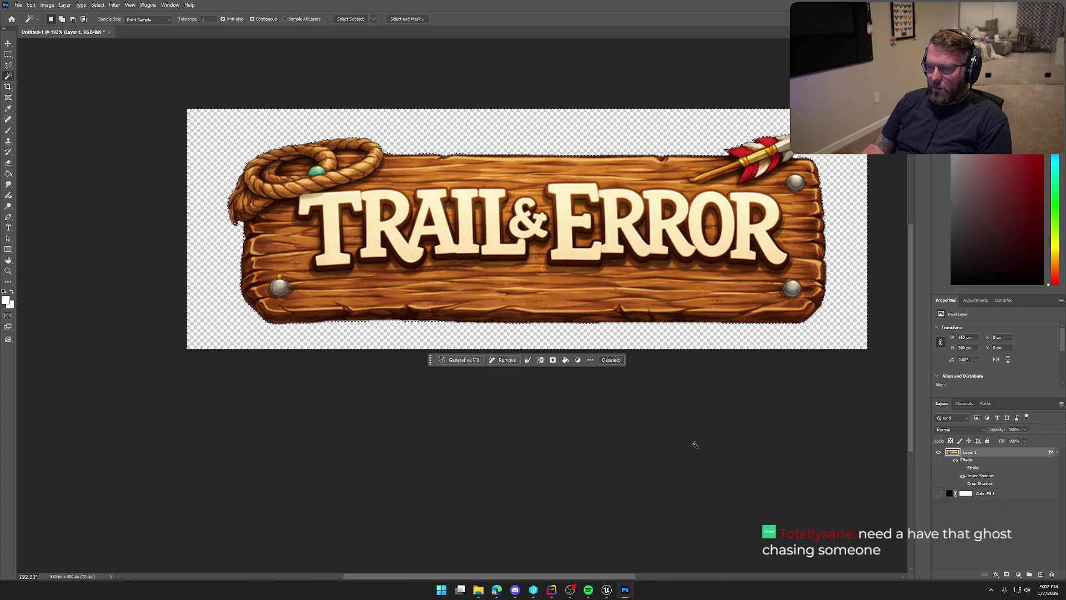
key("Delete")
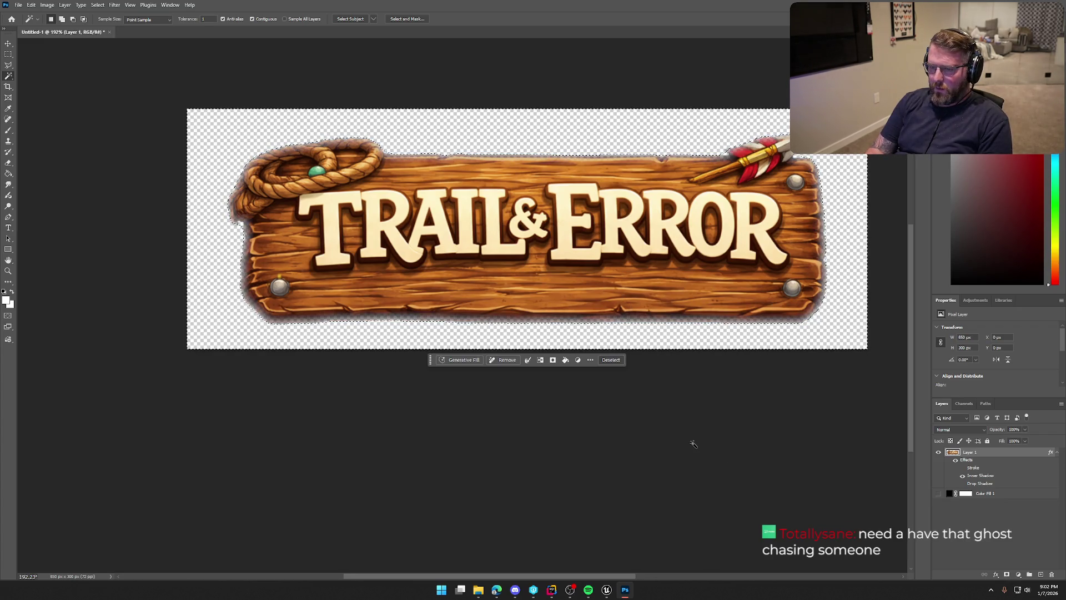
key("ctrl+z")
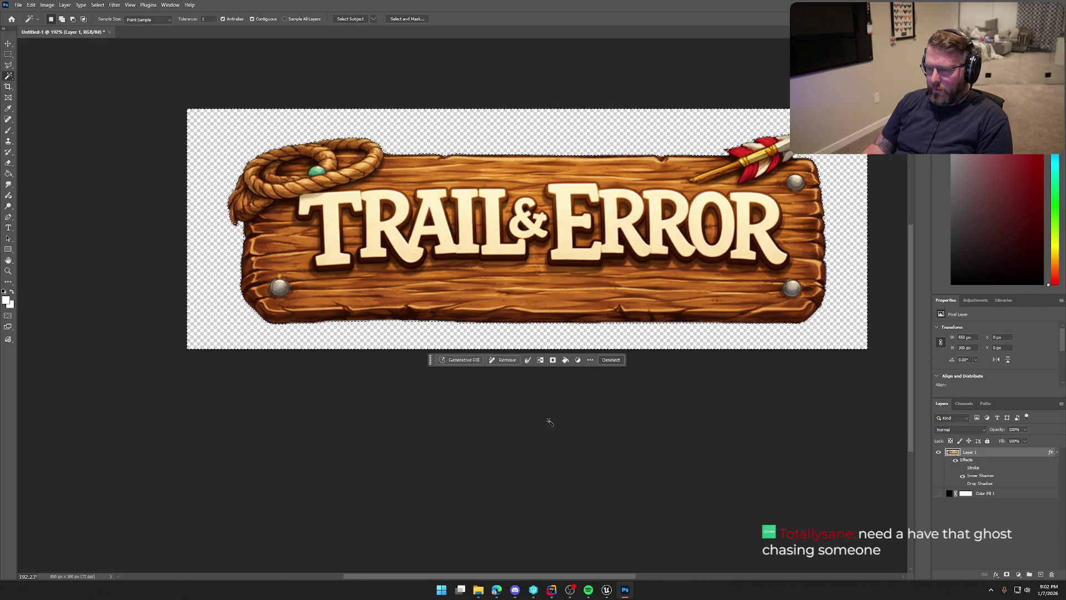
Smooth the selection by 2 px, then deselect.
left_click(528, 361)
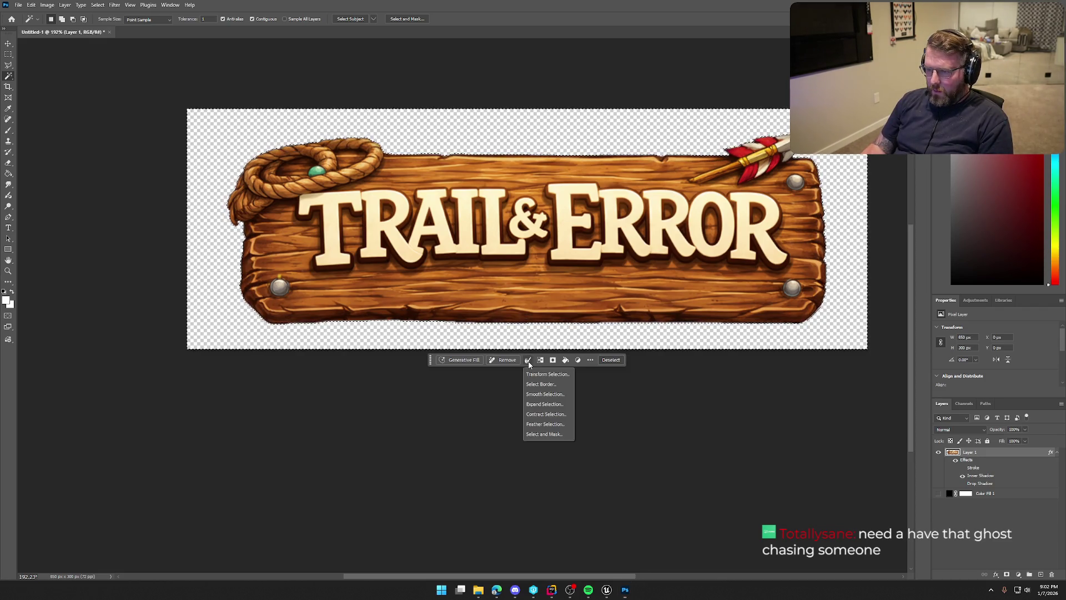
left_click(564, 395)
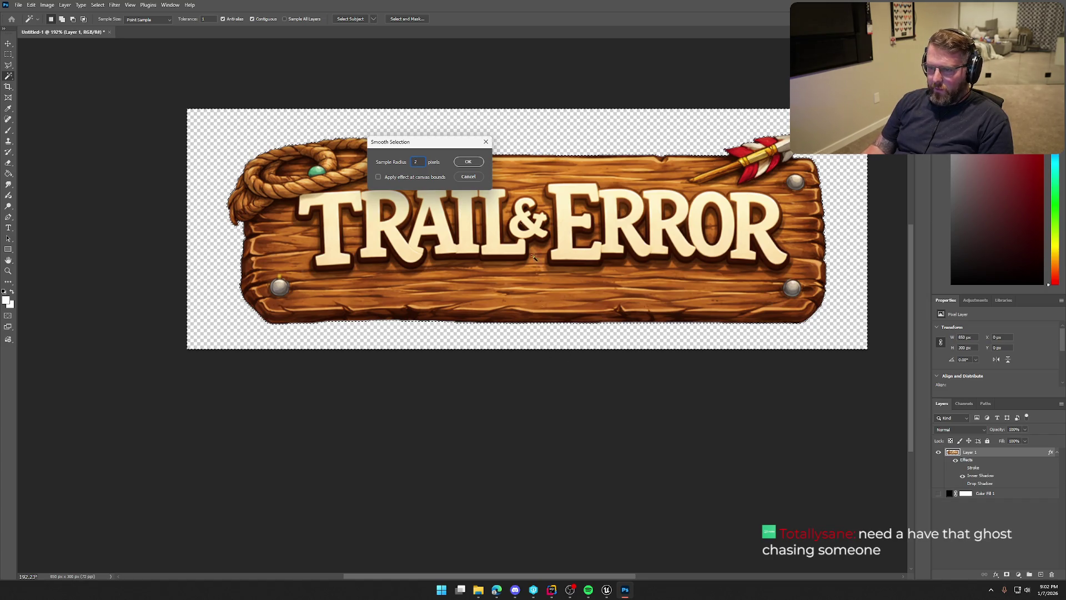
left_click(468, 162)
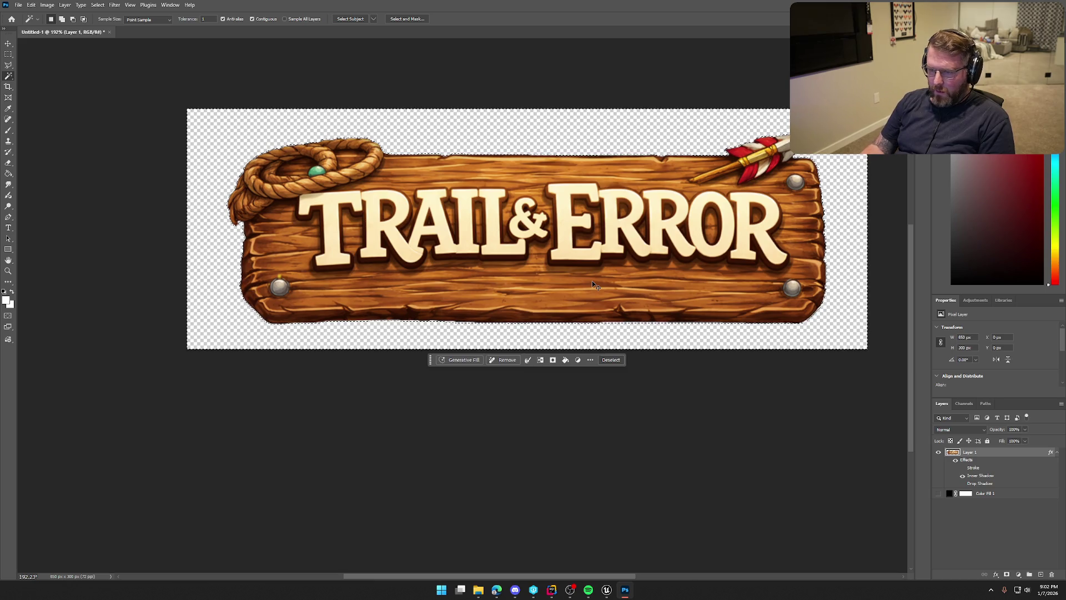
key("ctrl+d")
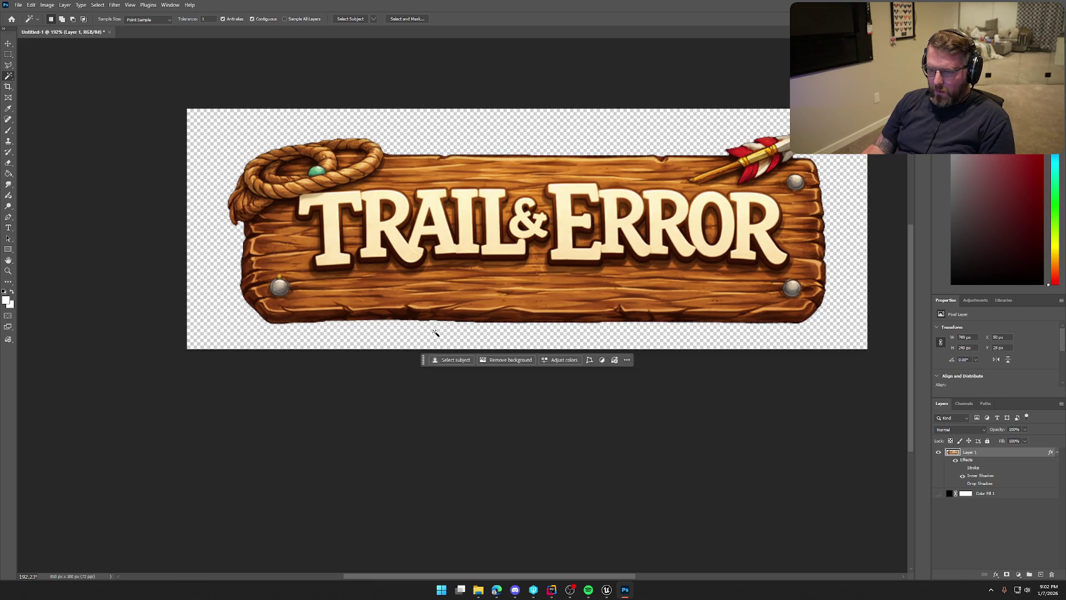
left_click(436, 333)
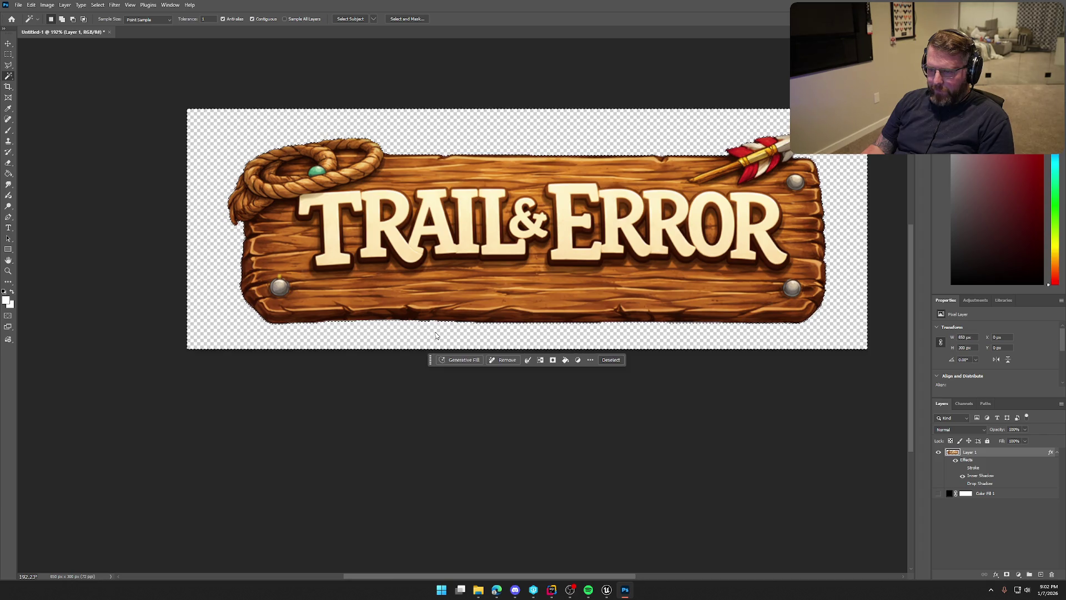
left_click(528, 360)
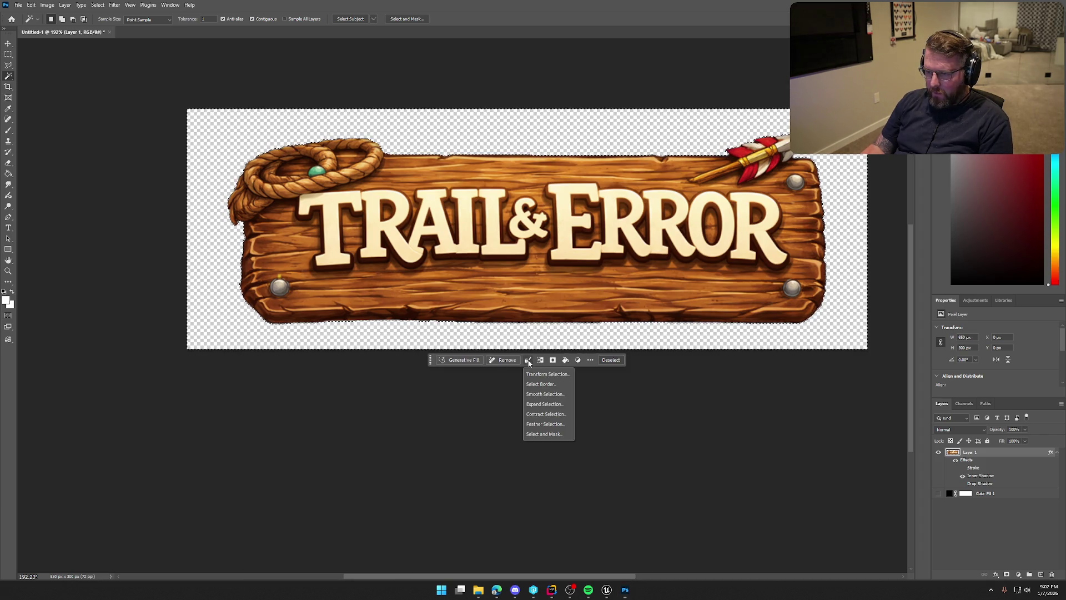
left_click(546, 414)
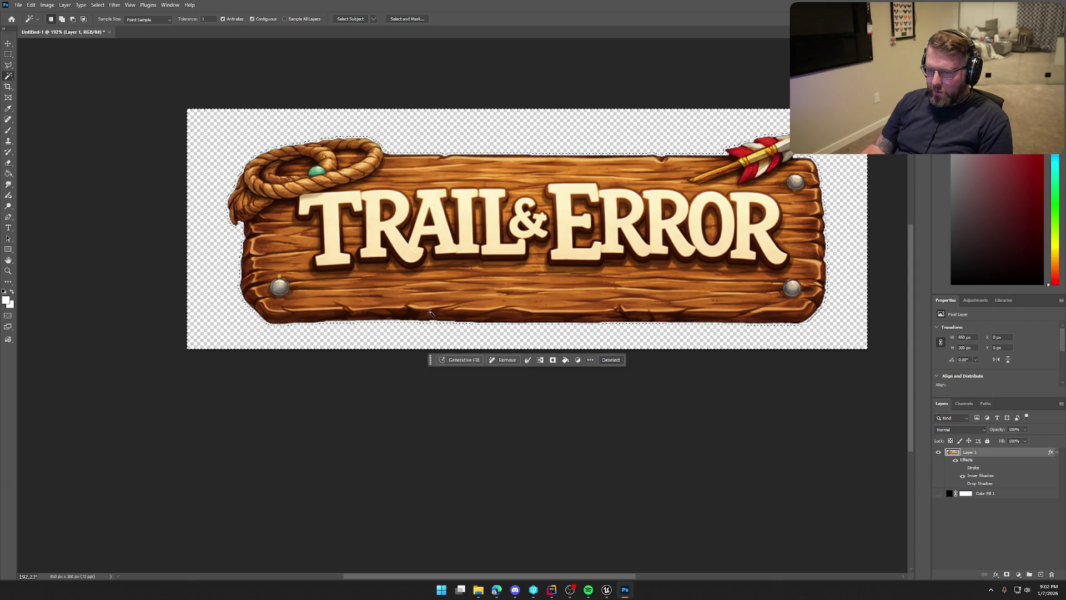
left_click(527, 361)
left_click(561, 410)
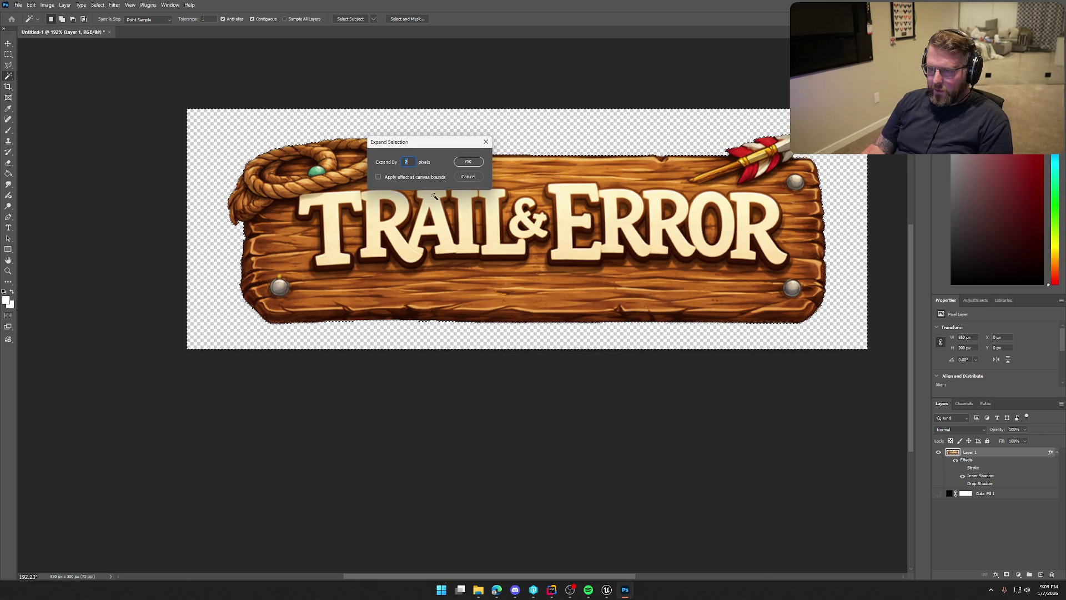
left_click(461, 162)
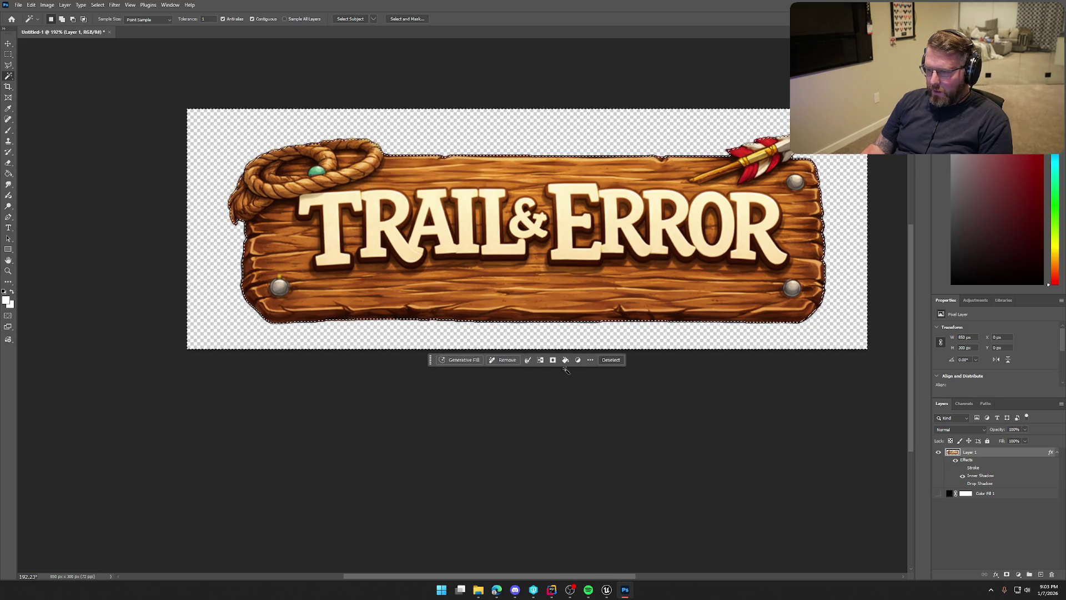
left_click(528, 361)
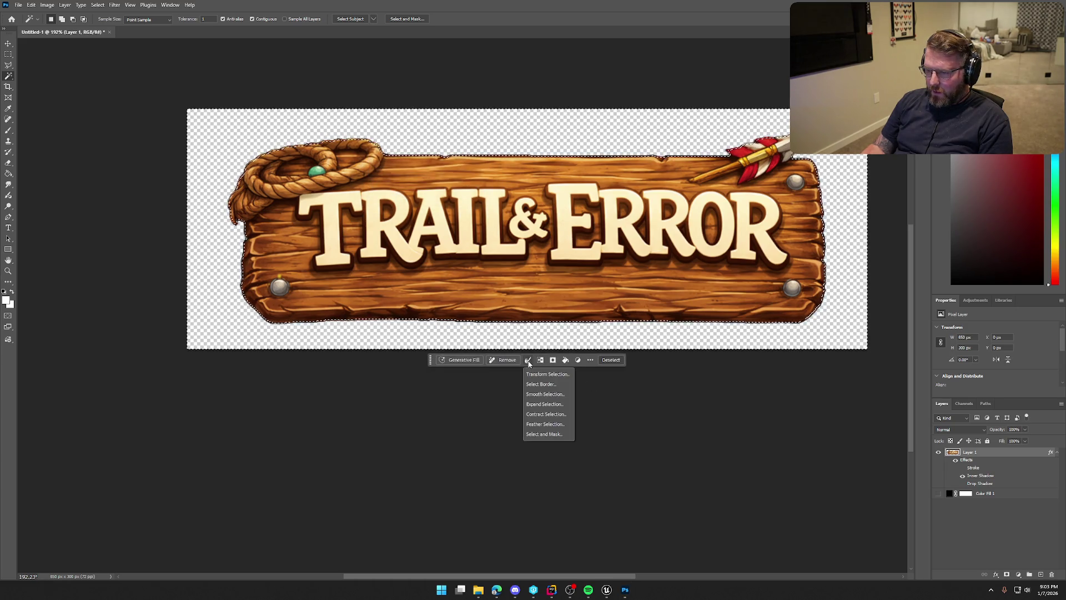
left_click(544, 395)
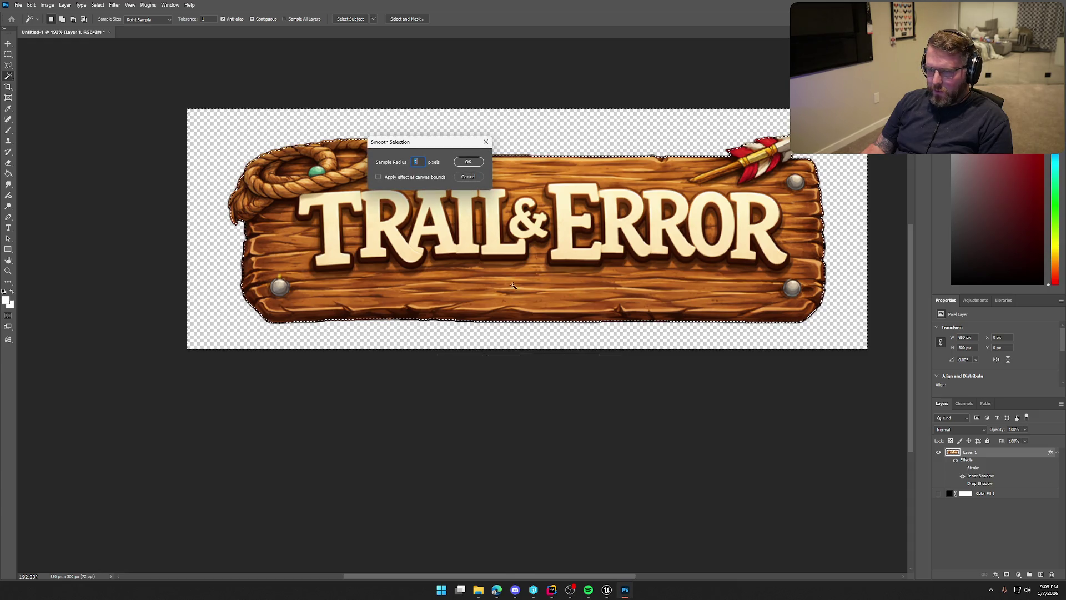
left_click(470, 162)
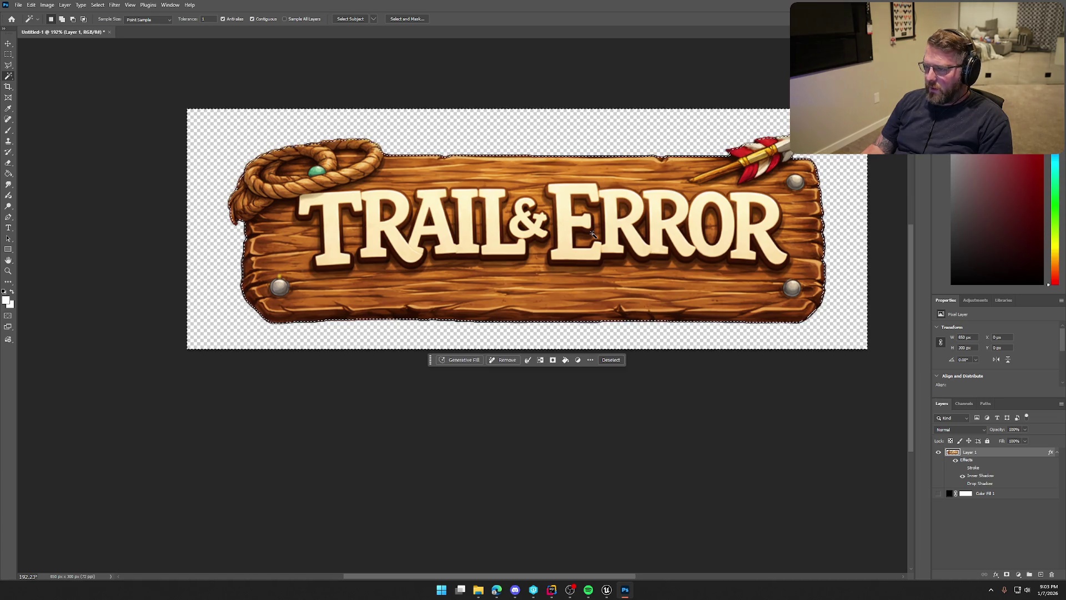
key("ctrl+d")
left_click(489, 331)
left_click(527, 360)
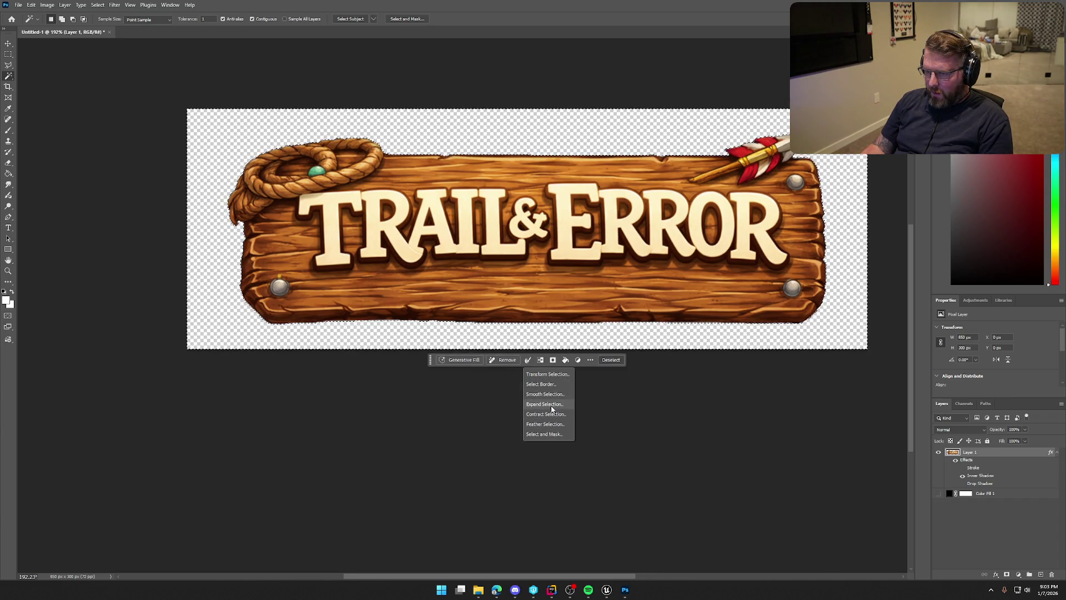
left_click(551, 404)
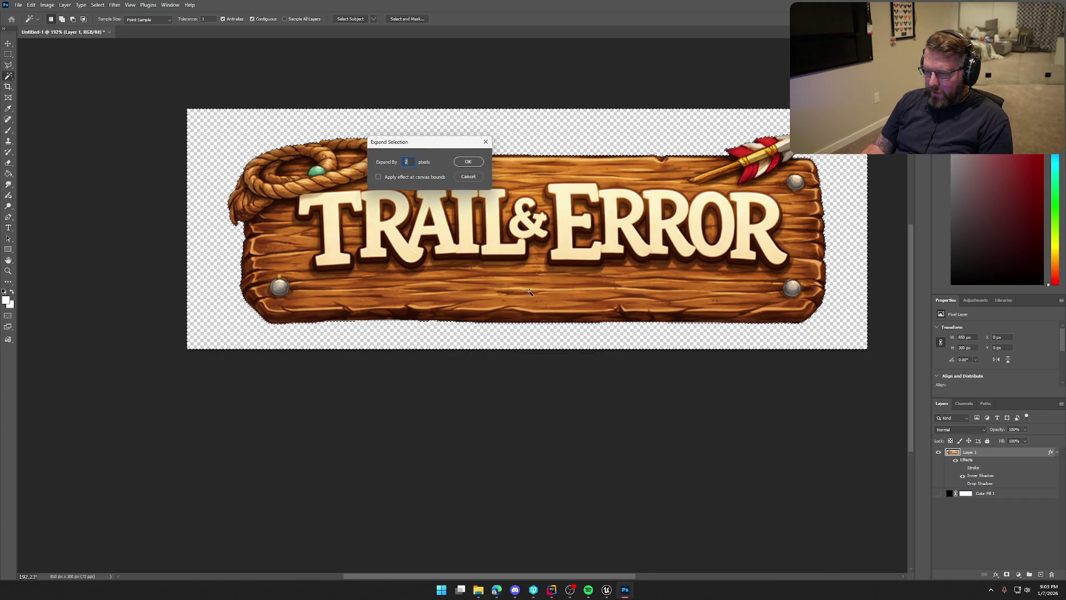
left_click(467, 163)
left_click(528, 360)
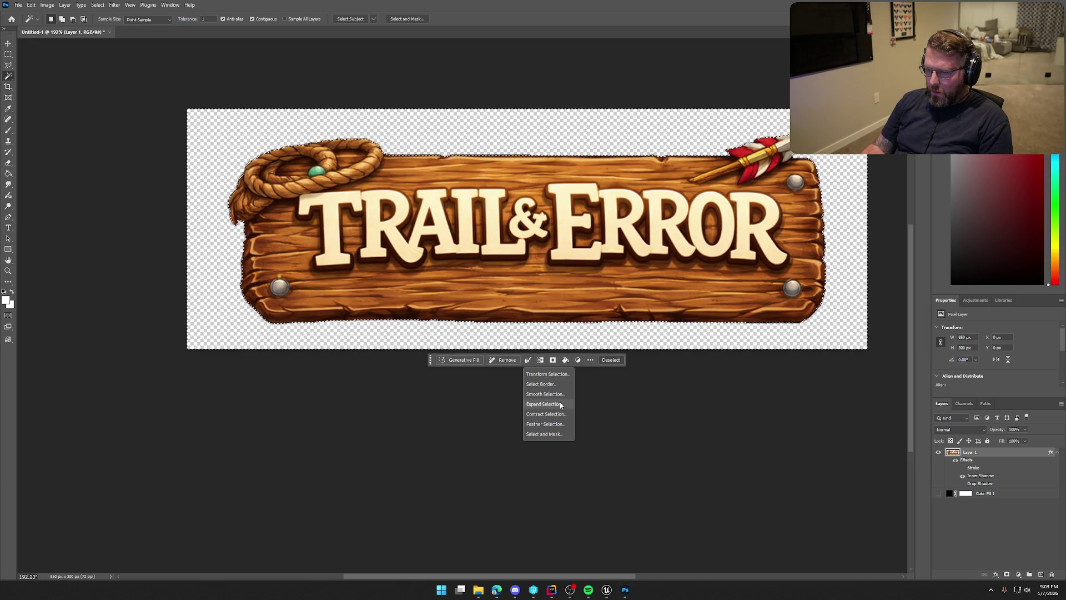
left_click(555, 394)
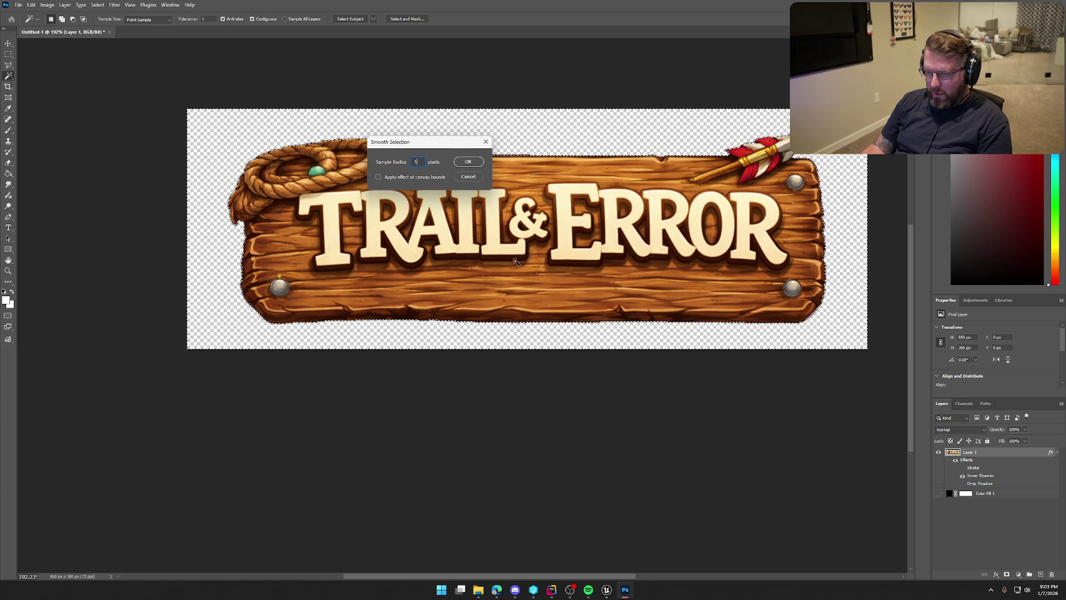
left_click(468, 162)
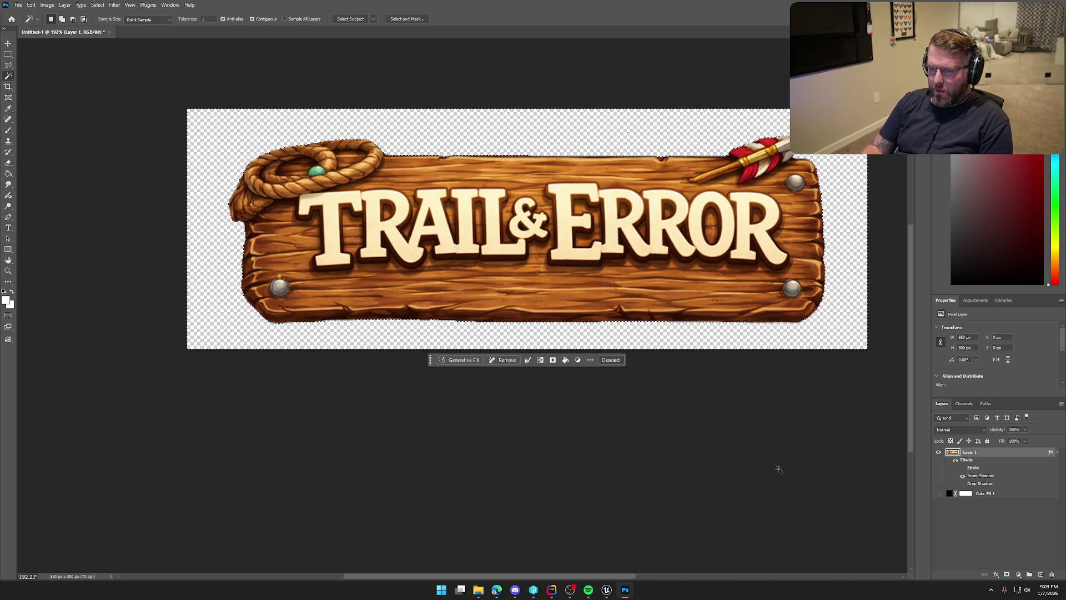
key("ctrl+d")
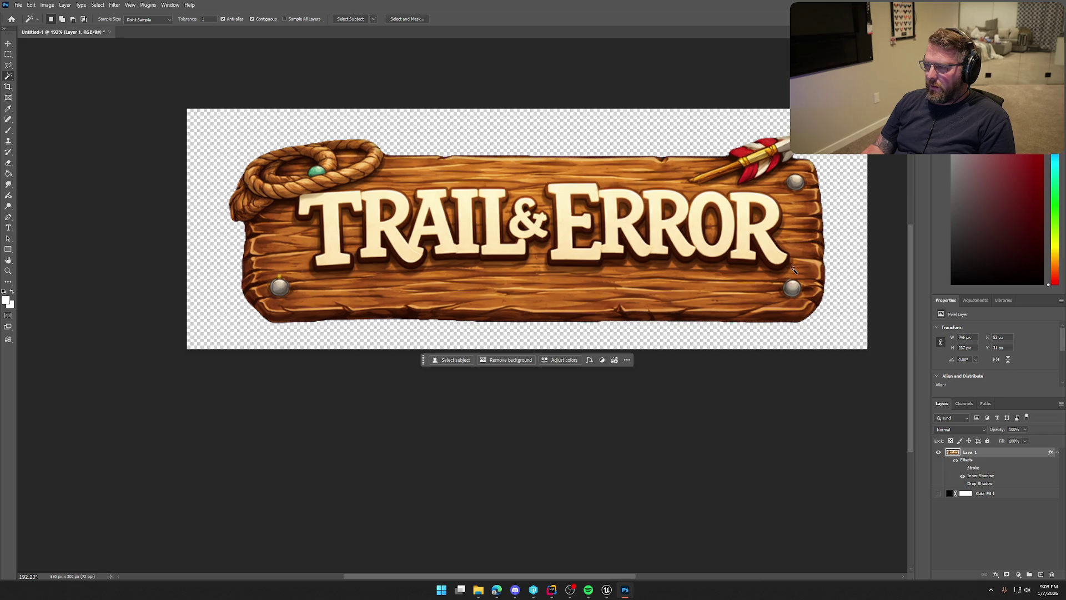
key("ctrl+shift+d")
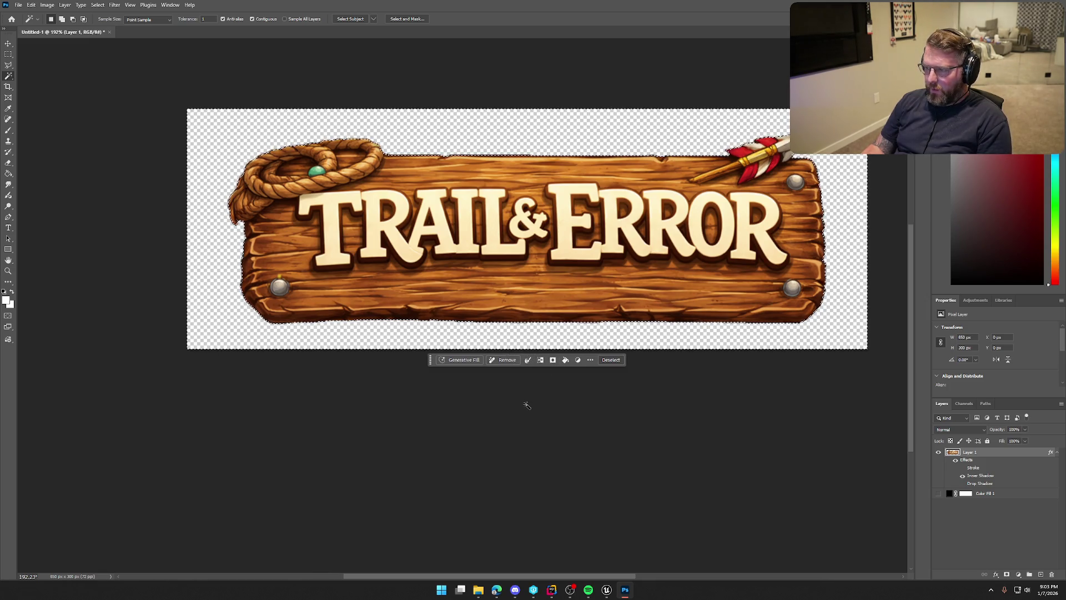
left_click(529, 359)
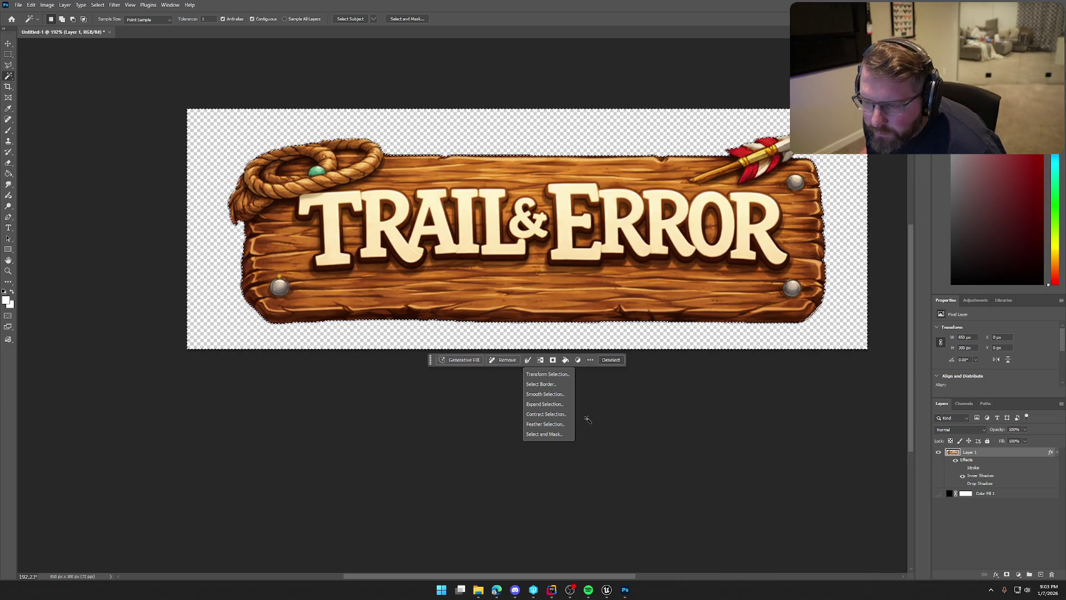
left_click(497, 361)
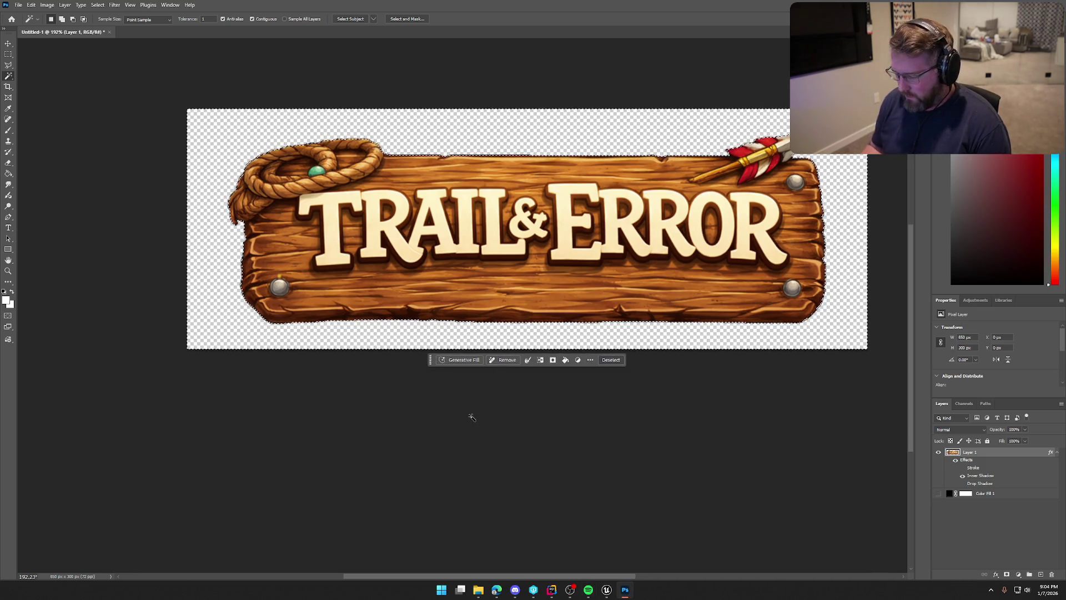
key("ctrl+d")
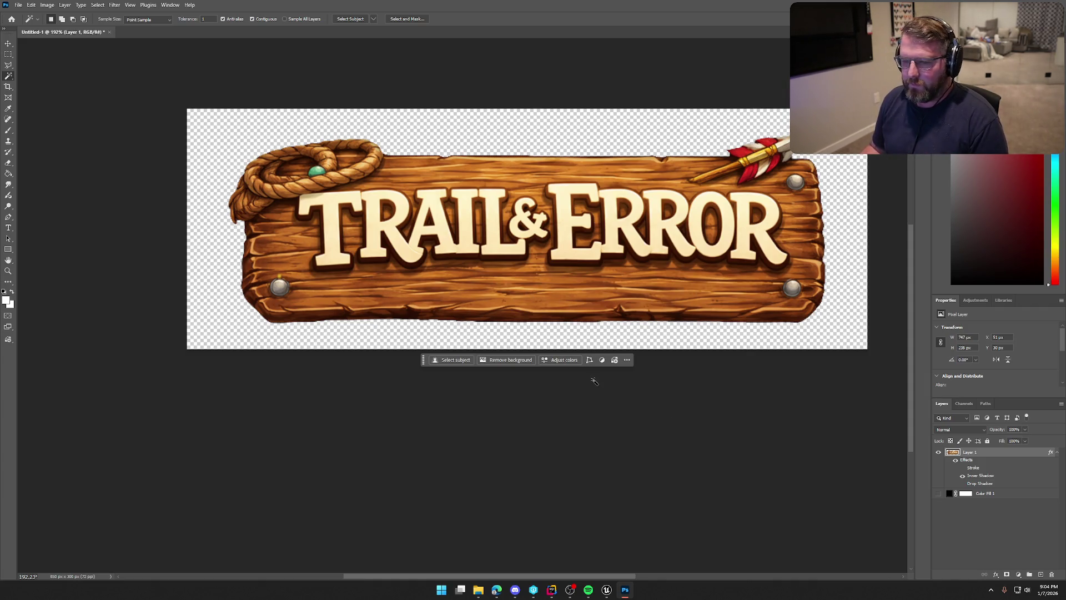
Toggle the sign's Inner Shadow, Stroke and Drop Shadow effects to compare, leaving Stroke and Drop Shadow off.
left_click(963, 476)
left_click(964, 477)
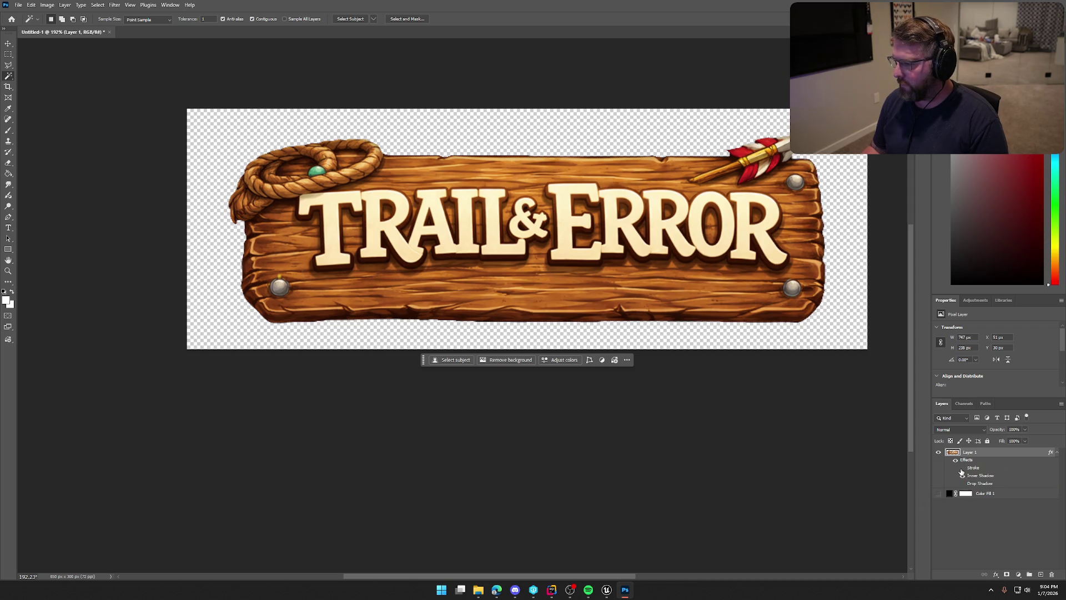
left_click(962, 470)
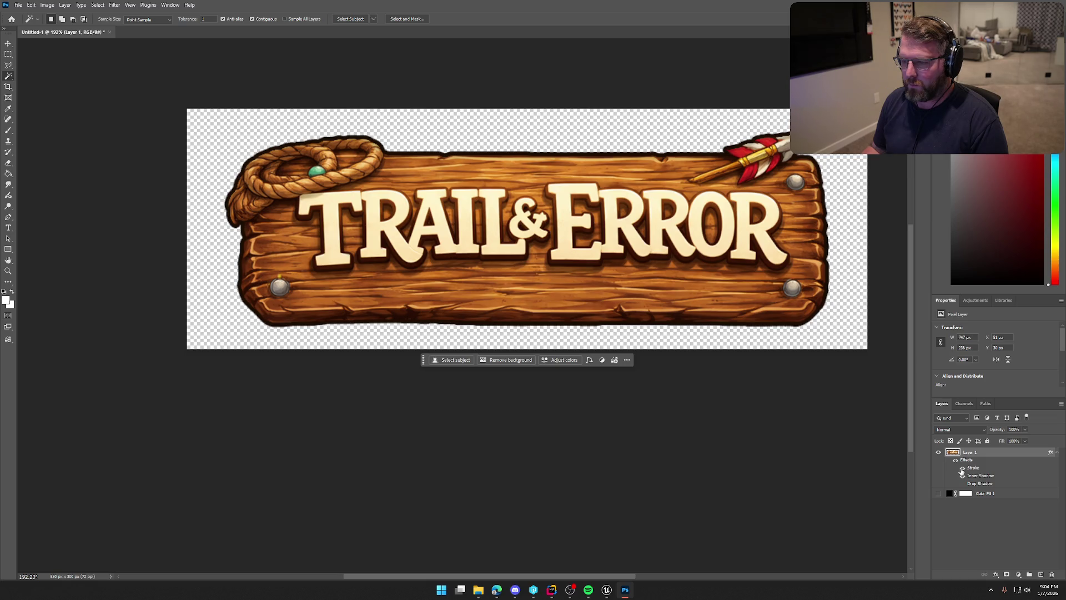
left_click(963, 469)
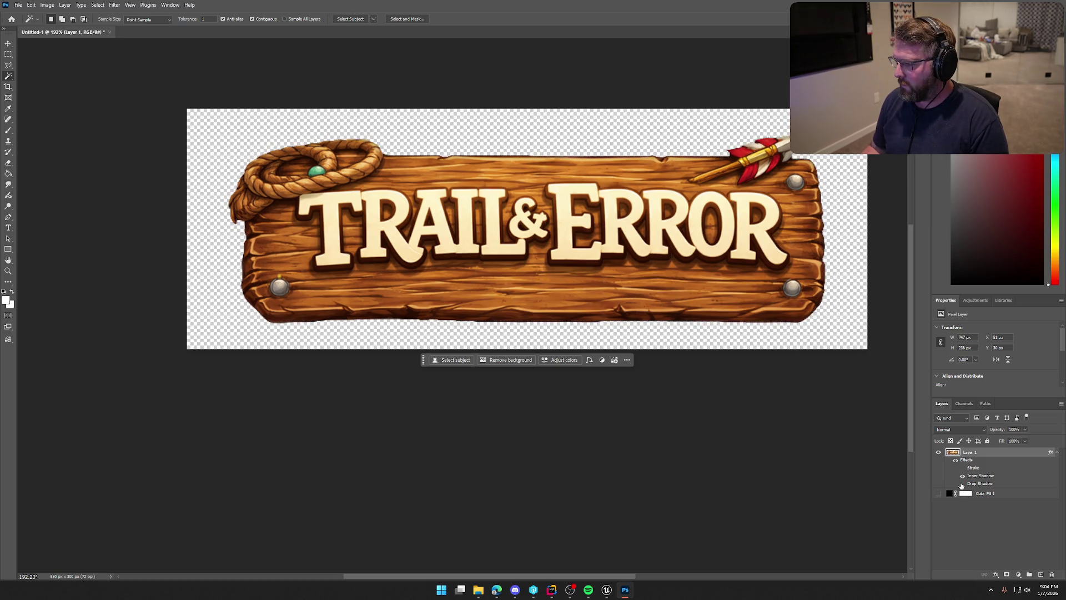
left_click(963, 484)
left_click(962, 484)
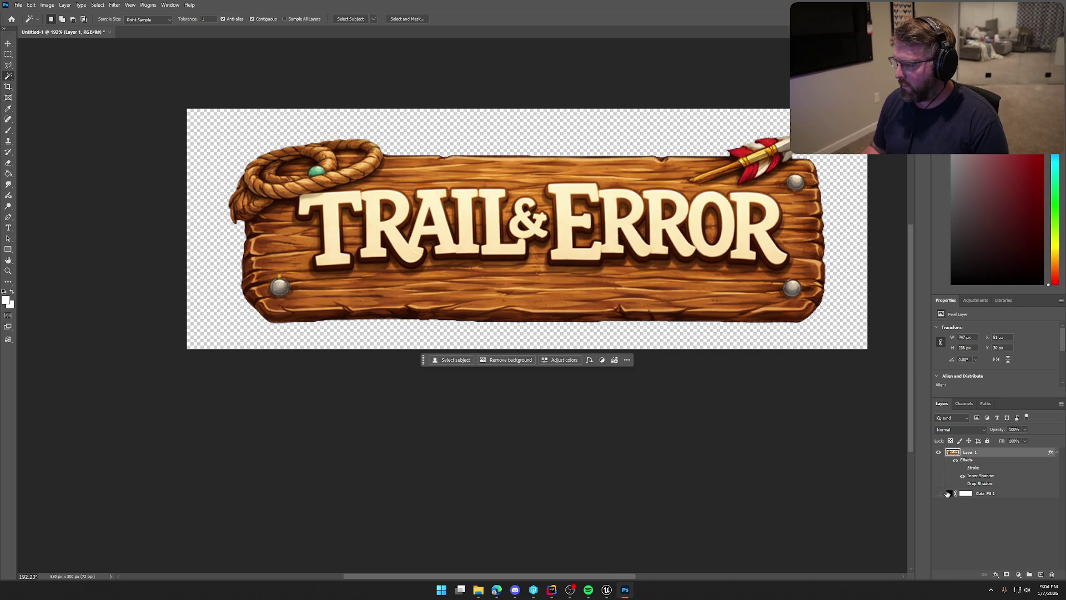
Make the black Color Fill 1 layer visible and select it.
left_click(939, 494)
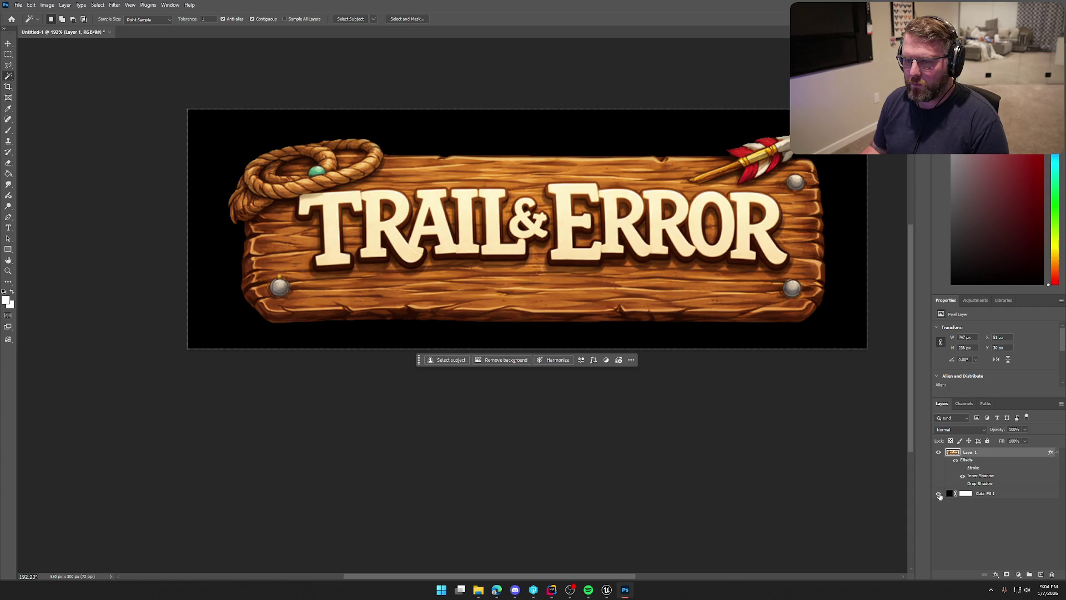
left_click(940, 494)
key("ctrl+z")
key("ctrl+z")
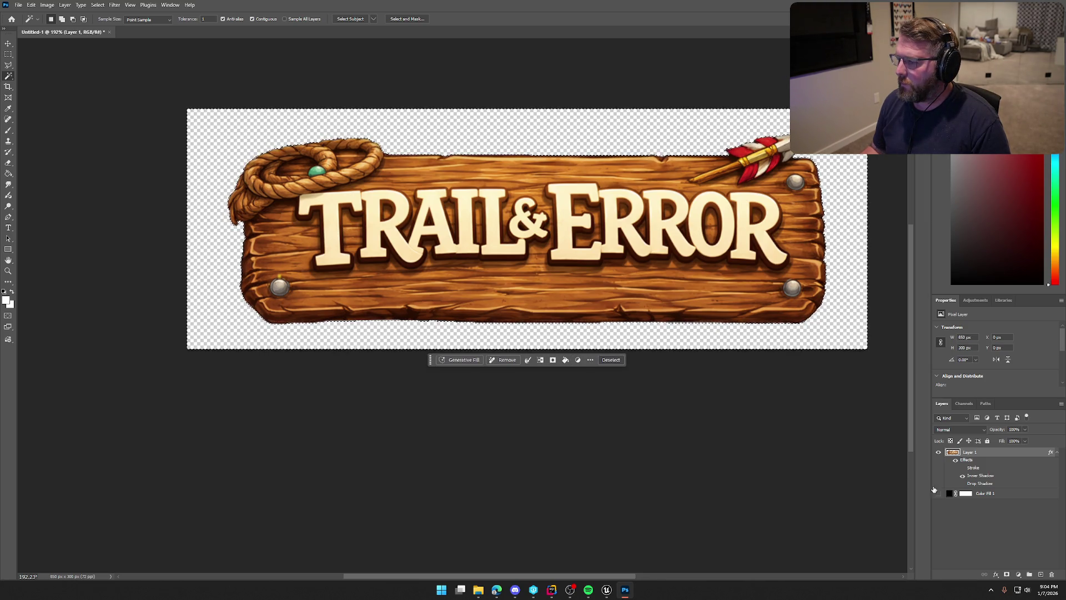
left_click(939, 494)
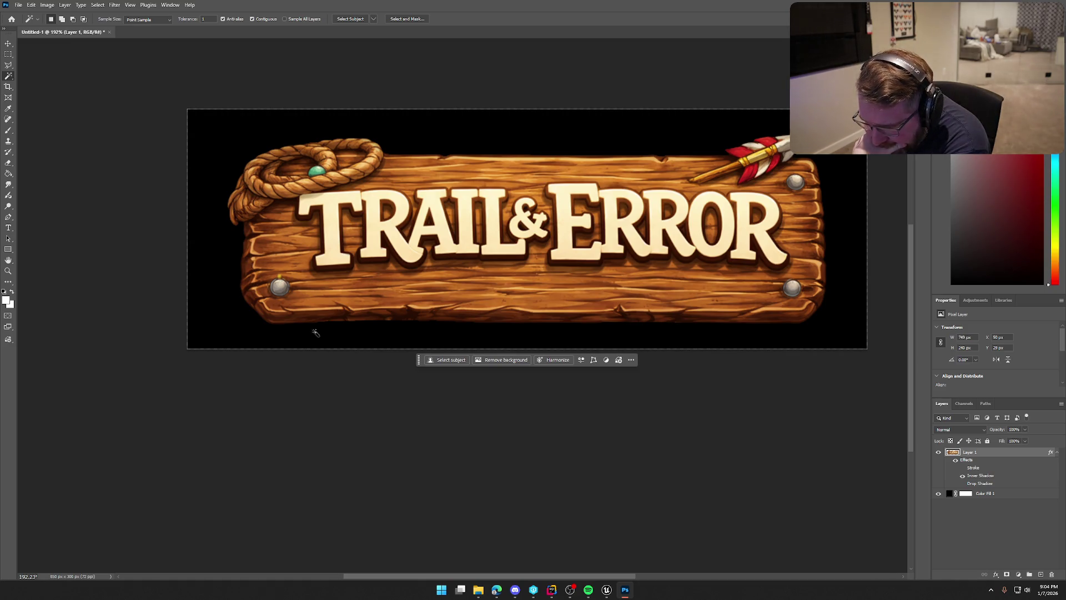
left_click(949, 495)
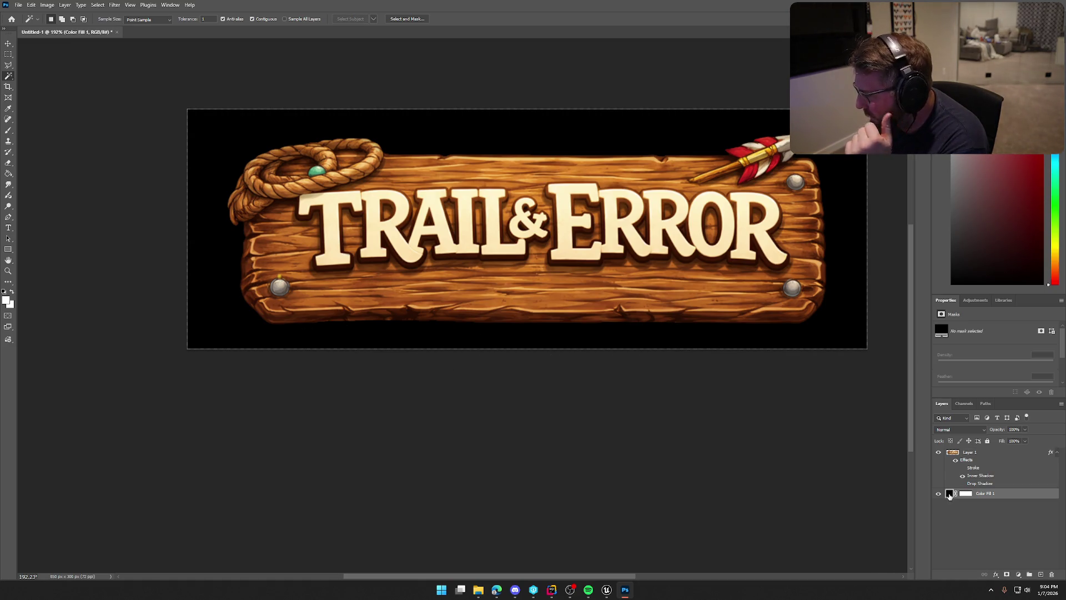
Change the Color Fill to red #FF0000, re-enable the sign's Stroke, and select Layer 1.
double_click(949, 495)
type("ff0000")
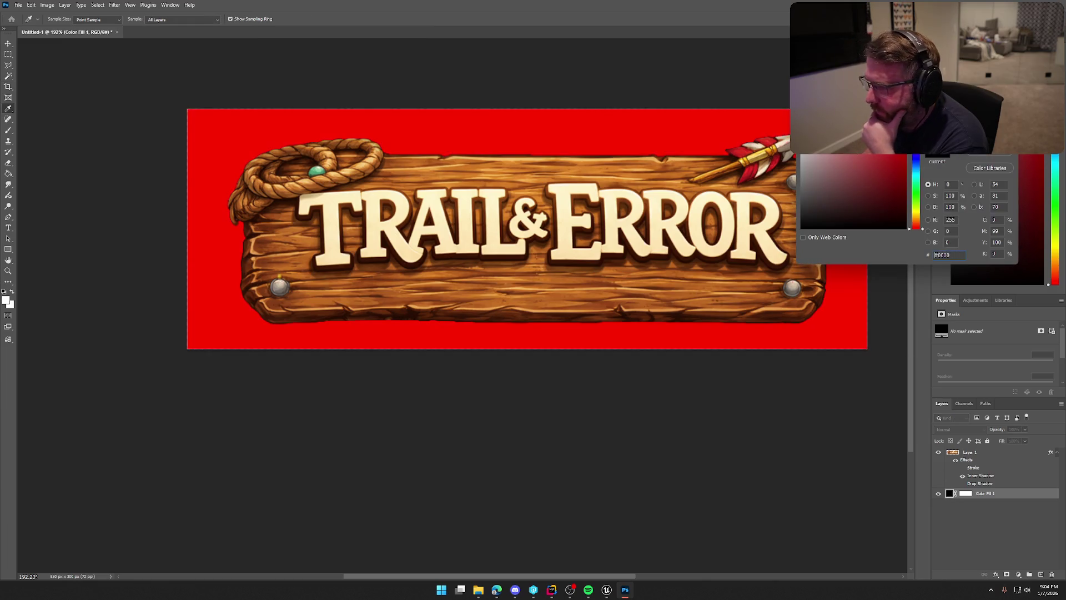
mouse_move(949, 103)
left_mouse_down()
mouse_move(655, 381)
mouse_move(489, 378)
left_mouse_up()
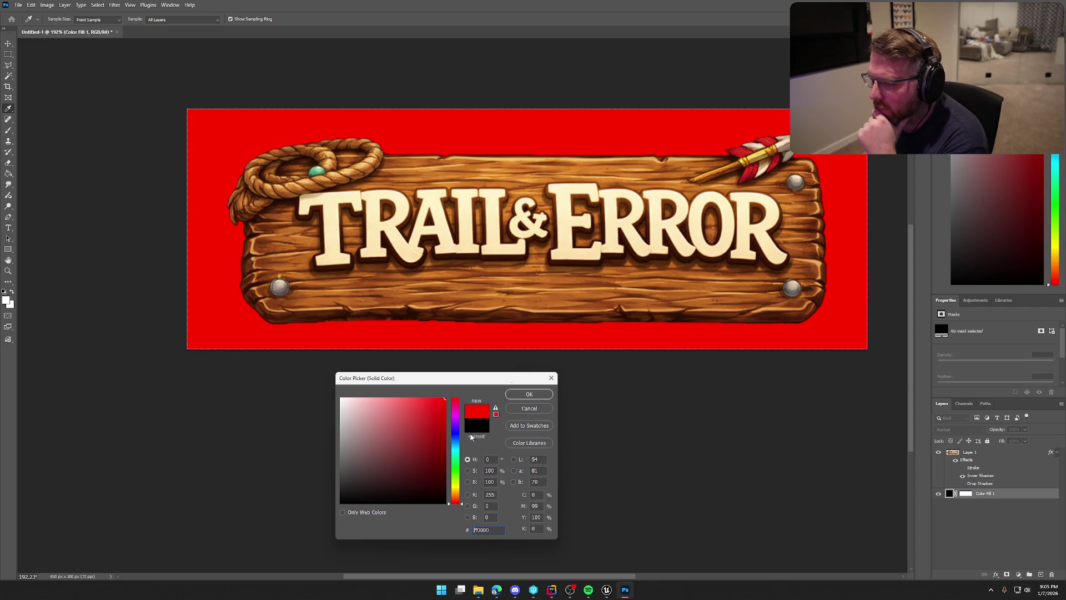
left_click(530, 394)
key("w")
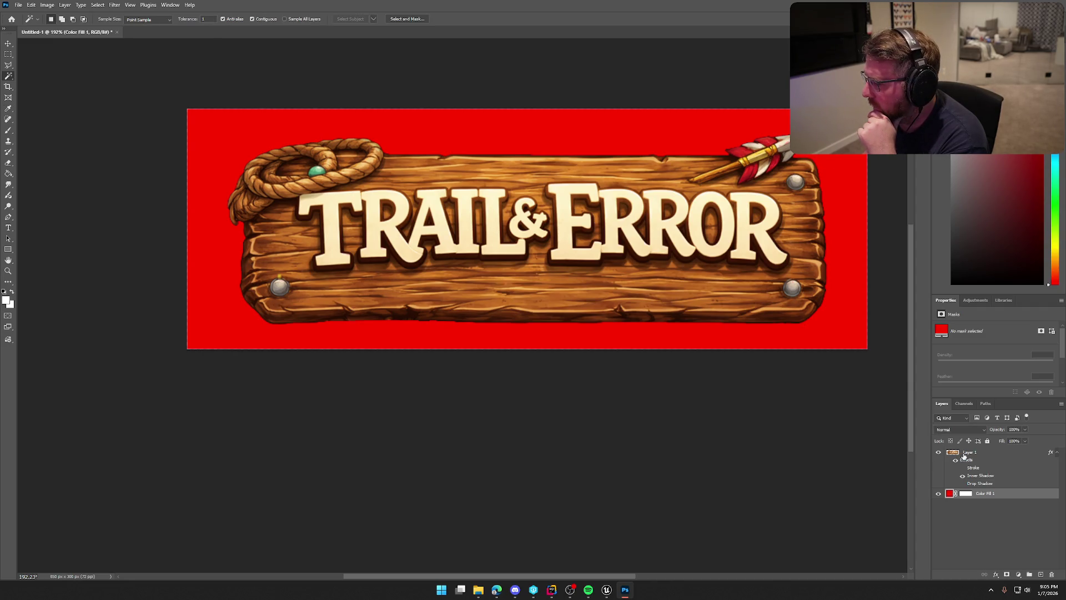
left_click(962, 468)
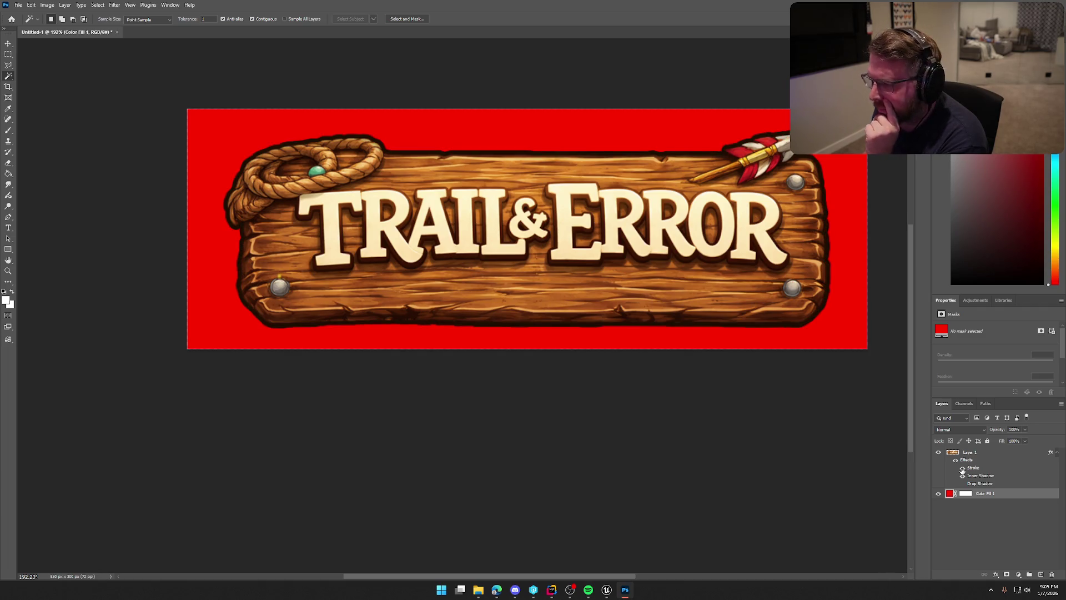
left_click(971, 469)
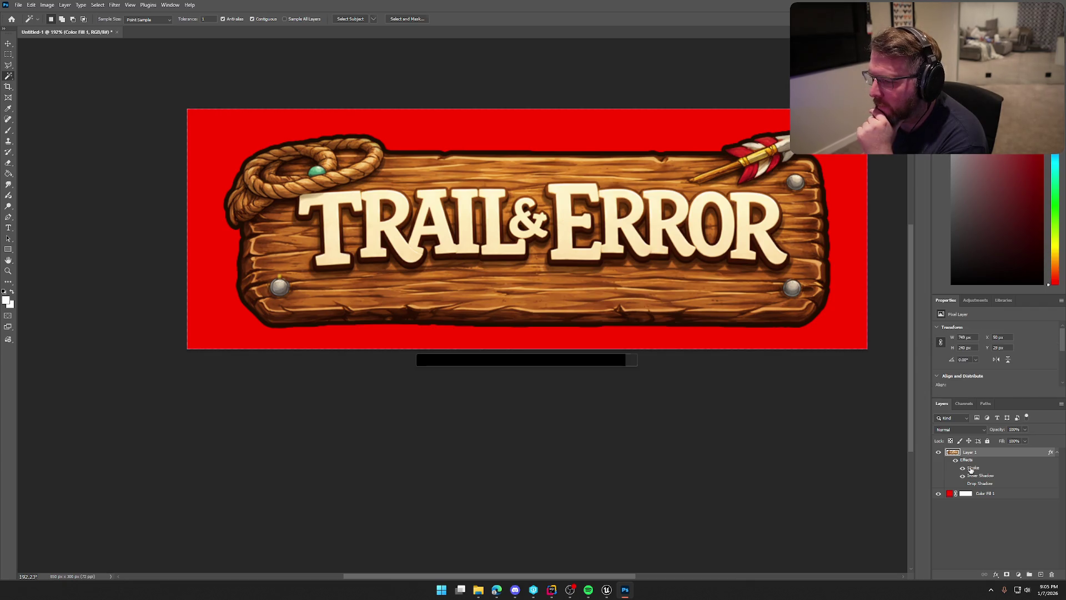
Hide the Inner Glow and drag the Outer Glow colour picker to black.
key("space")
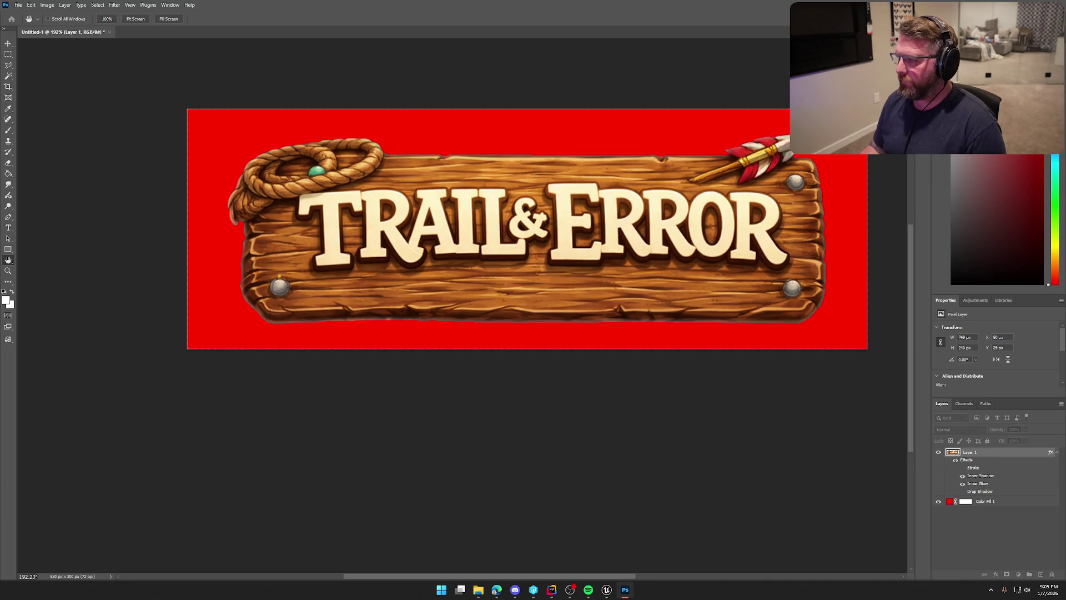
left_click(963, 483)
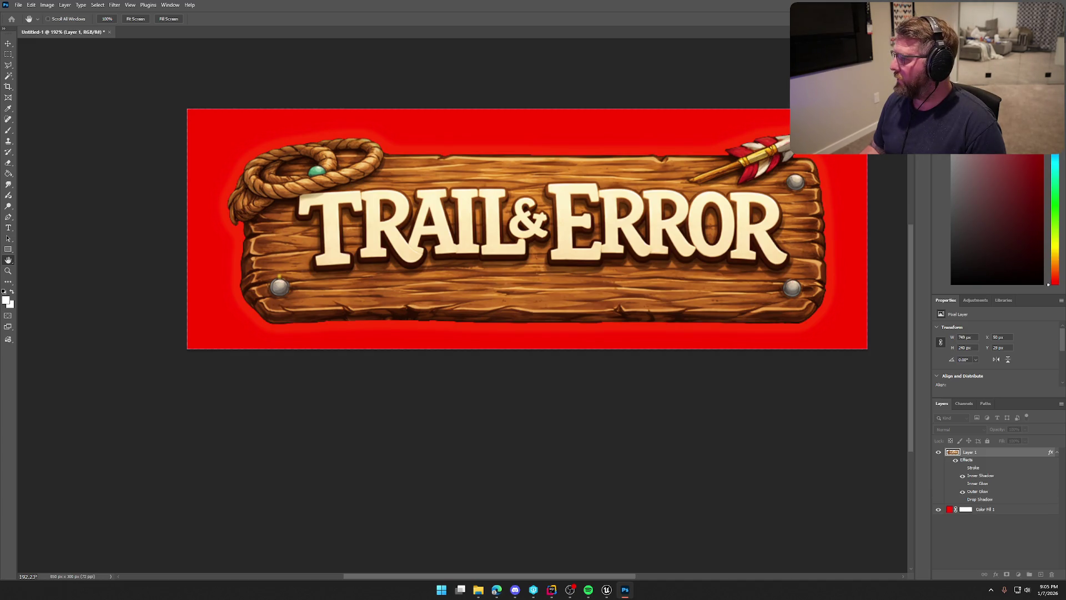
left_click_drag(414, 447, 299, 568)
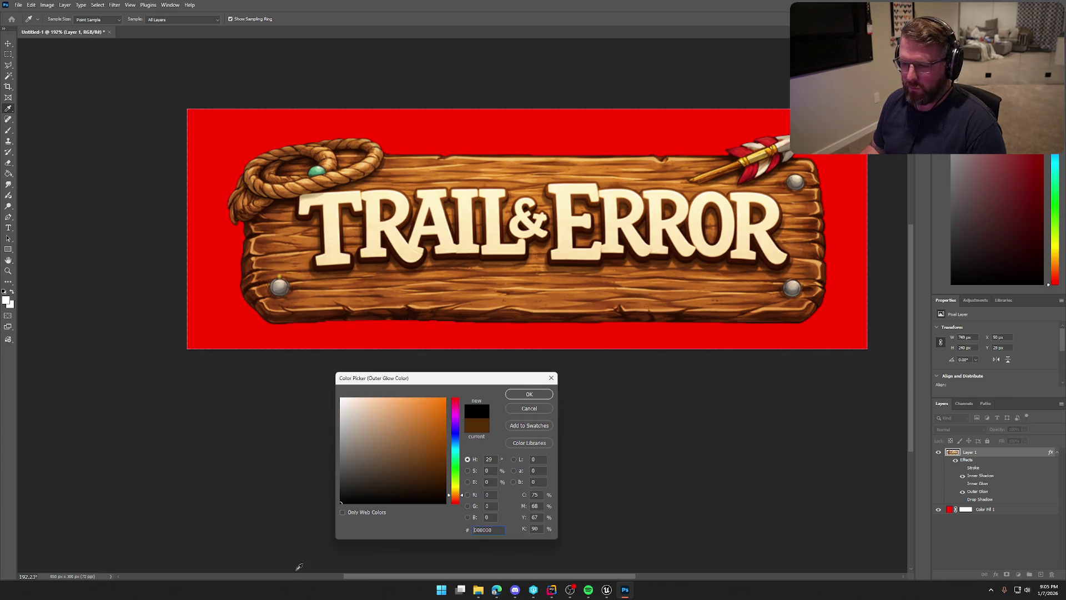
Accept black for Outer Glow, then cancel Layer Style to discard the trial glow and overlays.
left_click(525, 398)
key("h")
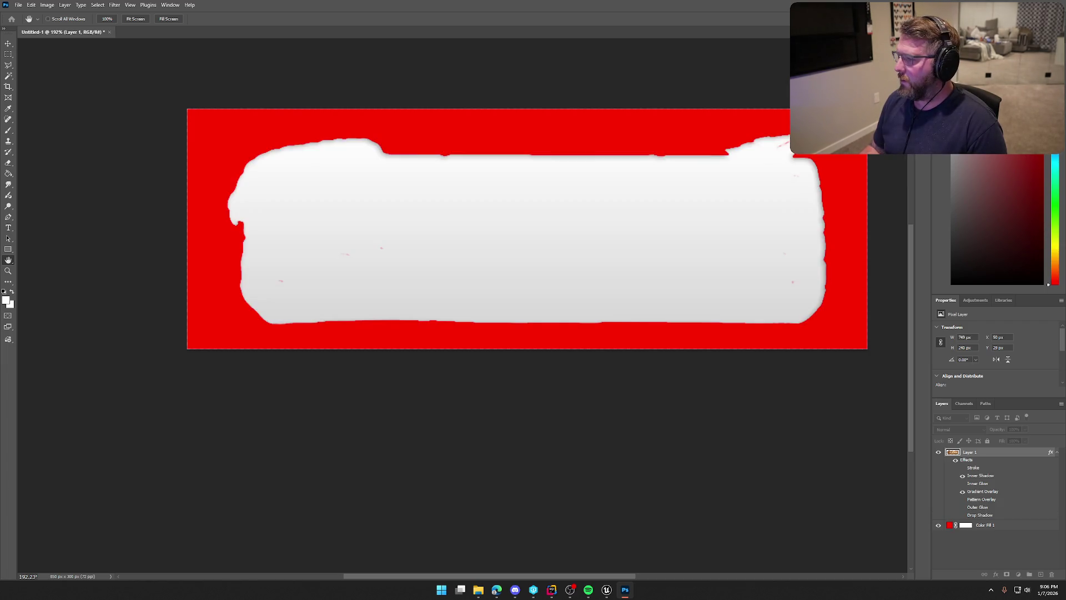
key("w")
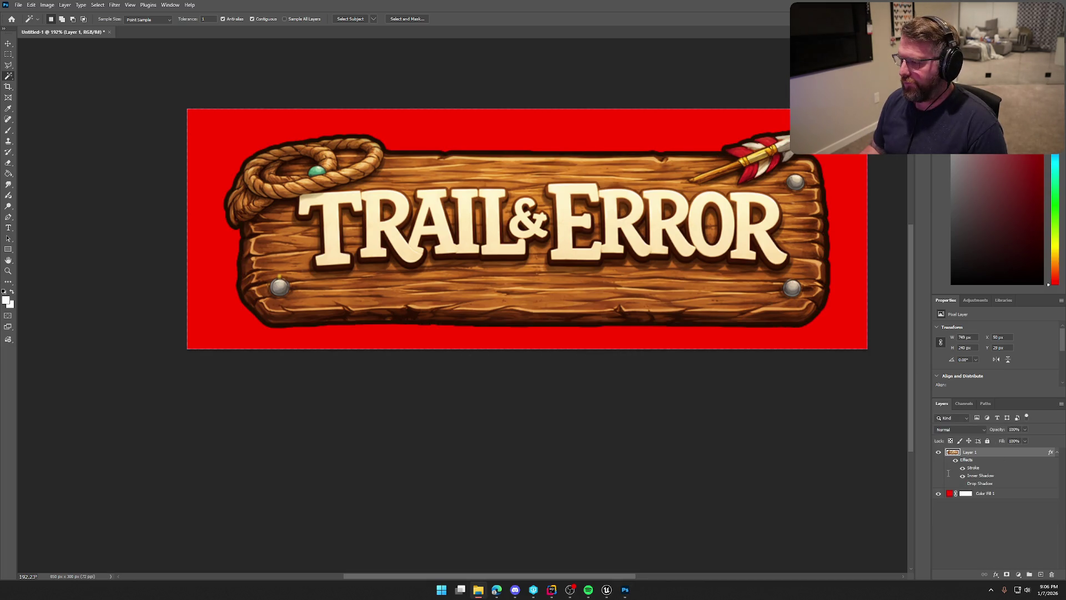
Hide Layer 1's Stroke effect, check the browser, and return to the Photoshop document.
left_click(963, 467)
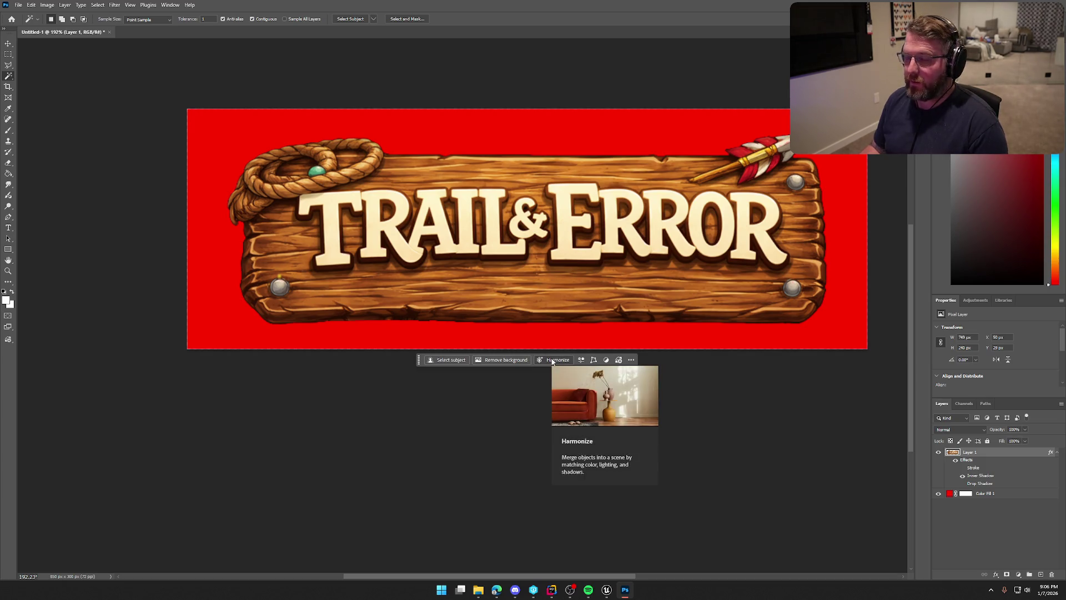
key("alt+Tab")
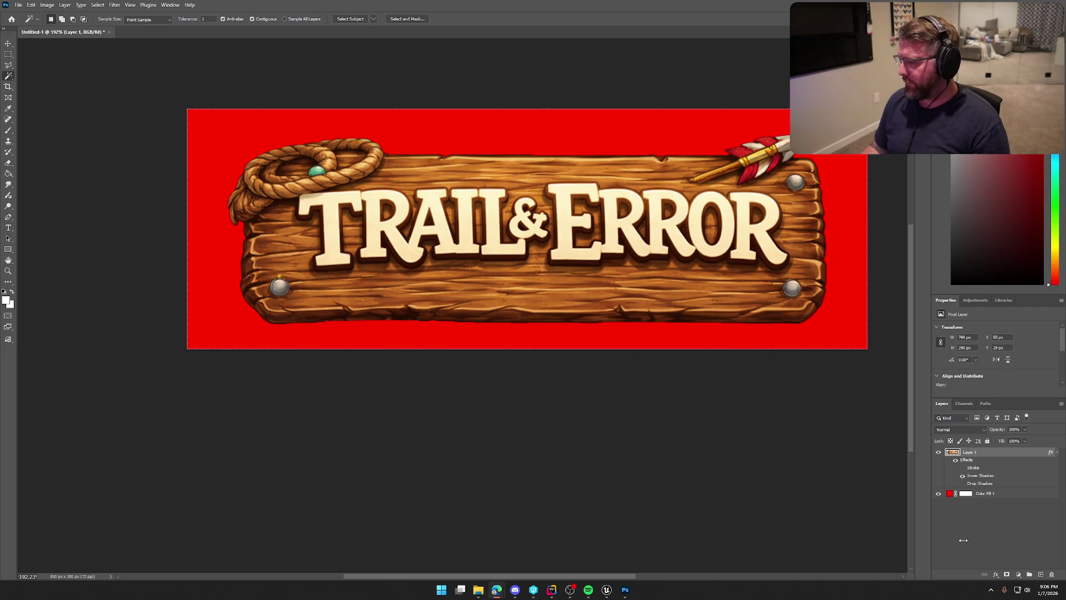
left_click(468, 444)
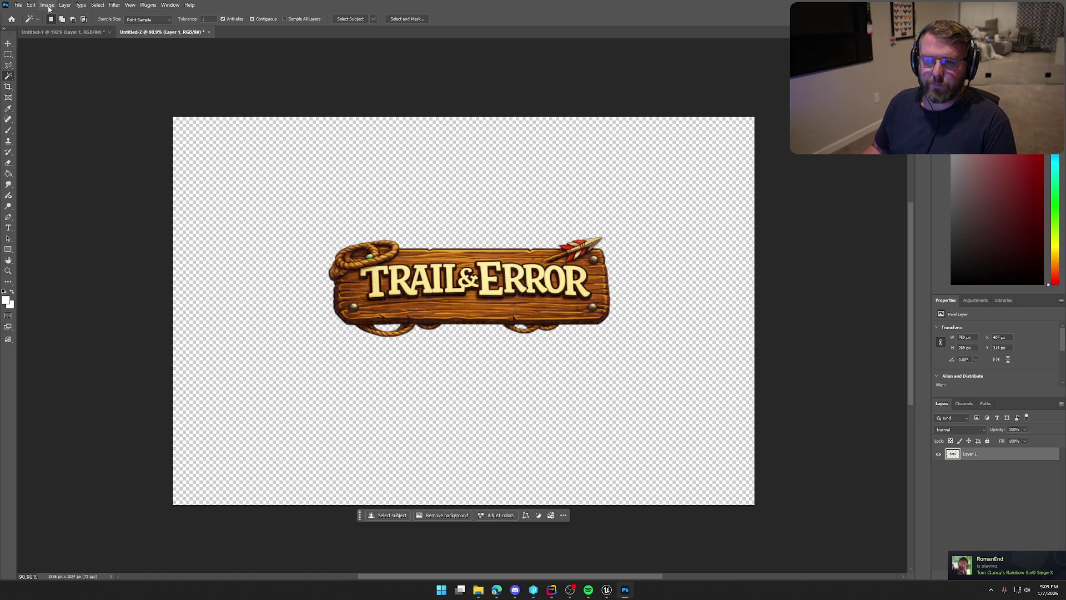
Trim the canvas down to the sign's edges with Image > Trim.
left_click(48, 5)
left_click(64, 109)
left_click(572, 170)
key("w")
Quick Export the sign as PNG, replacing MainMenuLogo.png, then open Unreal's content drawer.
left_click(18, 5)
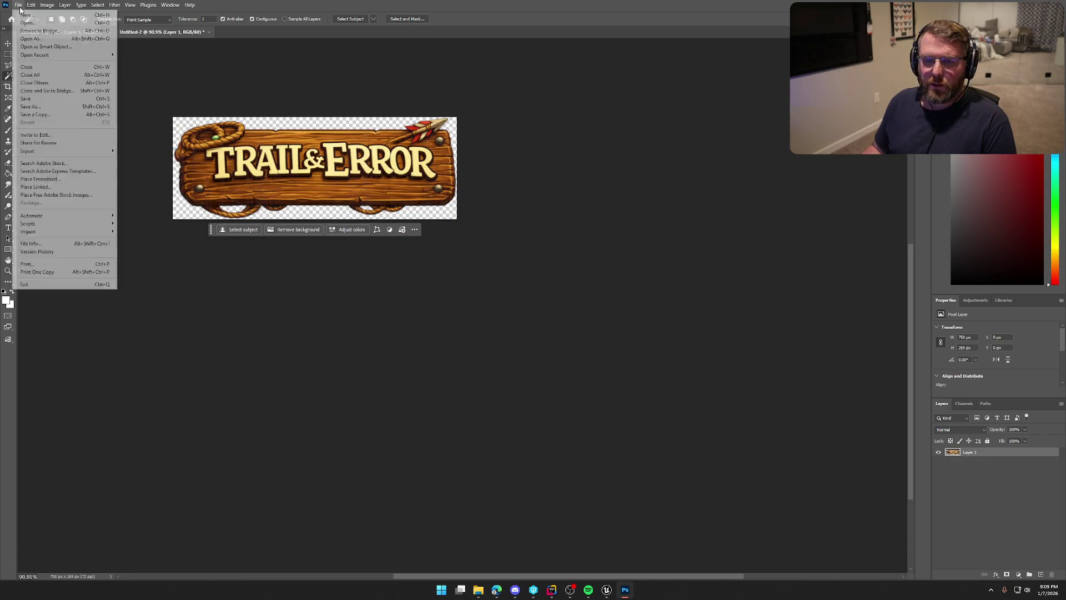
mouse_move(56, 151)
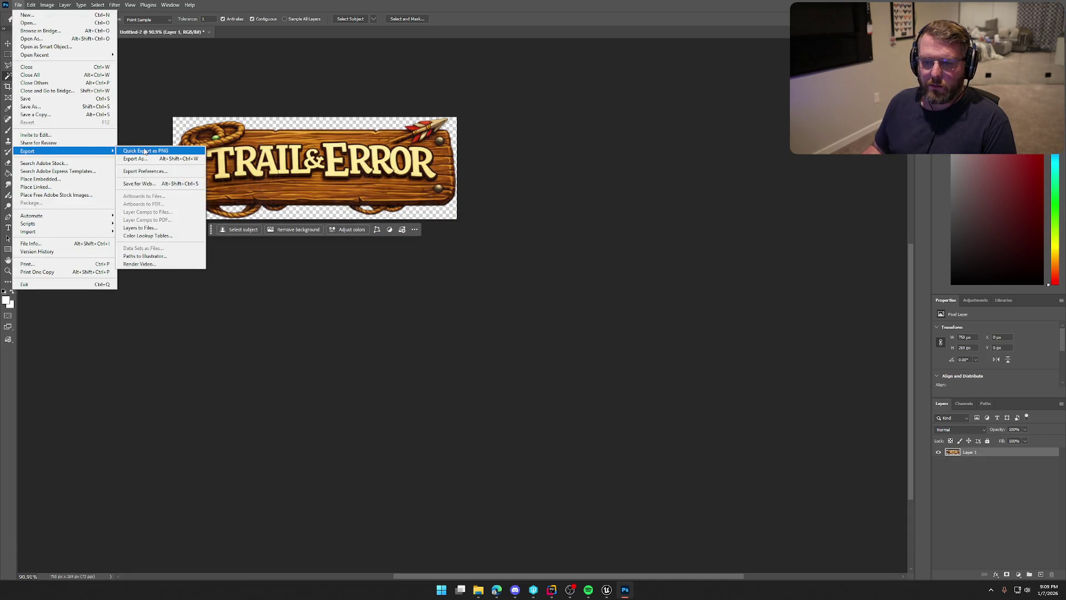
left_click(145, 151)
left_click(649, 177)
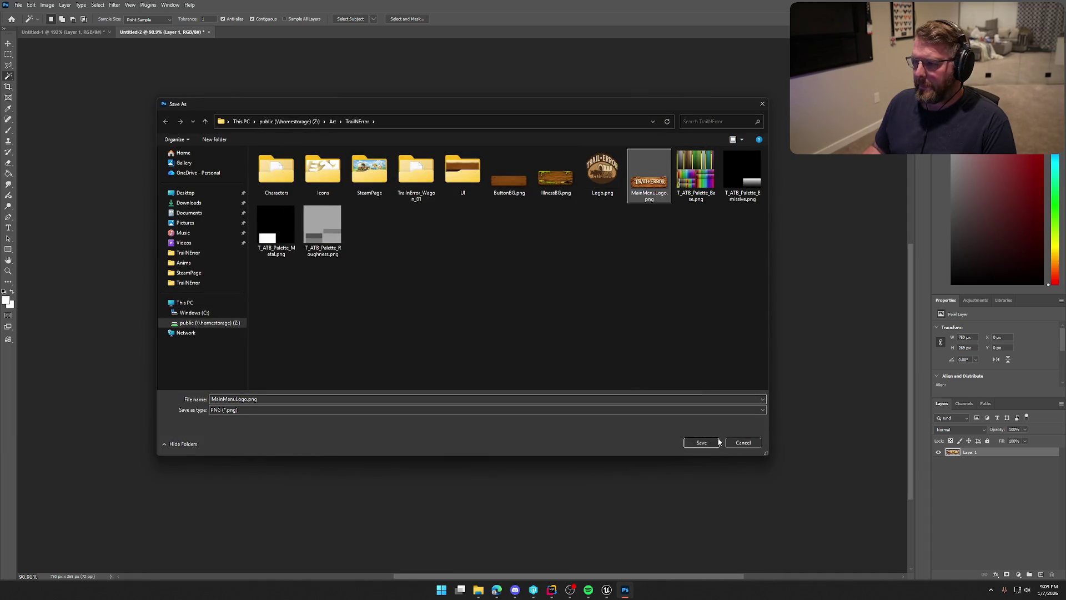
left_click(702, 443)
left_click(551, 295)
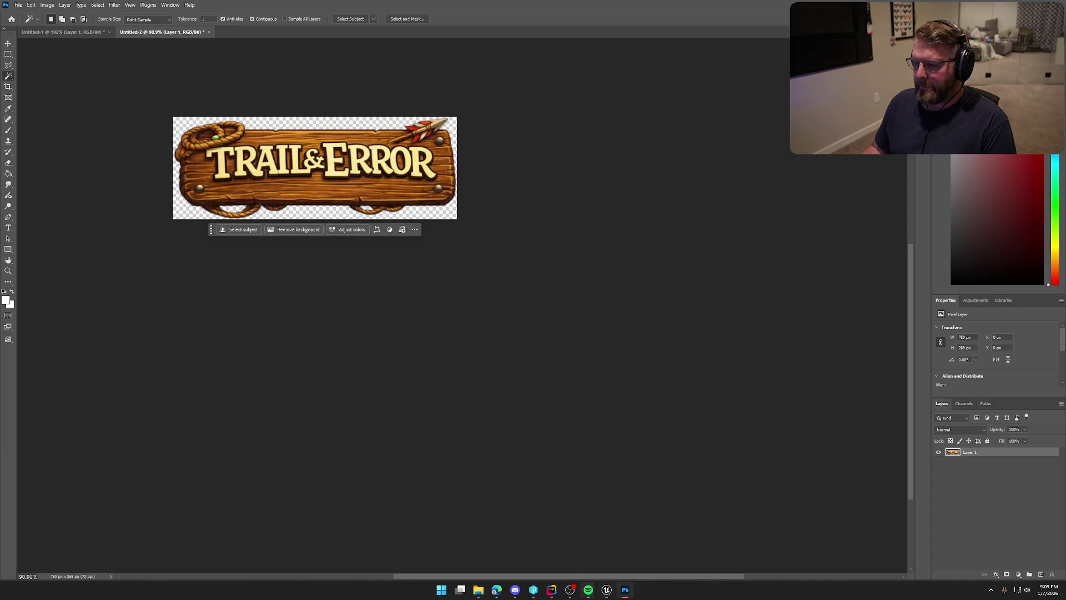
left_click(606, 590)
key("ctrl+space")
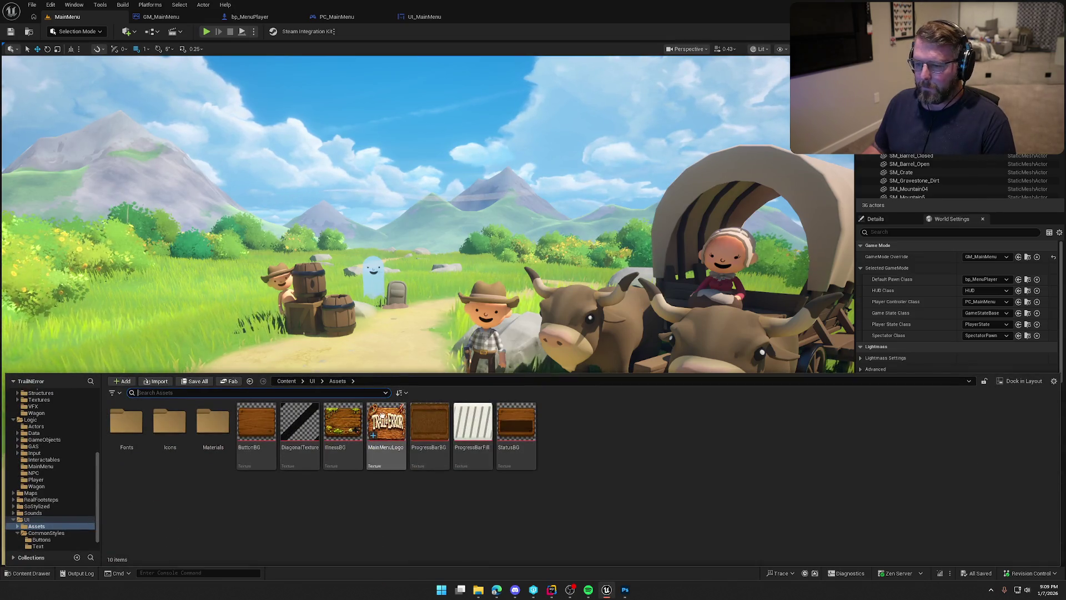
Reimport the MainMenuLogo texture from the new PNG and close the Content Drawer.
right_click(386, 422)
left_click(422, 162)
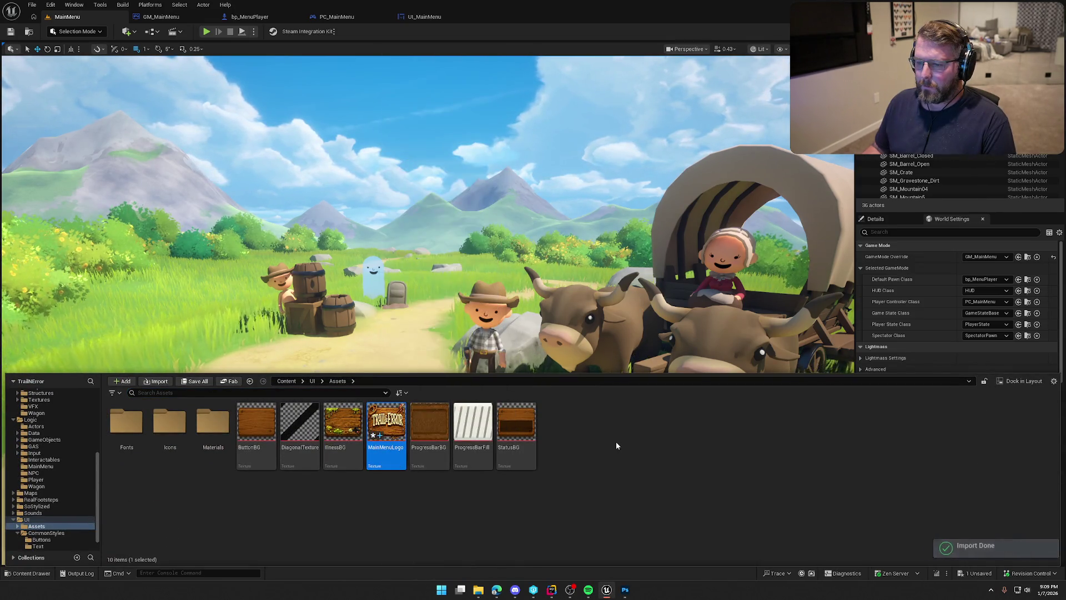
left_click(621, 440)
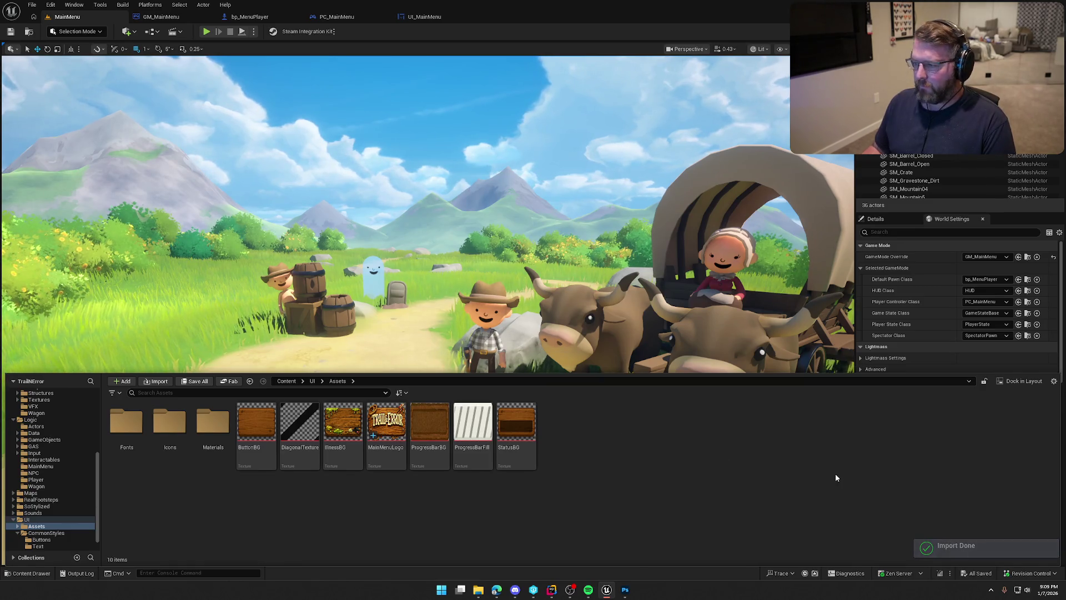
key("ctrl+space")
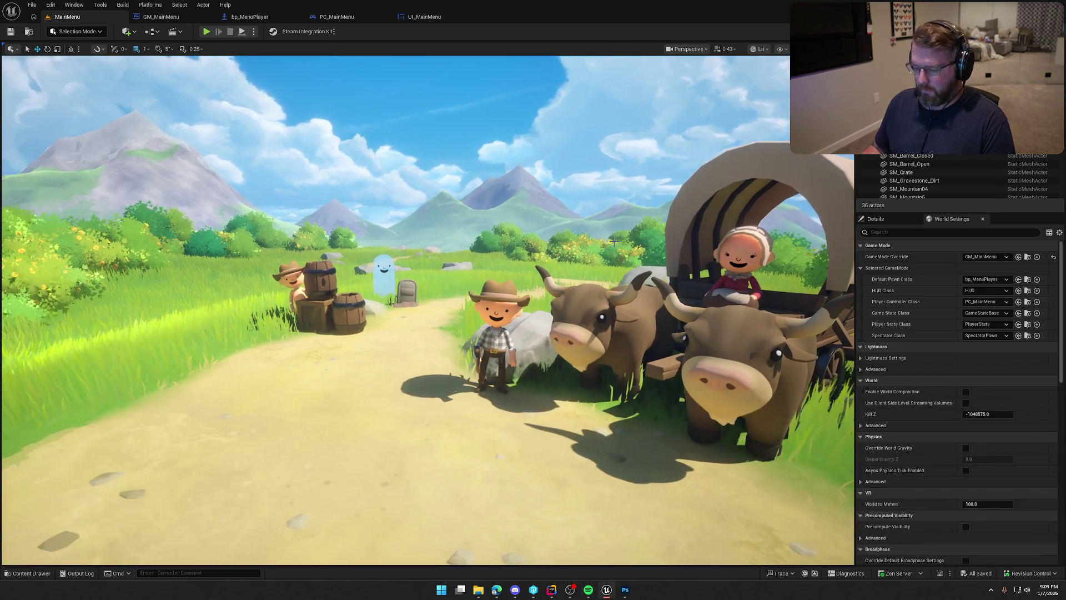
Play the game to preview the new logo on the main menu, then stop.
key("alt+p")
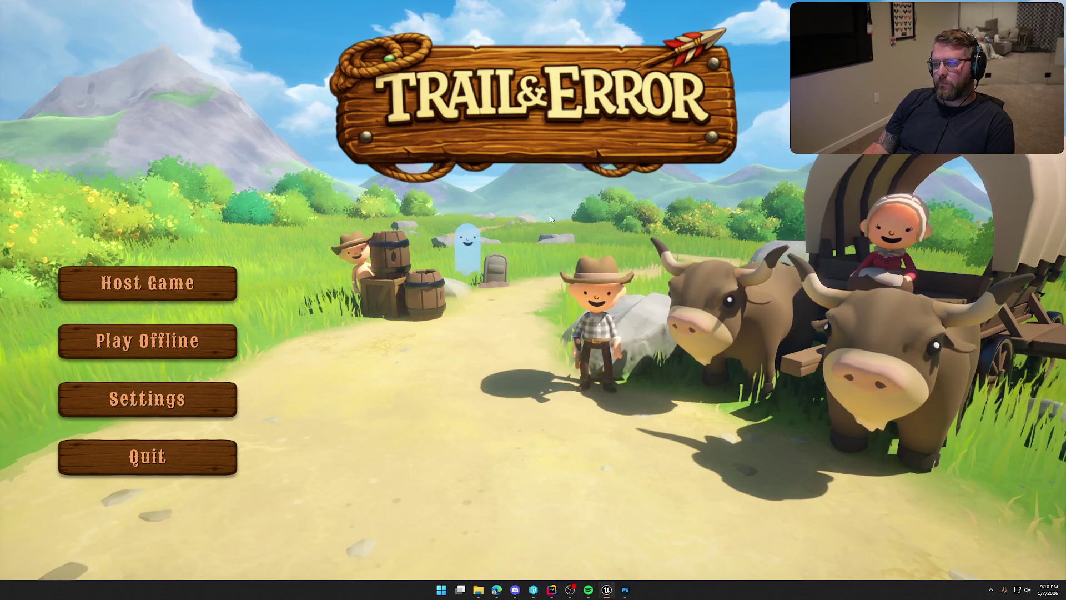
key("Escape")
key("F11")
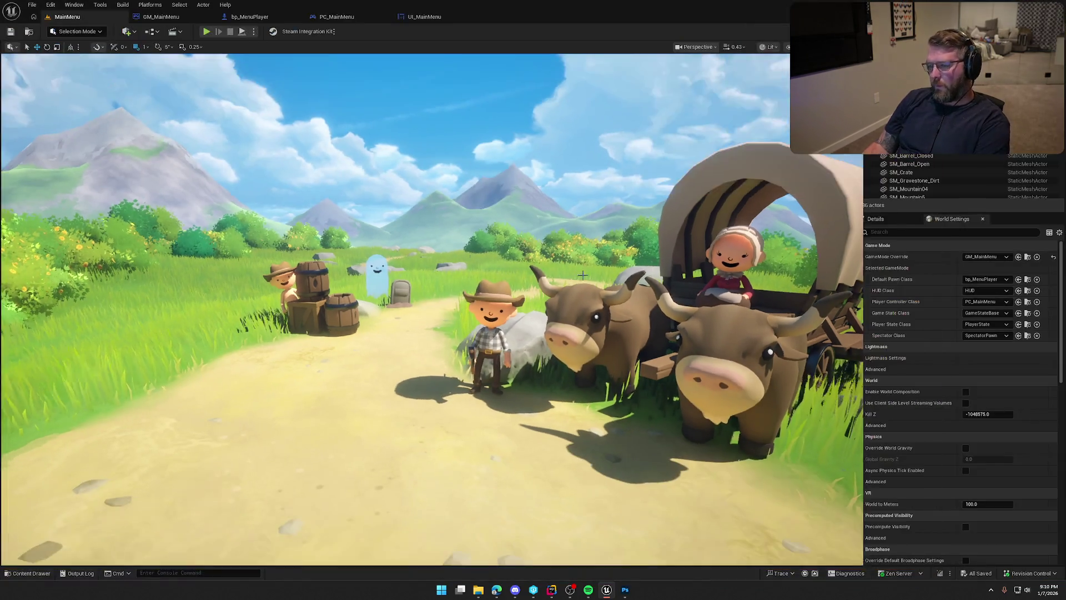
Inspect the Host Game button's Default_Menu_Btn style from UI_MainMenu, then close it.
left_click(332, 16)
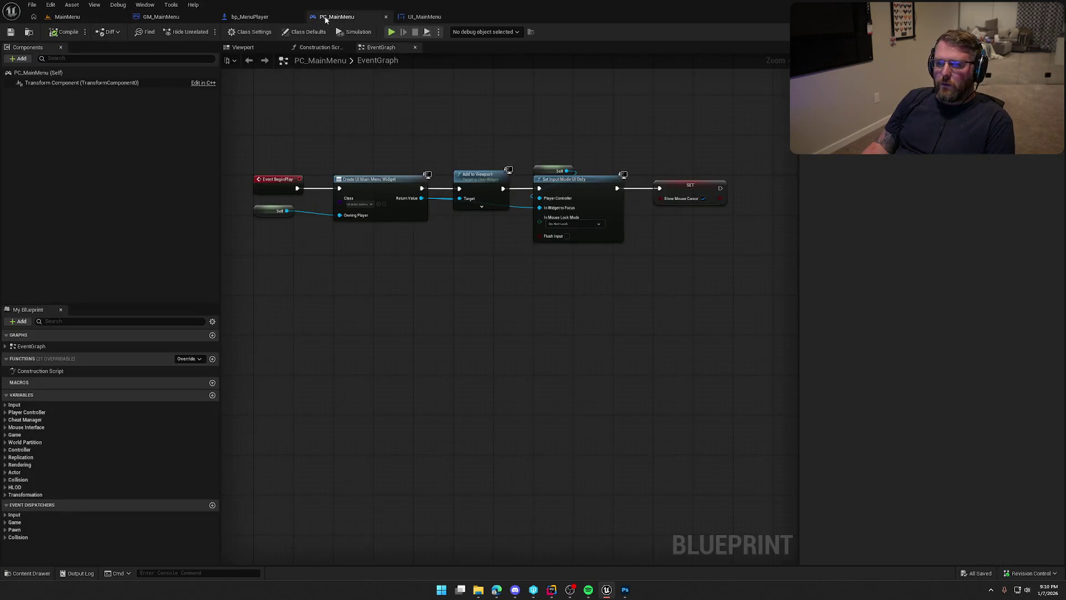
left_click(411, 14)
scroll(383, 285, "up", 5)
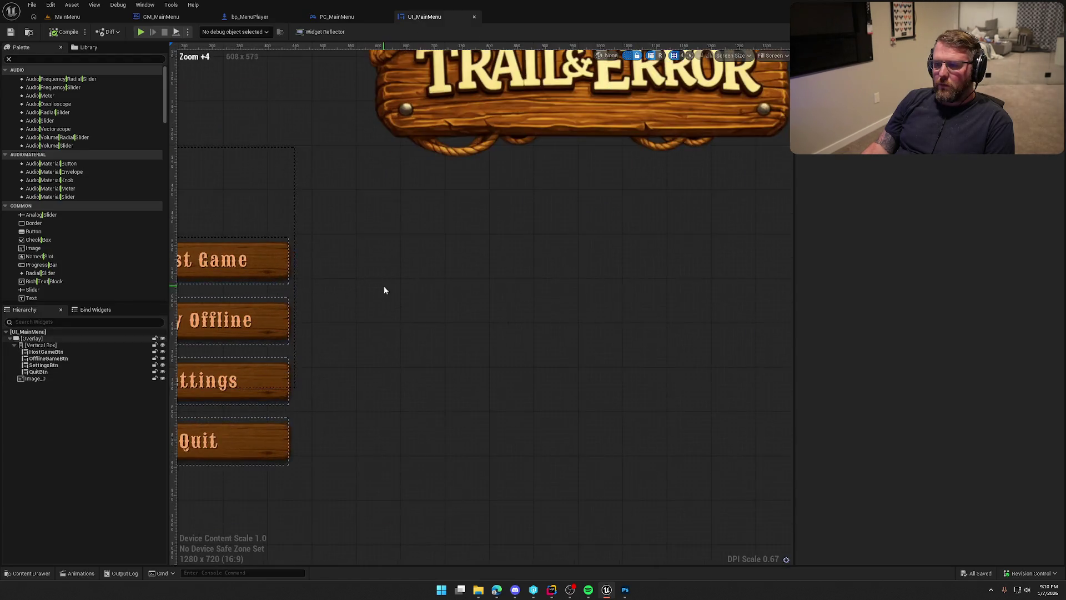
left_click(281, 271)
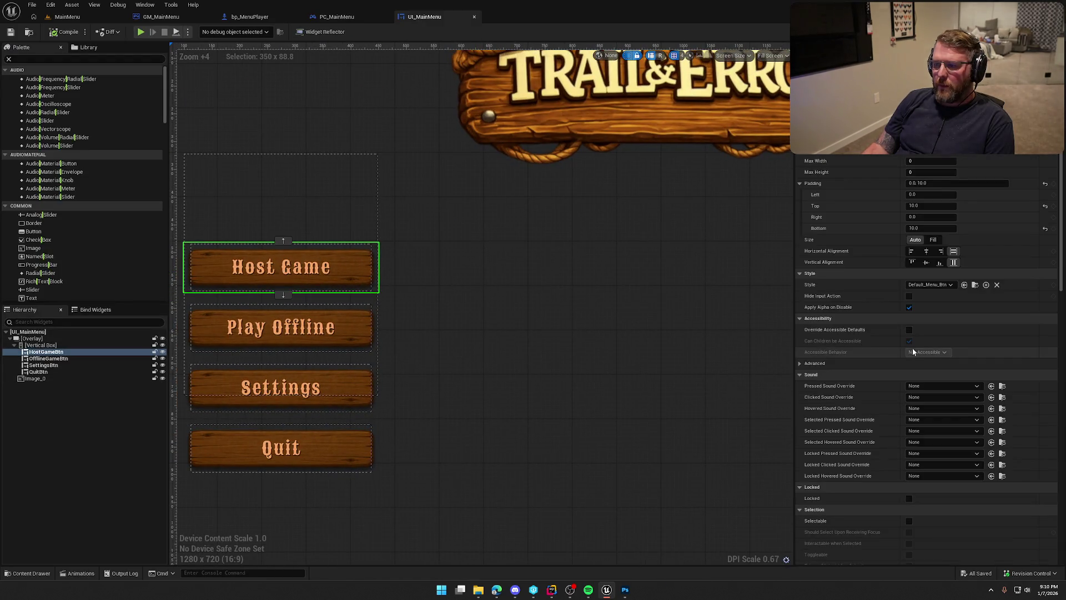
left_click(975, 285)
double_click(134, 421)
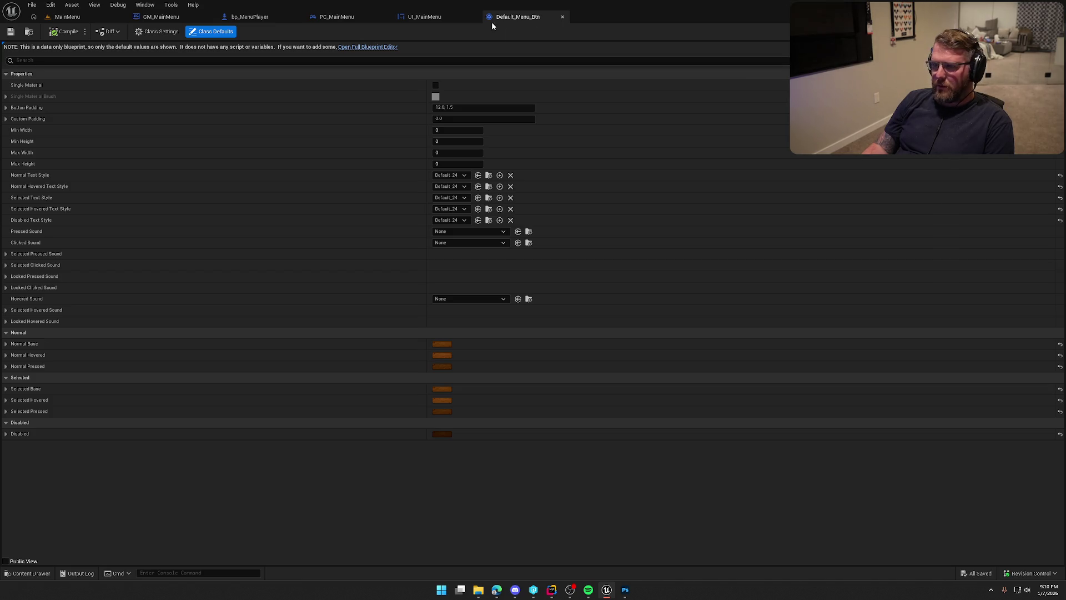
left_click(562, 17)
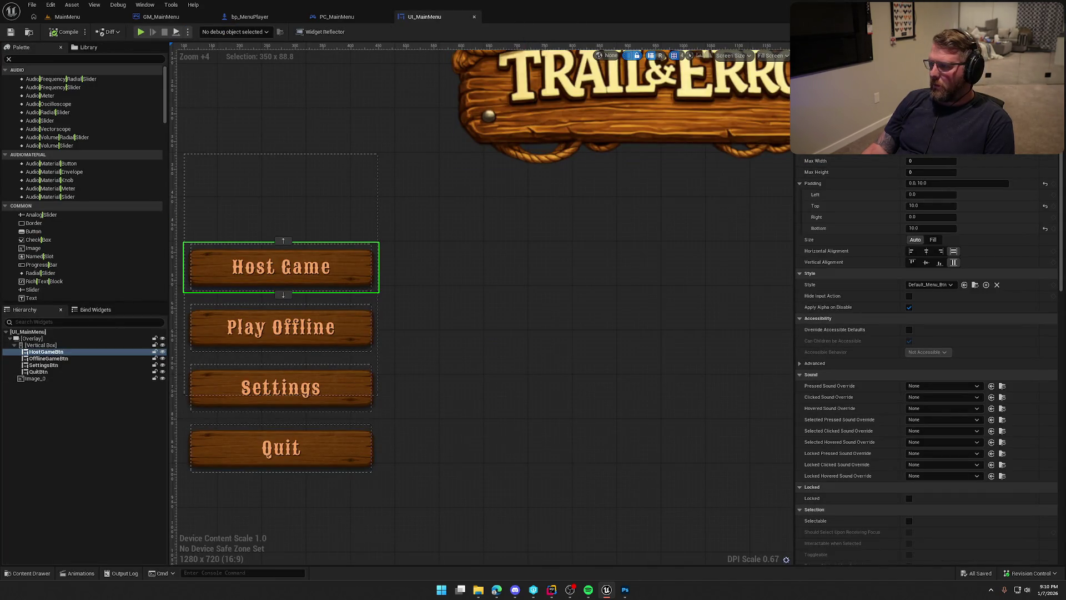
Check the UI_MenuButton widget, close it, and pan UI_MainMenu to the TRAIL&ERROR logo.
left_click(547, 328)
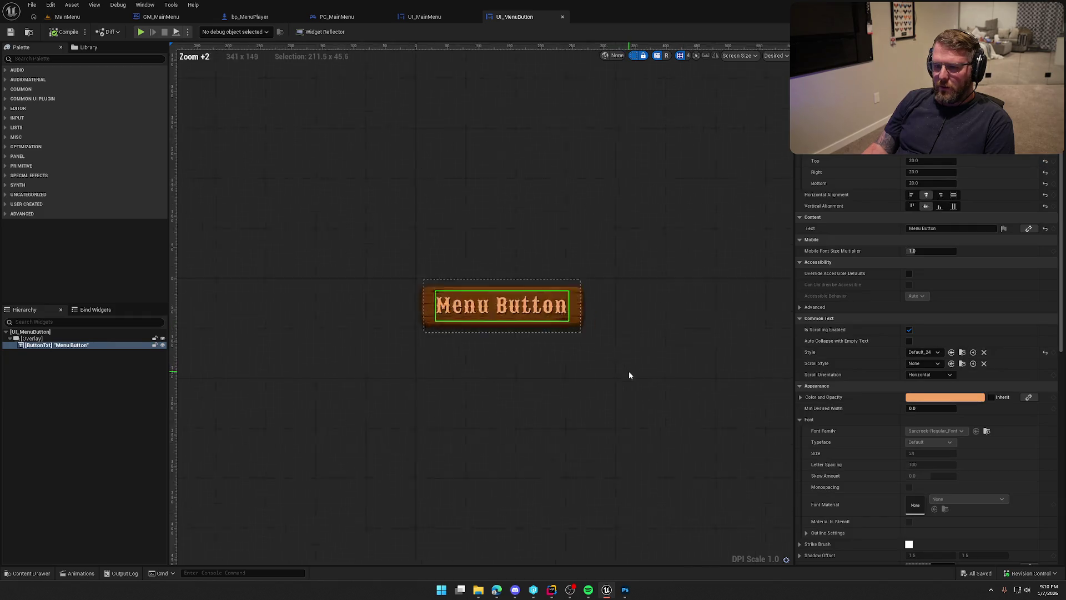
scroll(629, 376, "up", 5)
scroll(583, 414, "down", 1)
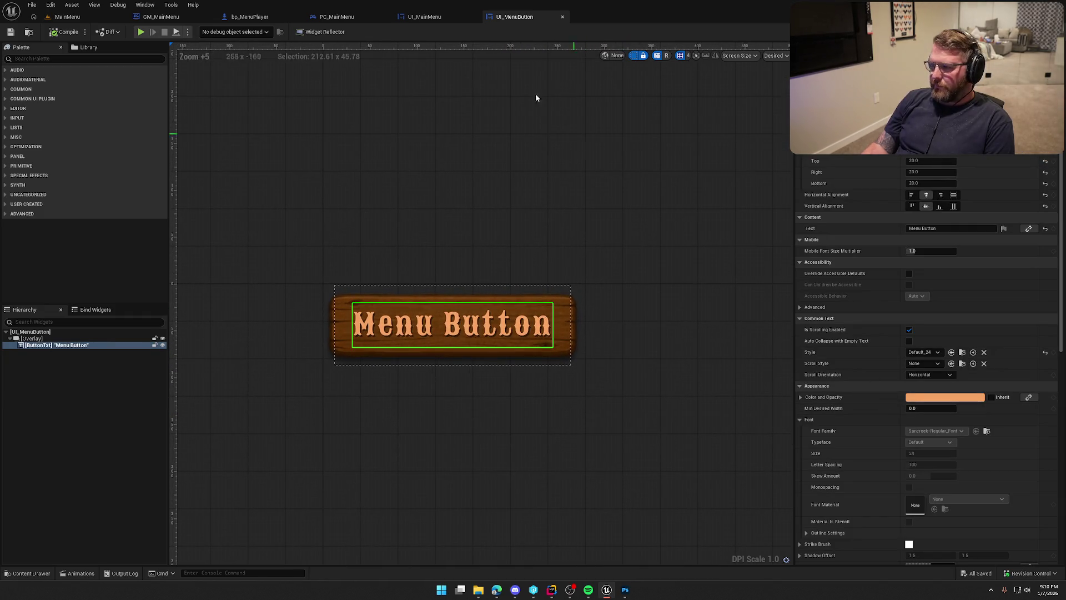
left_click(562, 17)
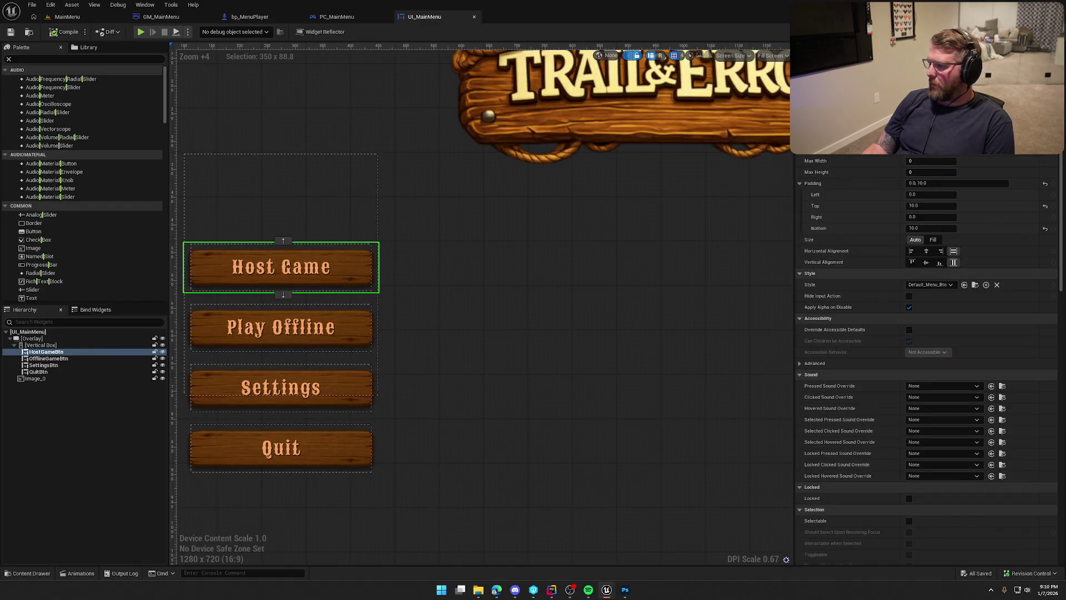
left_click_drag(639, 234, 498, 362)
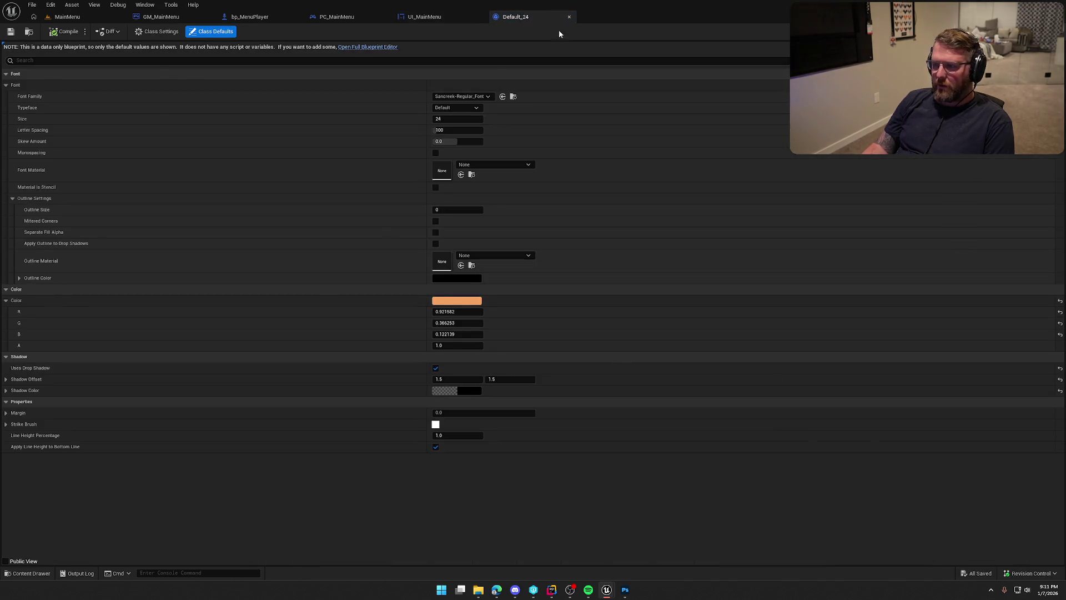
left_click(568, 17)
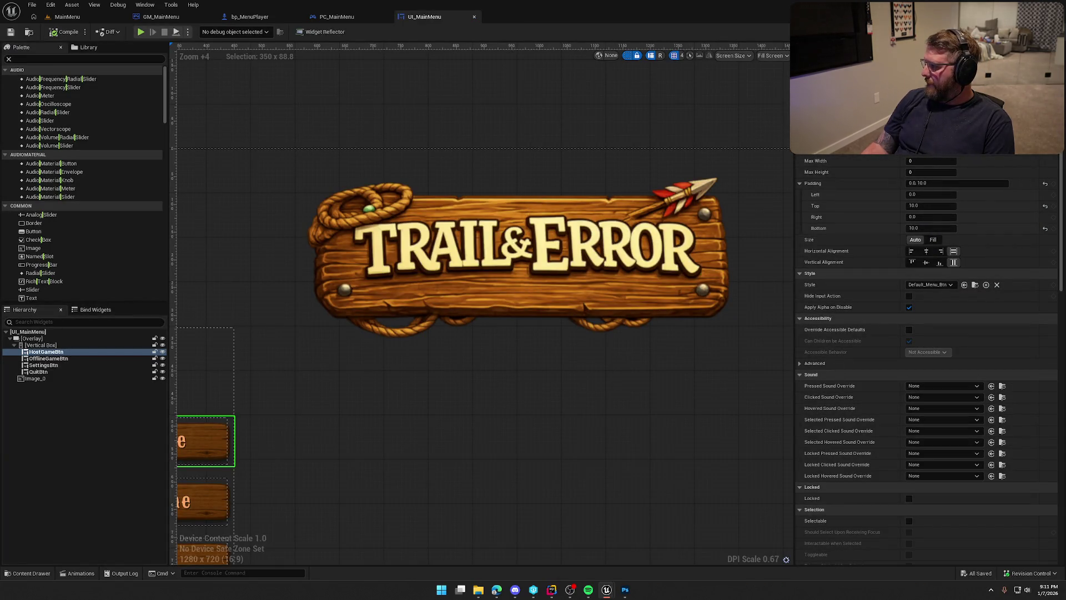
Inspect the logo Image_0 in UI_MainMenu, then play the MainMenu level with Alt+P.
left_click(541, 244)
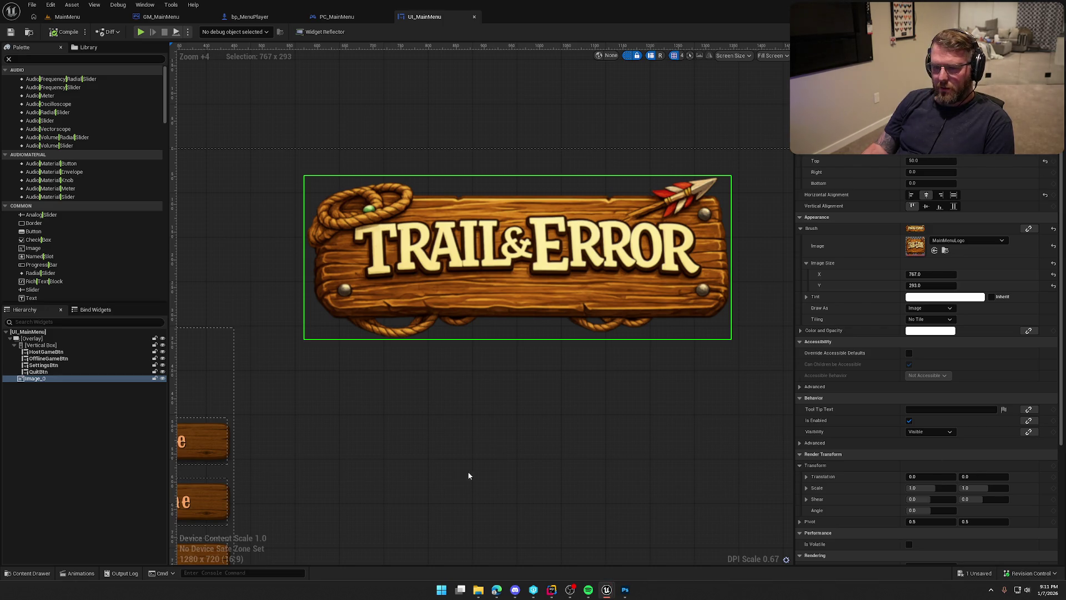
scroll(441, 465, "down", 2)
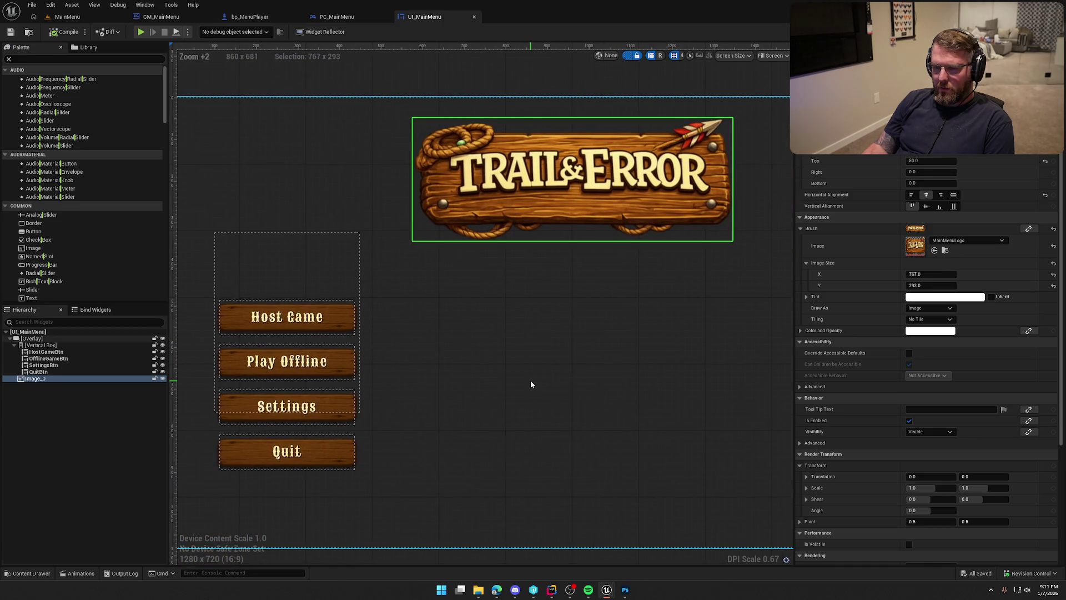
left_click(392, 159)
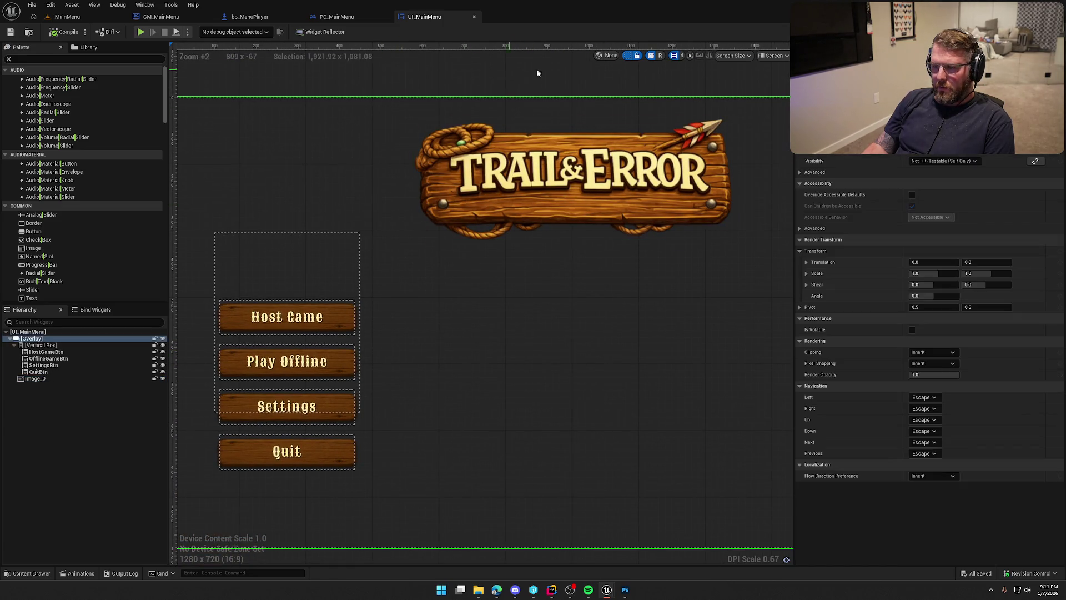
left_click(517, 74)
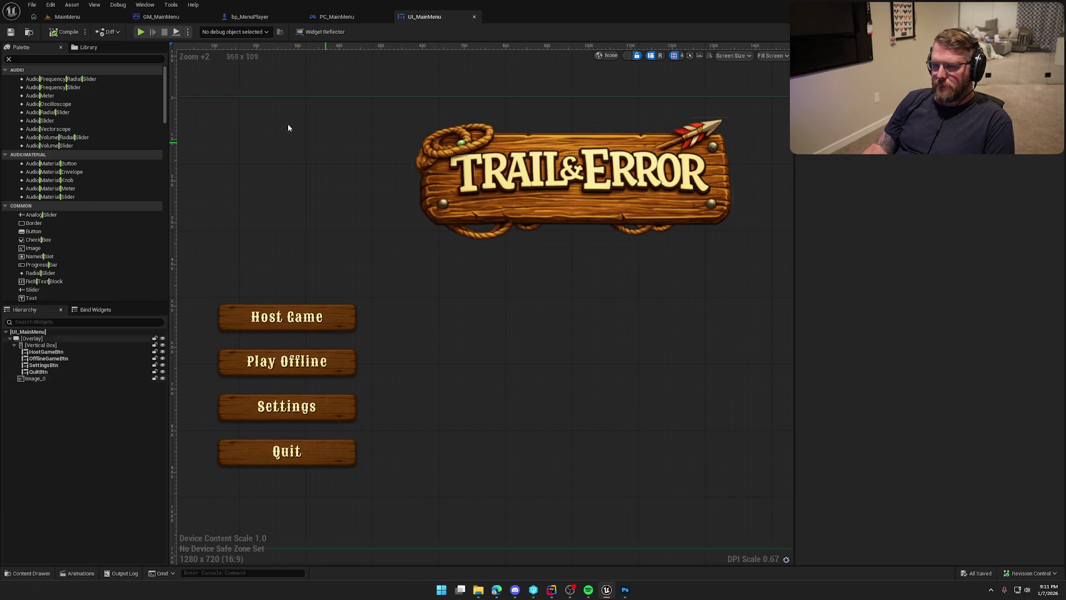
left_click(68, 17)
key("alt+p")
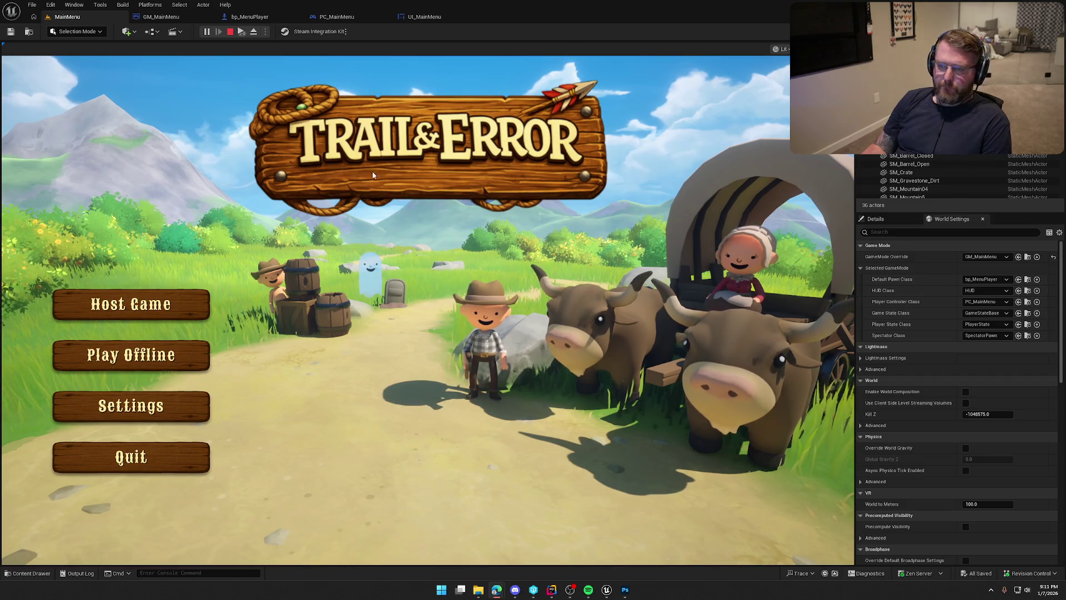
Stop the preview, glance at Photoshop, undo the stray Edit Color change and save.
key("Escape")
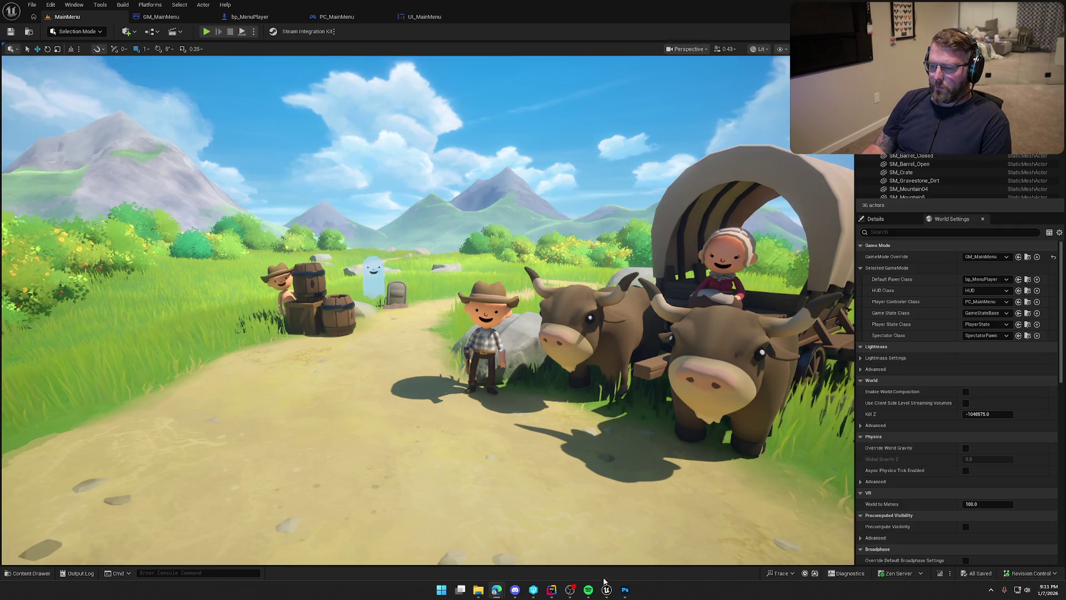
left_click(626, 591)
left_click(626, 592)
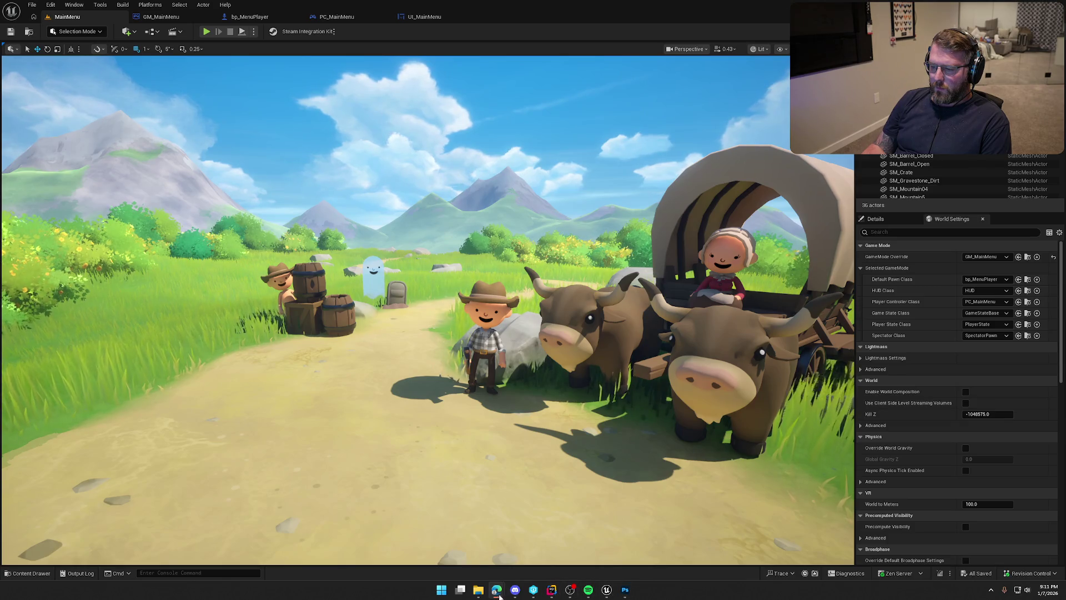
mouse_move(478, 591)
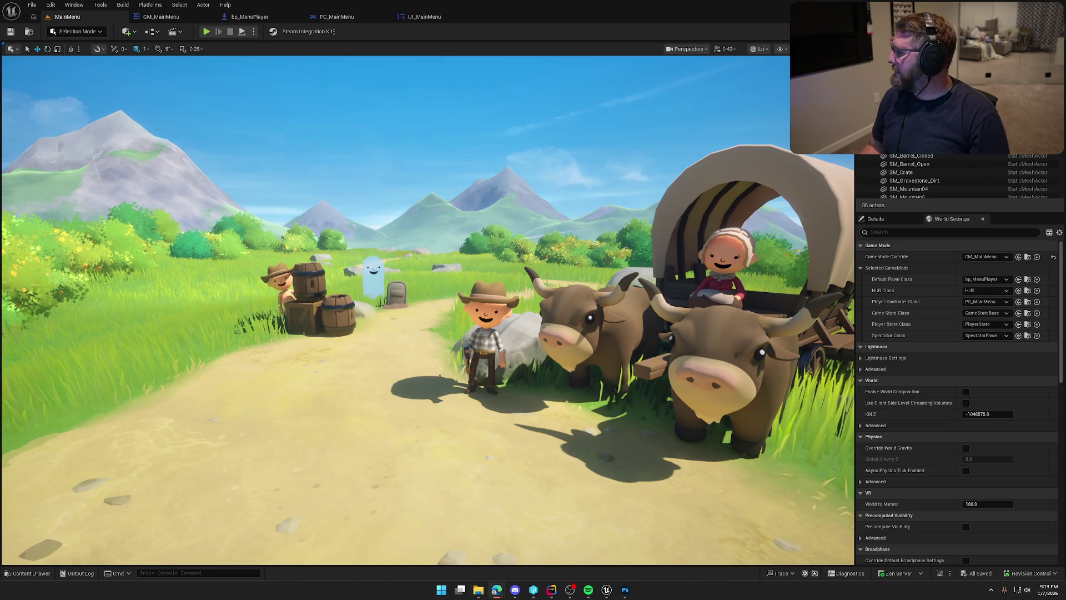
key("ctrl+z")
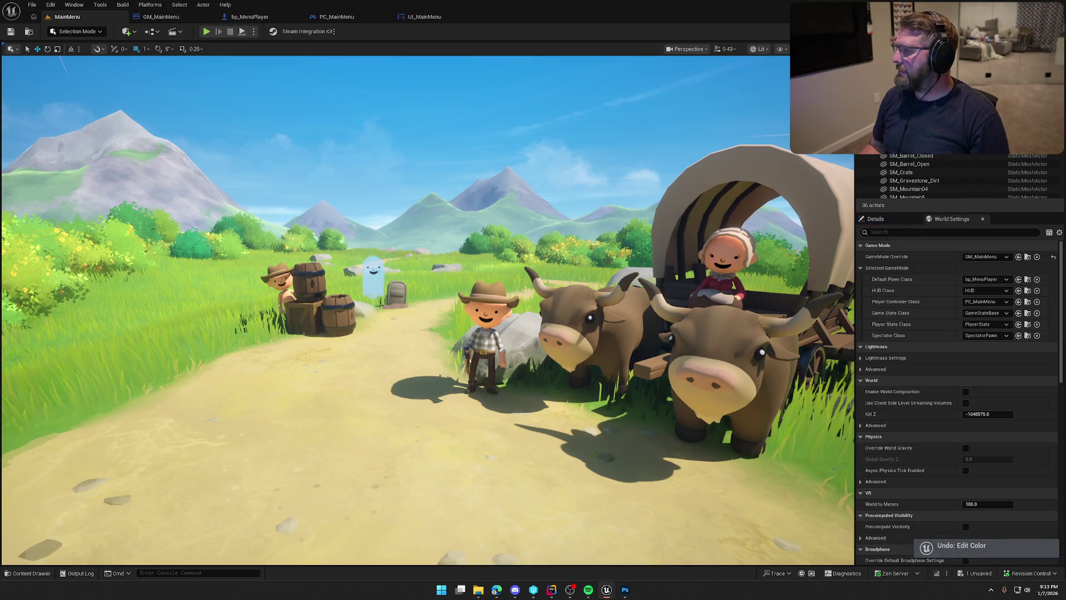
key("ctrl+s")
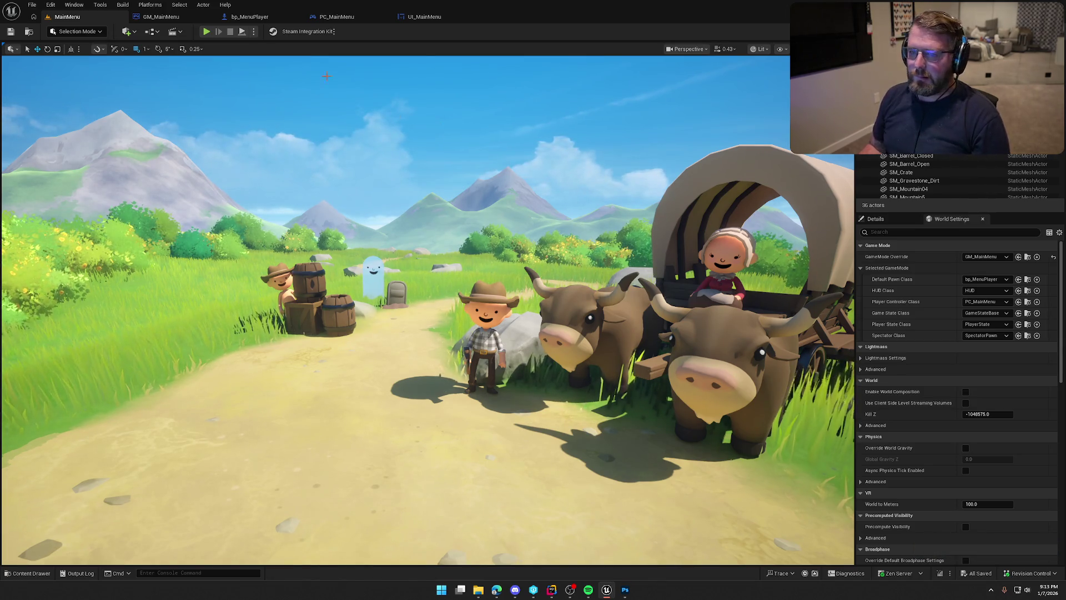
Remove the Play Sound 2D node from the GM_MainMenu graph and save the blueprint.
left_click(161, 17)
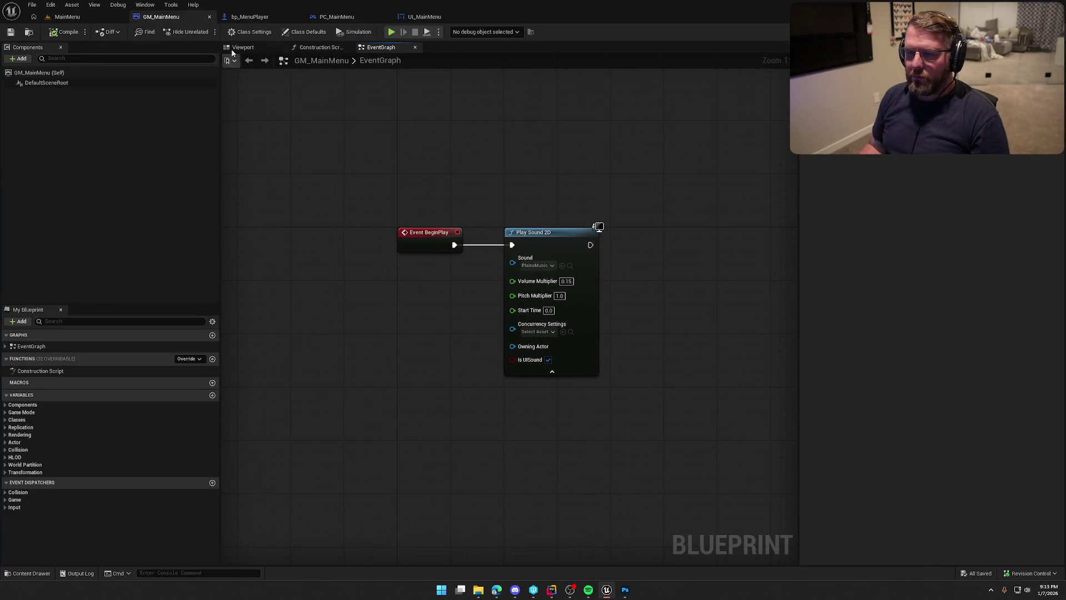
left_click(250, 16)
left_click(161, 17)
left_click(522, 251)
key("Delete")
key("ctrl+s")
Paste Play Sound 2D into PC_MainMenu after the SET node and save.
left_click(337, 17)
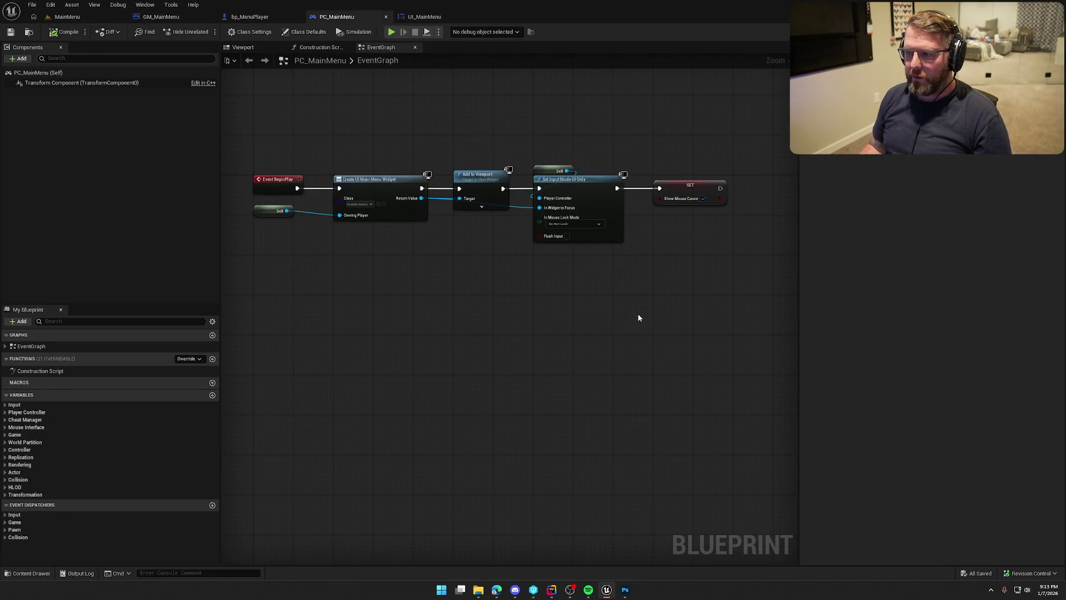
key("ctrl+v")
mouse_move(593, 173)
left_mouse_down()
mouse_move(529, 198)
mouse_move(607, 192)
left_mouse_up()
mouse_move(366, 333)
left_mouse_down()
mouse_move(600, 320)
mouse_move(497, 348)
left_mouse_up()
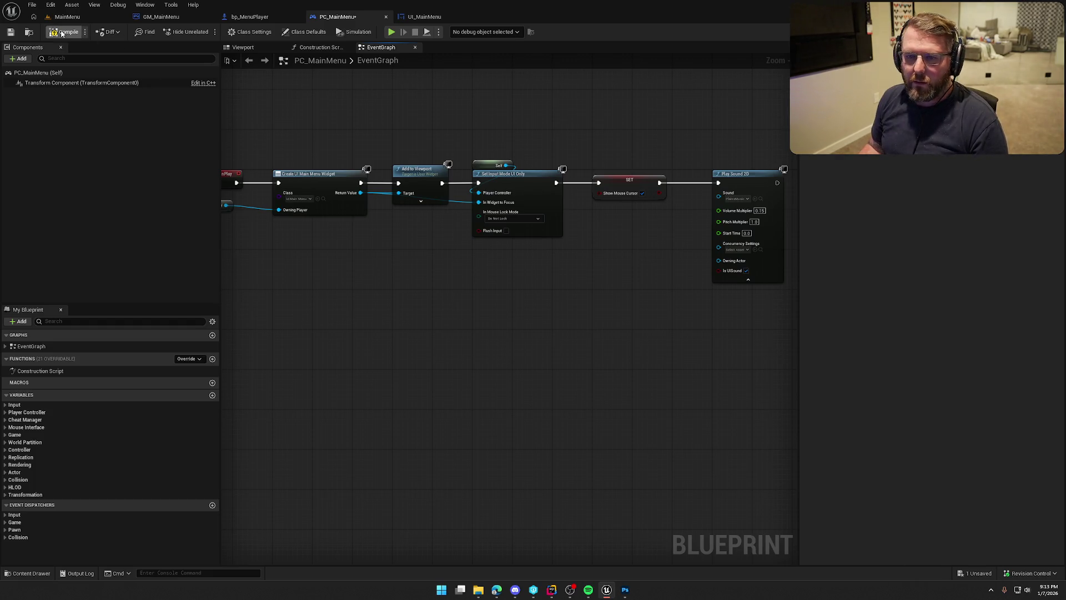
key("ctrl+s")
left_click_drag(419, 330, 426, 295)
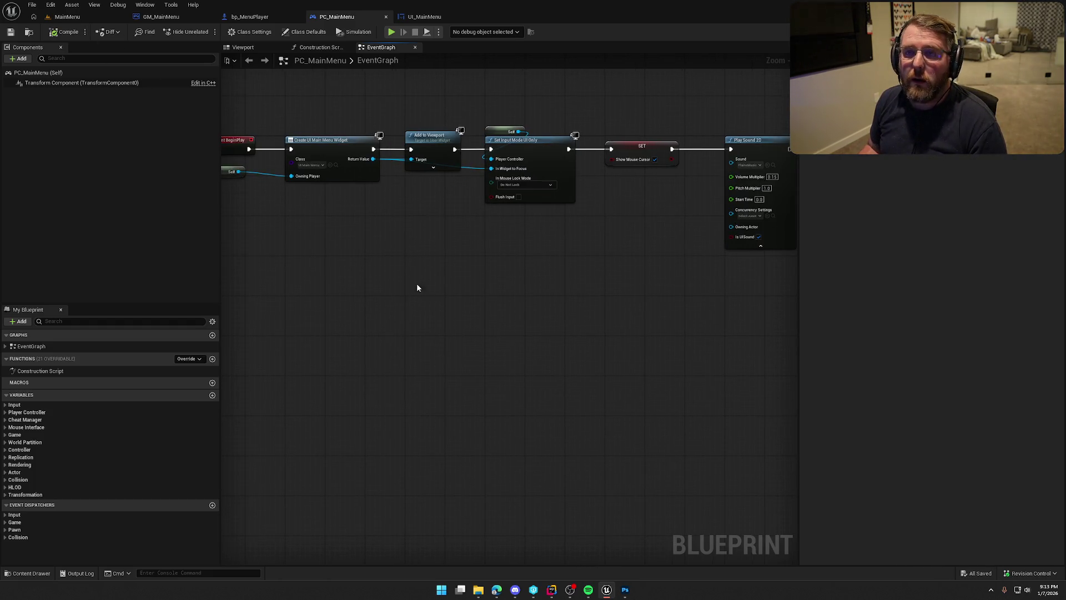
Return to the UI_MainMenu designer showing the logo above four buttons.
left_click(422, 17)
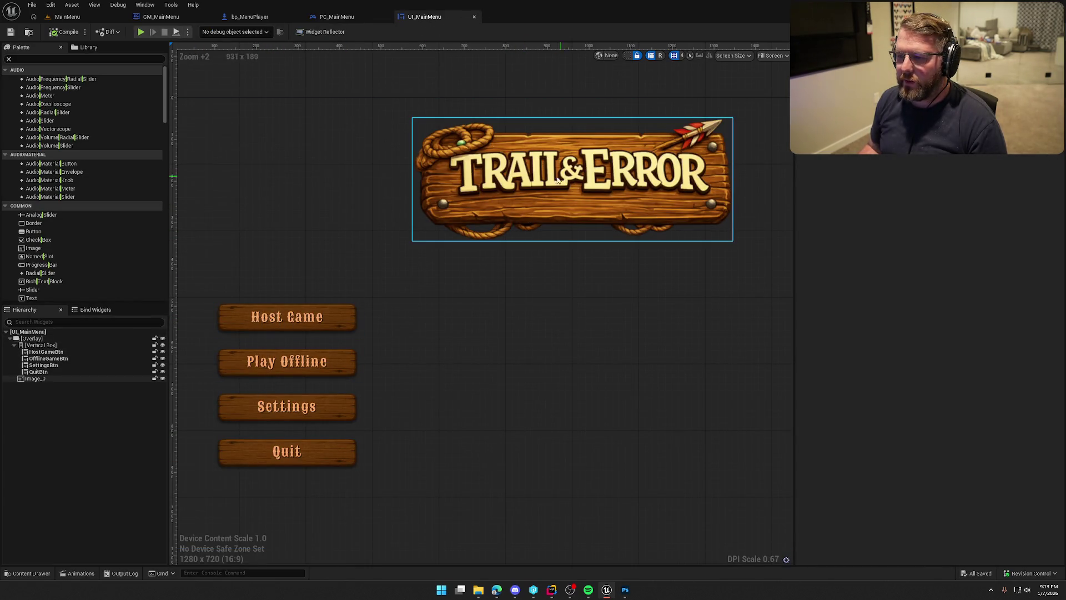
scroll(528, 326, "down", 2)
scroll(488, 331, "up", 1)
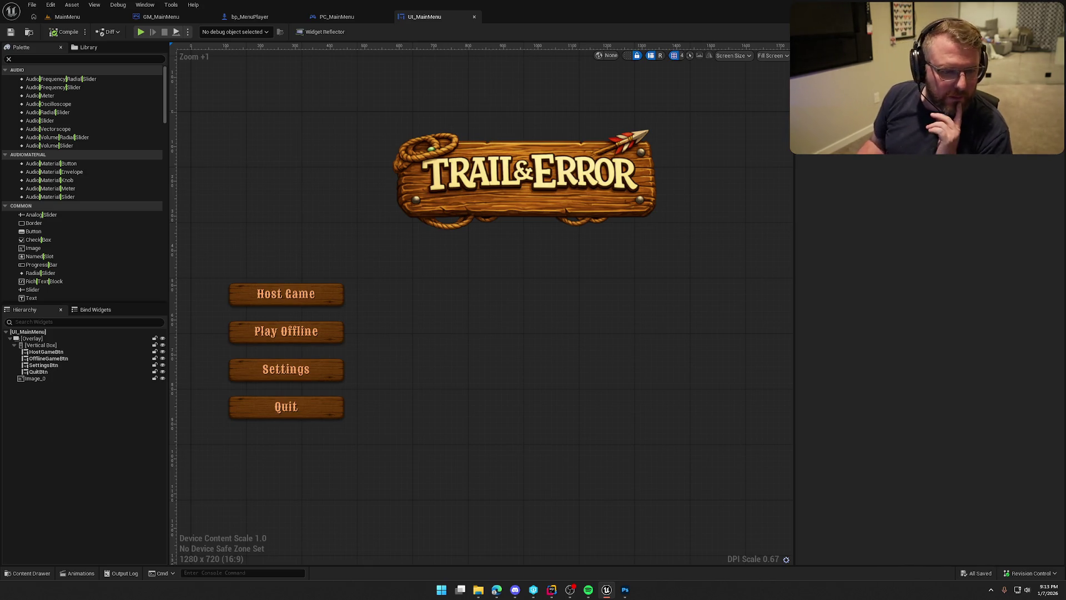
key("alt+Tab")
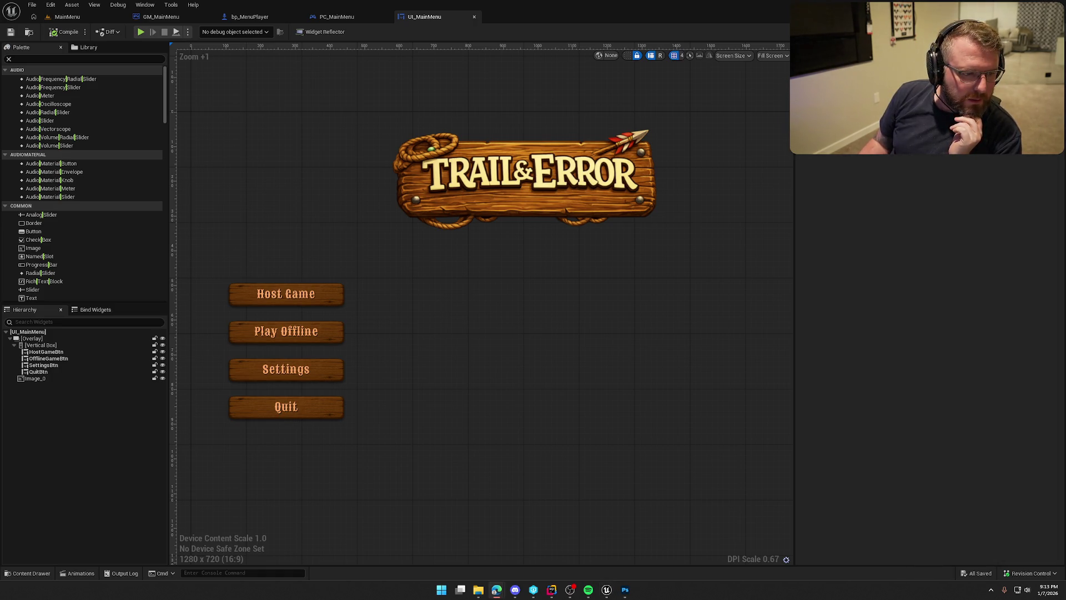